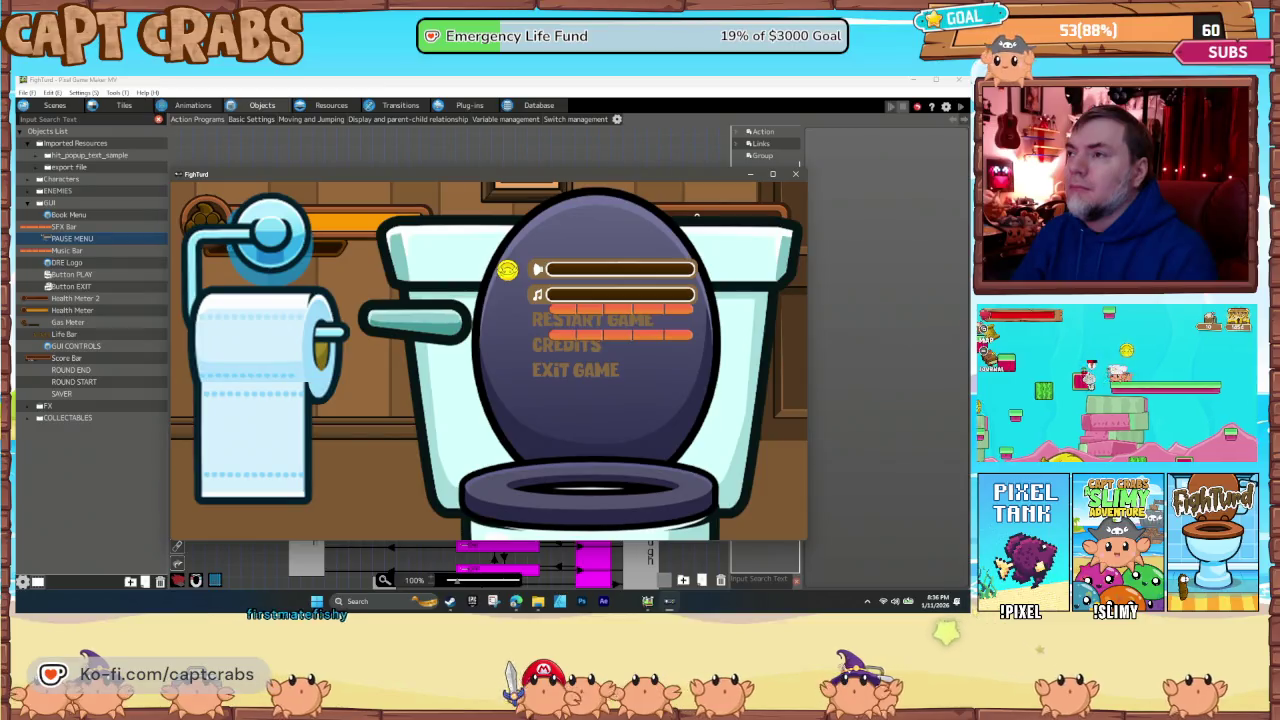
- Step down the pause menu and choose EXIT GAME to end the test play
key("Down")
key("Down")
key("Down")
key("Down")
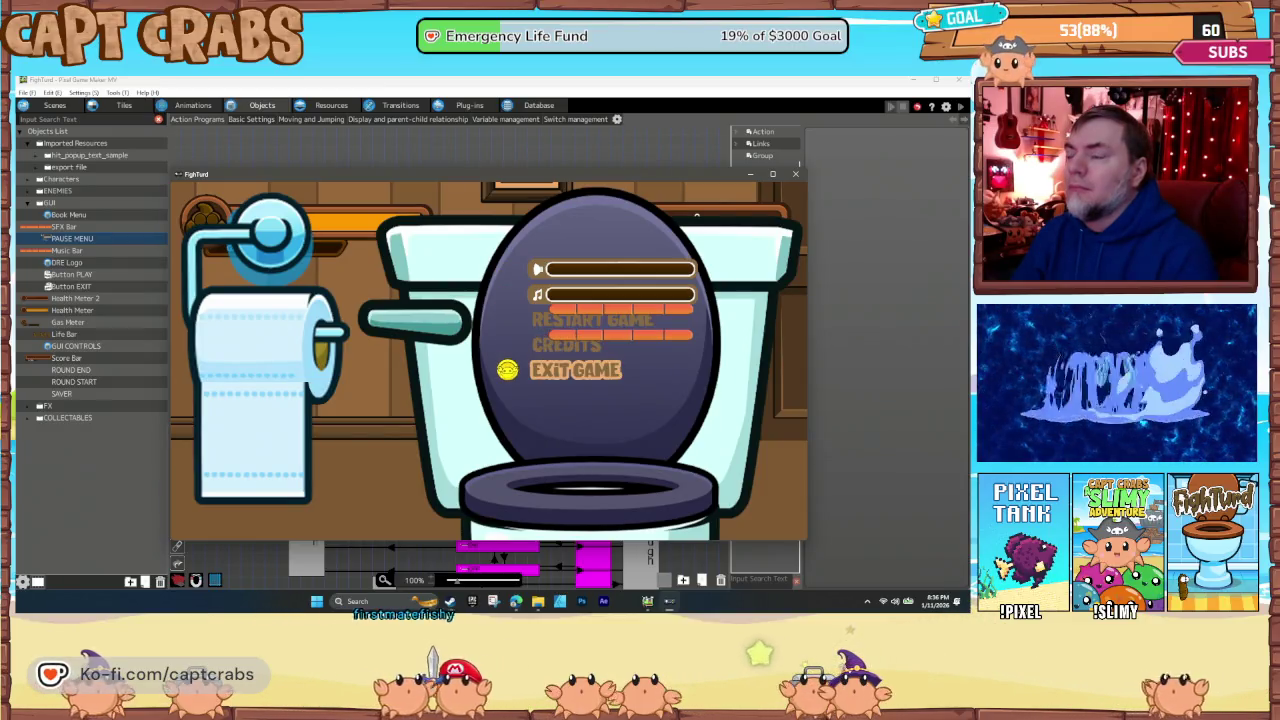
key("Return")
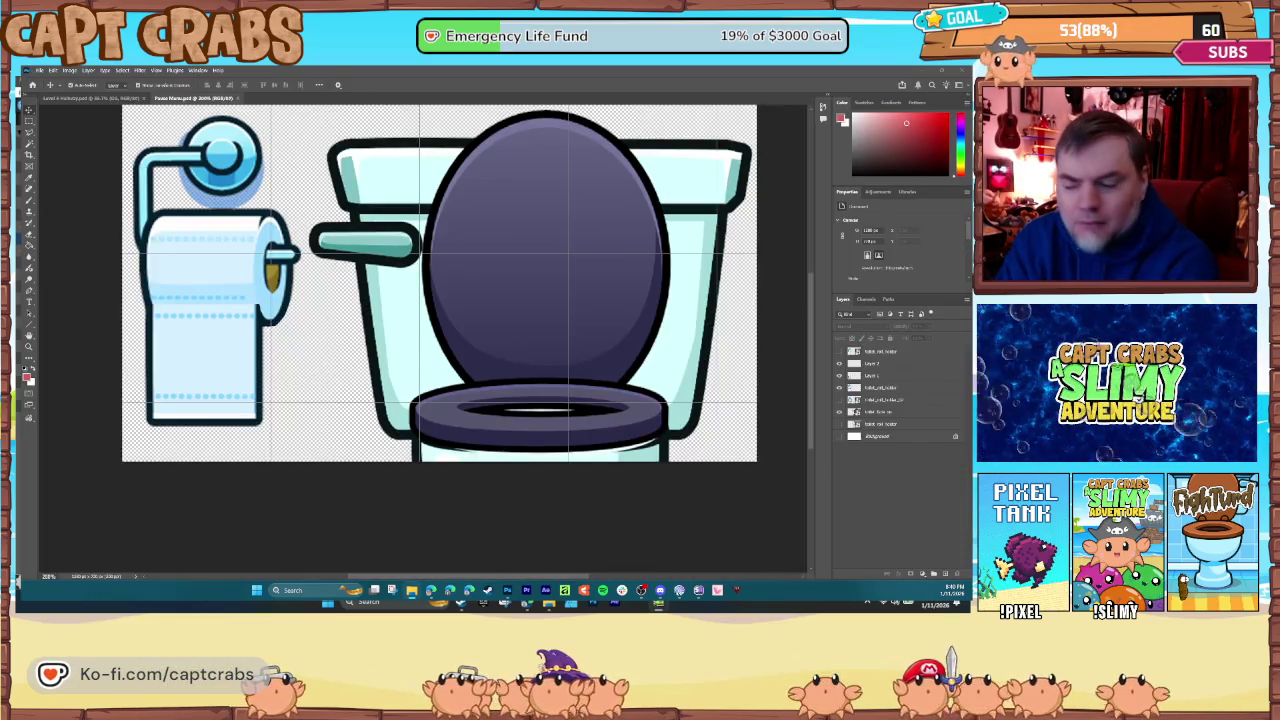
- Paste the game-controller diagram into the toilet artwork, sized and positioned over the toilet roll
key("ctrl+v")
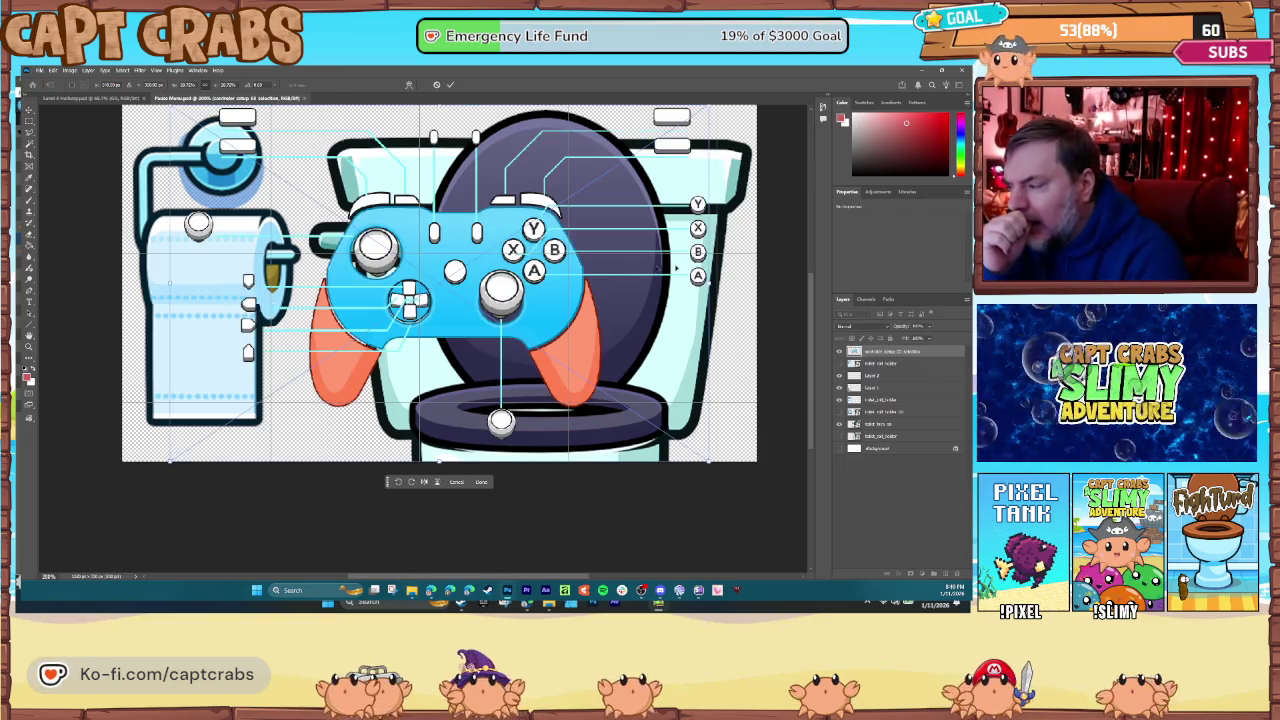
mouse_move(710, 303)
left_mouse_down()
mouse_move(363, 291)
mouse_move(362, 313)
mouse_move(295, 311)
mouse_move(284, 376)
mouse_move(268, 380)
left_mouse_up()
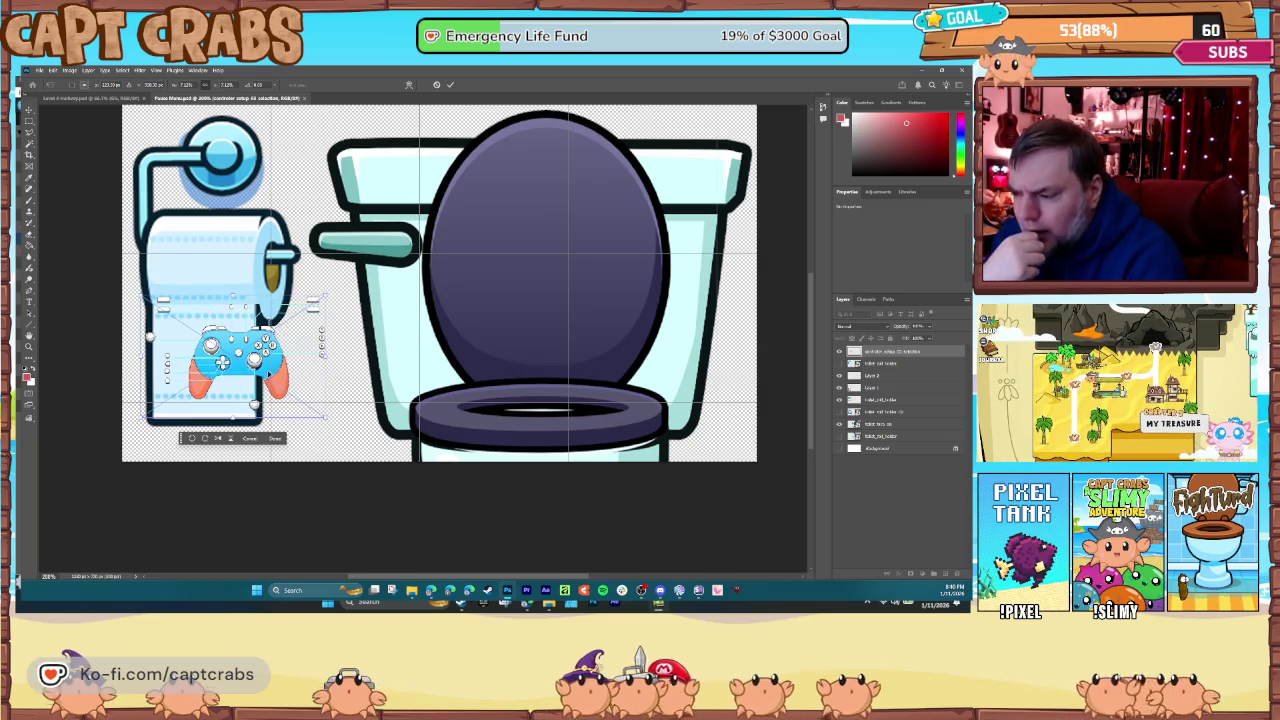
mouse_move(323, 416)
left_mouse_down()
mouse_move(357, 450)
mouse_move(317, 410)
left_mouse_up()
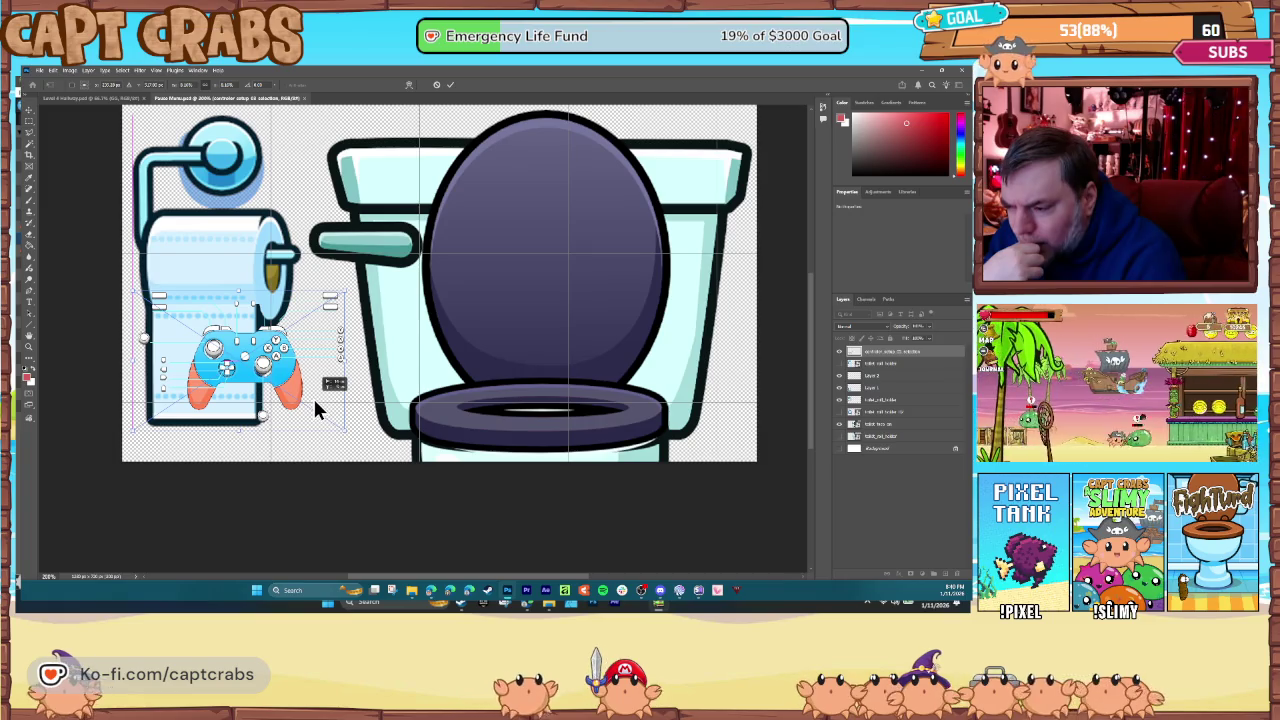
left_click_drag(315, 402, 314, 400)
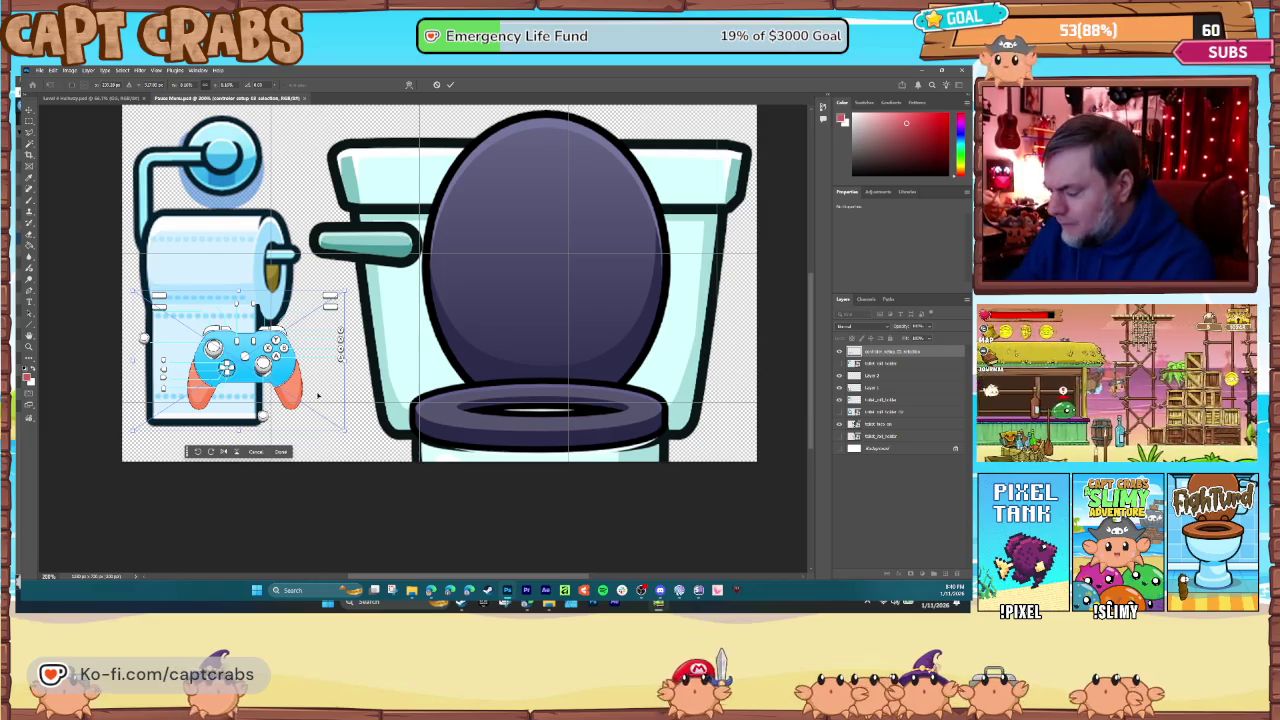
key("Return")
- Move the toilet roll and holder layers down-right, then hide the controller diagram layer
left_click(857, 377)
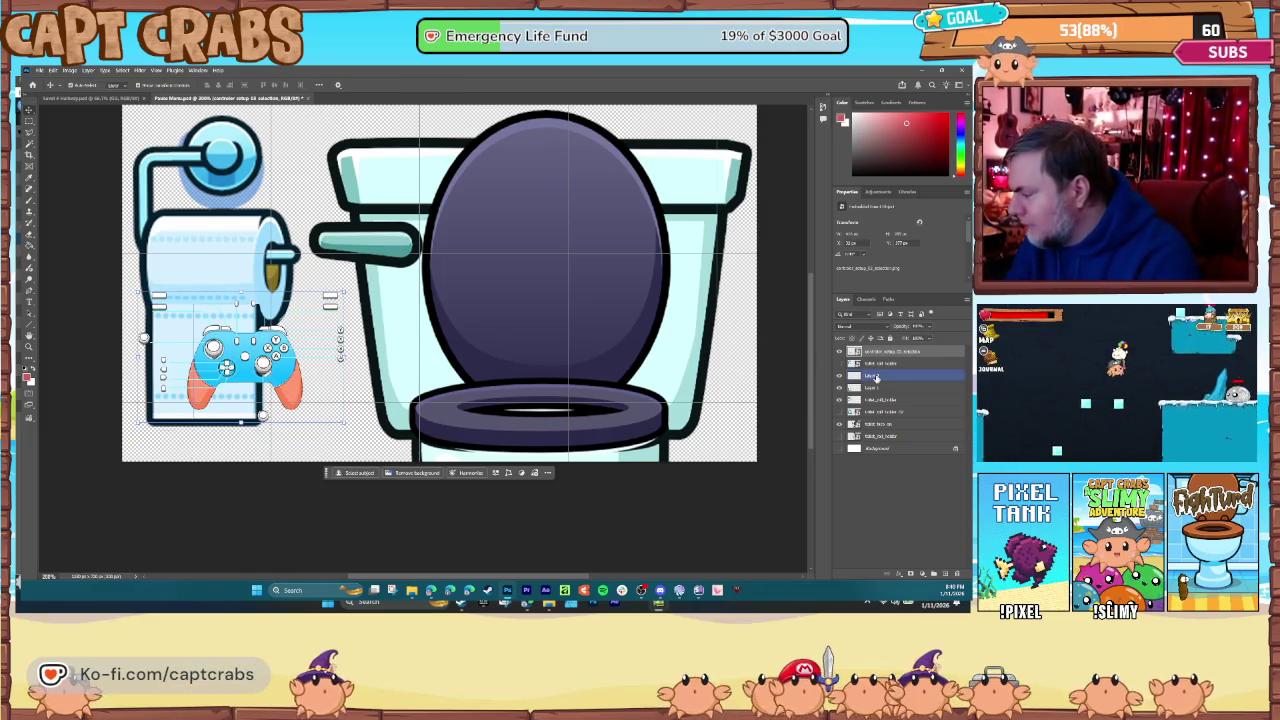
left_click(883, 399, "shift")
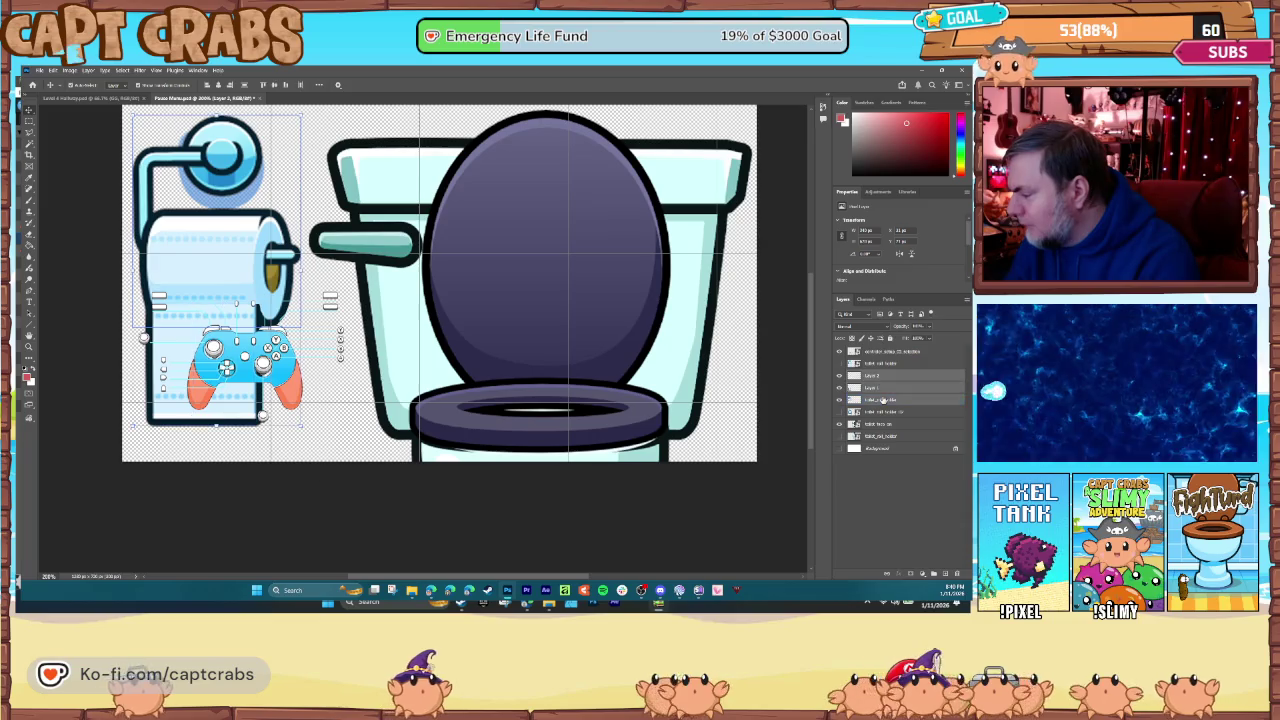
mouse_move(223, 257)
left_mouse_down()
mouse_move(247, 325)
mouse_move(233, 280)
left_mouse_up()
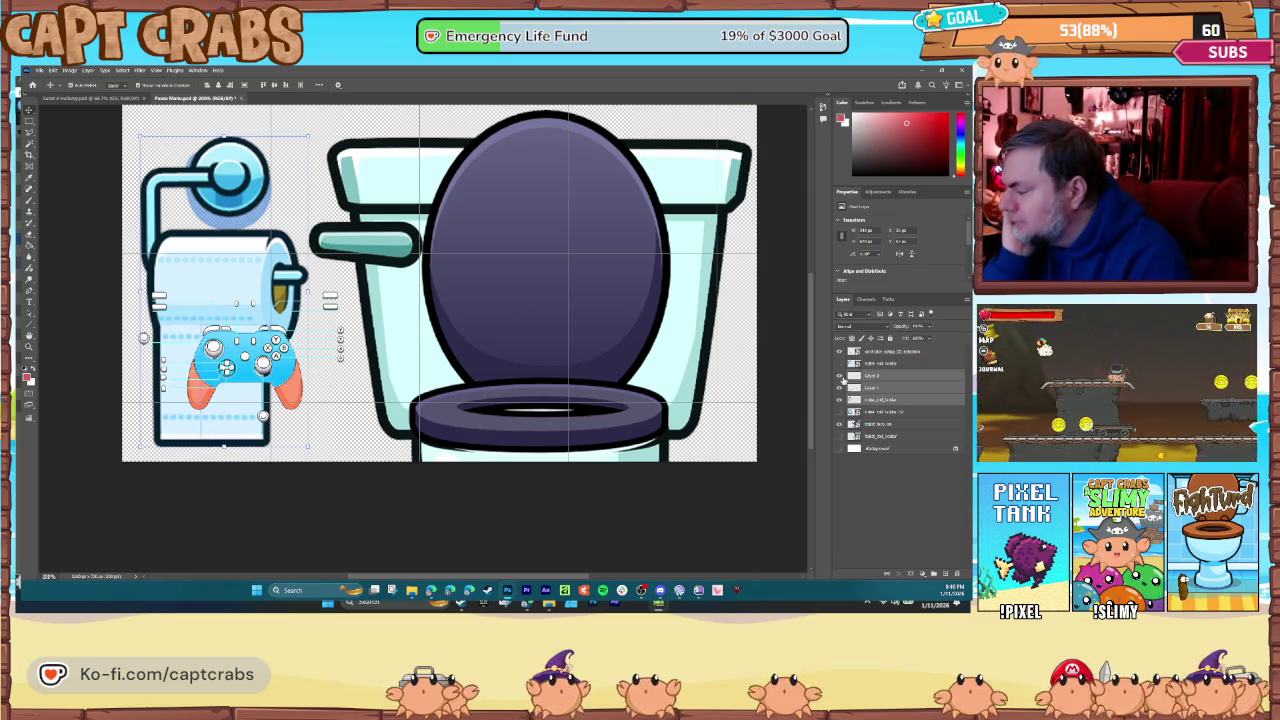
left_click_drag(843, 411, 845, 400)
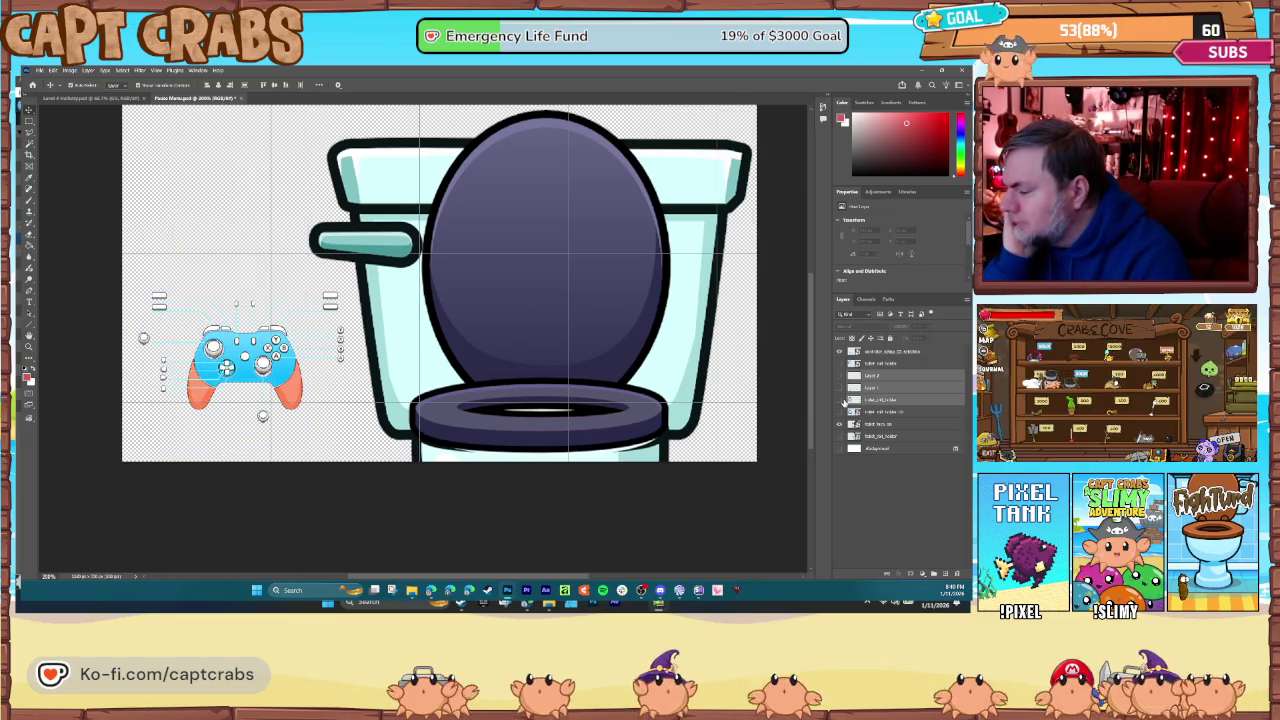
left_click(841, 390)
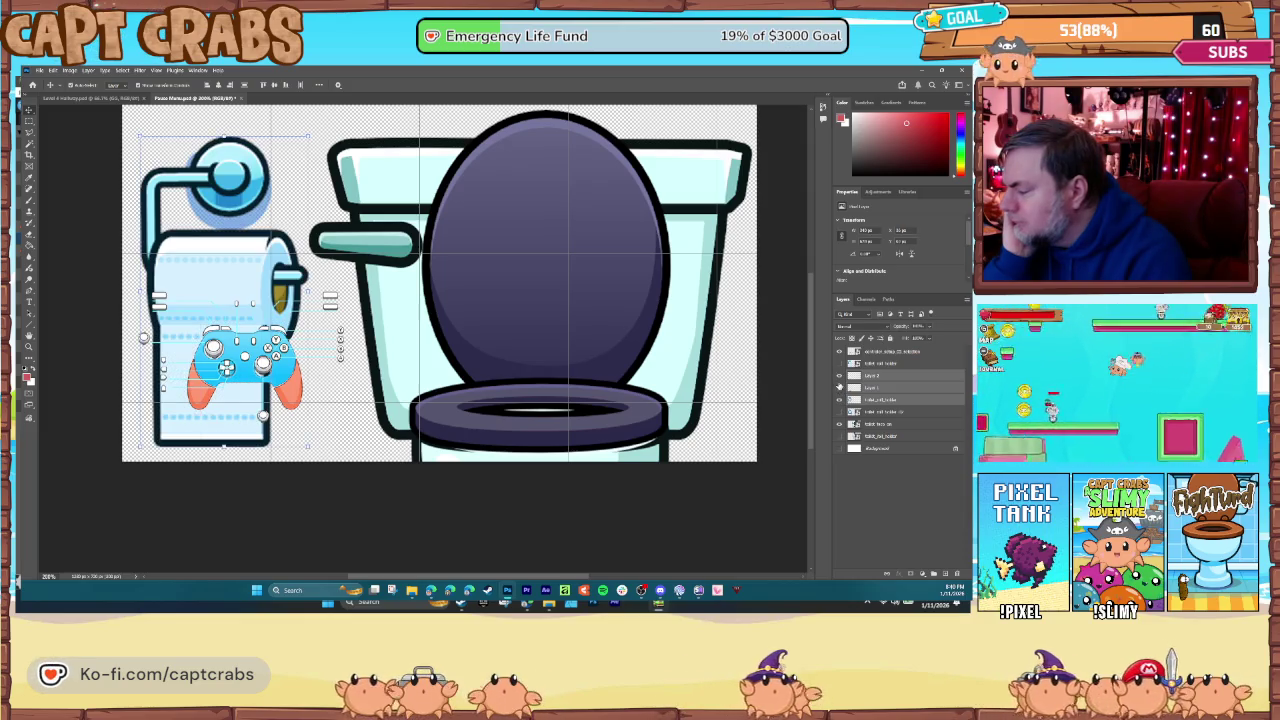
left_click(839, 352)
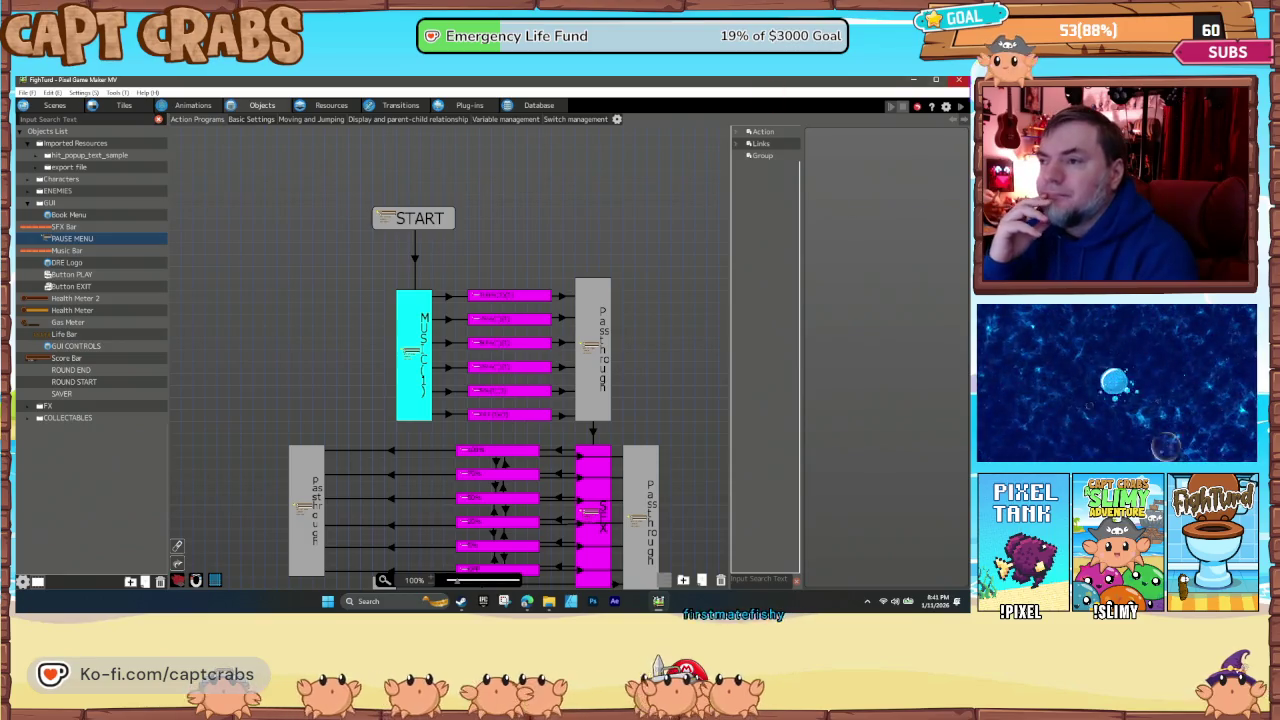
scroll(320, 400, "down", 5)
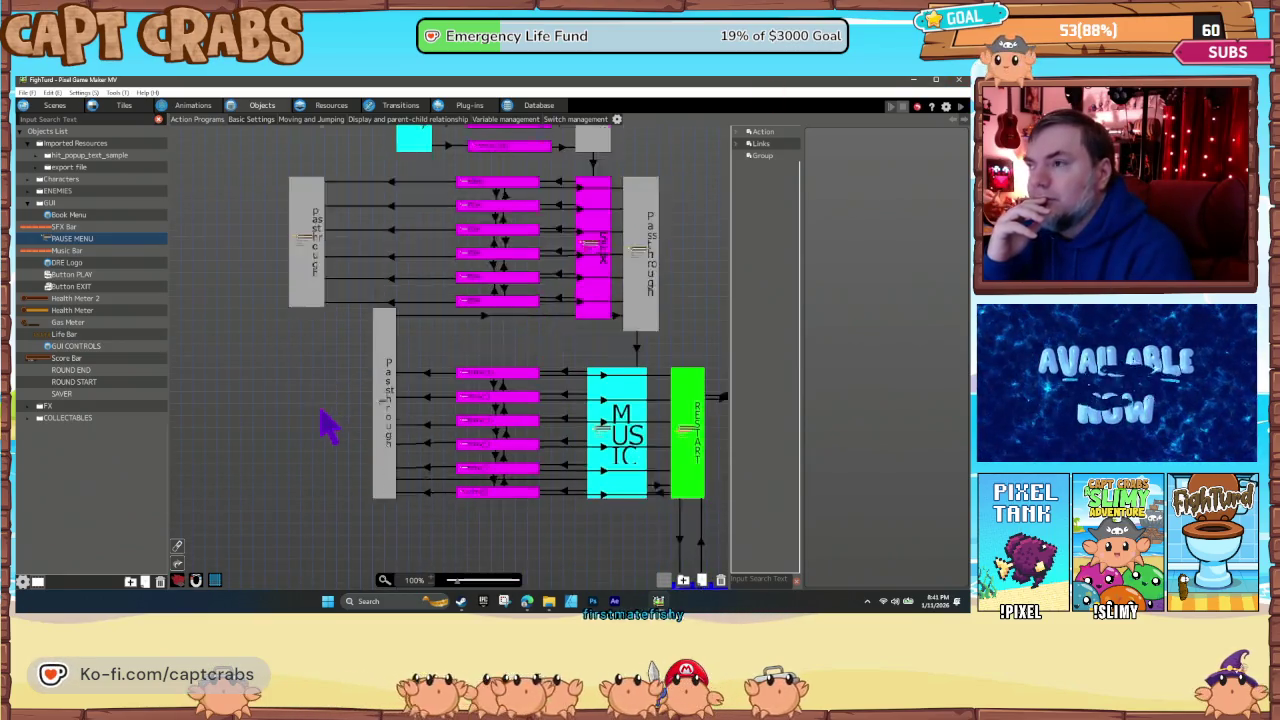
scroll(320, 429, "down", 2)
scroll(320, 429, "up", 1)
left_click_drag(543, 500, 335, 437)
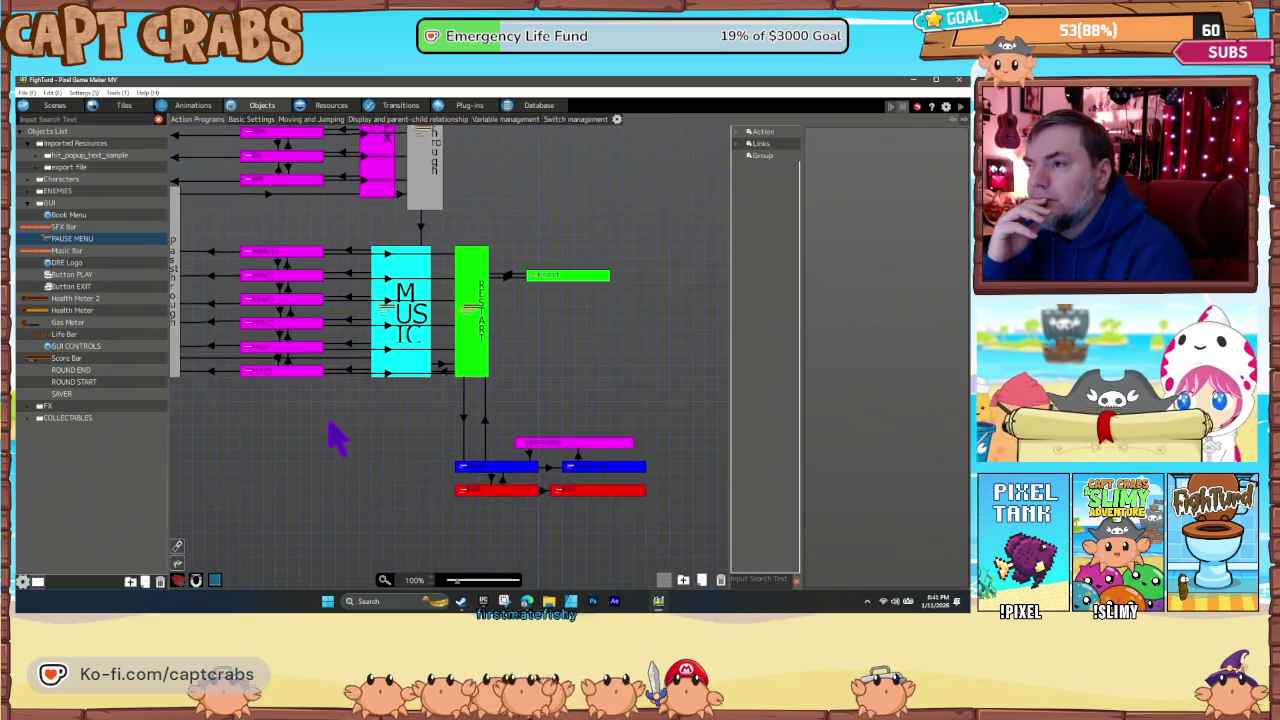
left_click(510, 467)
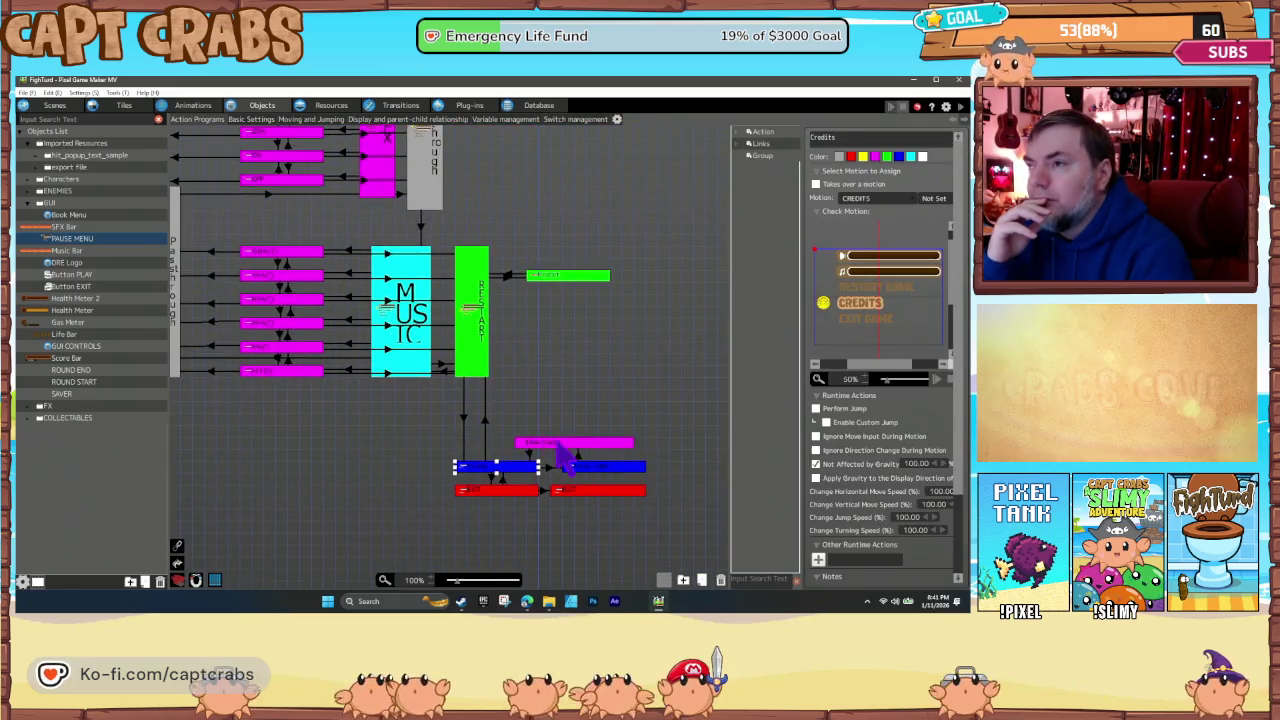
left_click(500, 491)
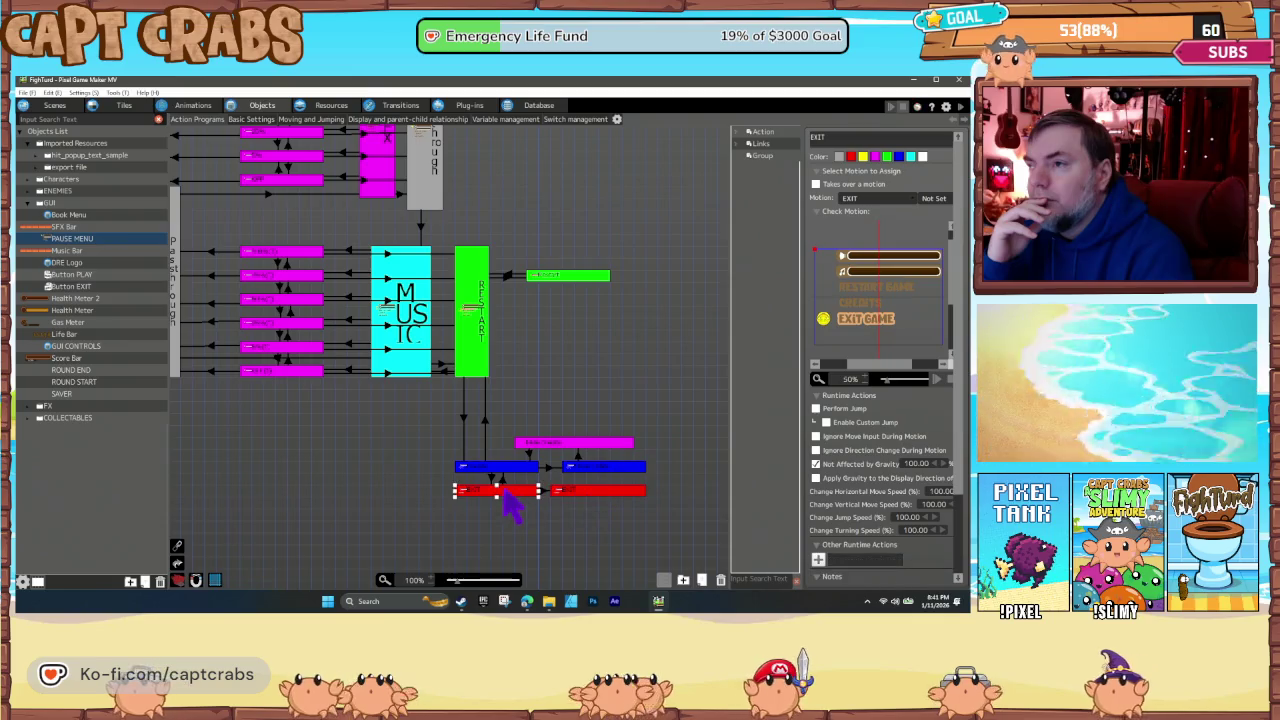
left_click(342, 465)
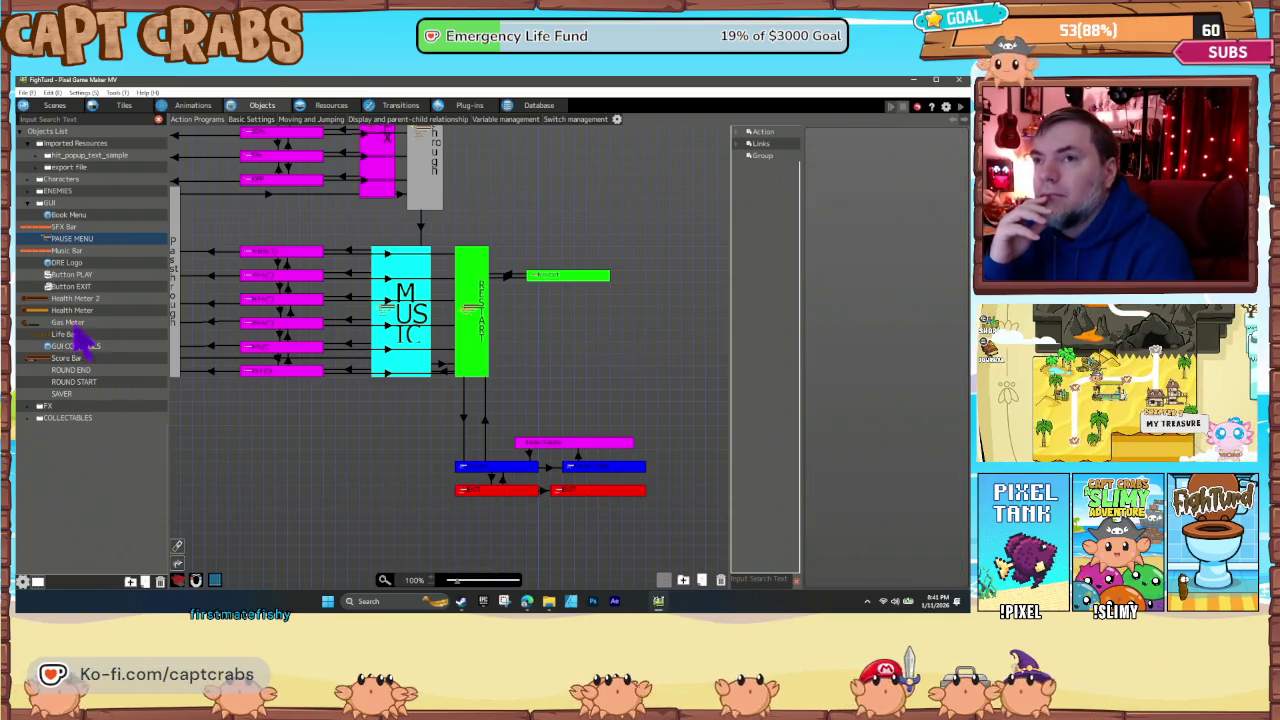
right_click(84, 241)
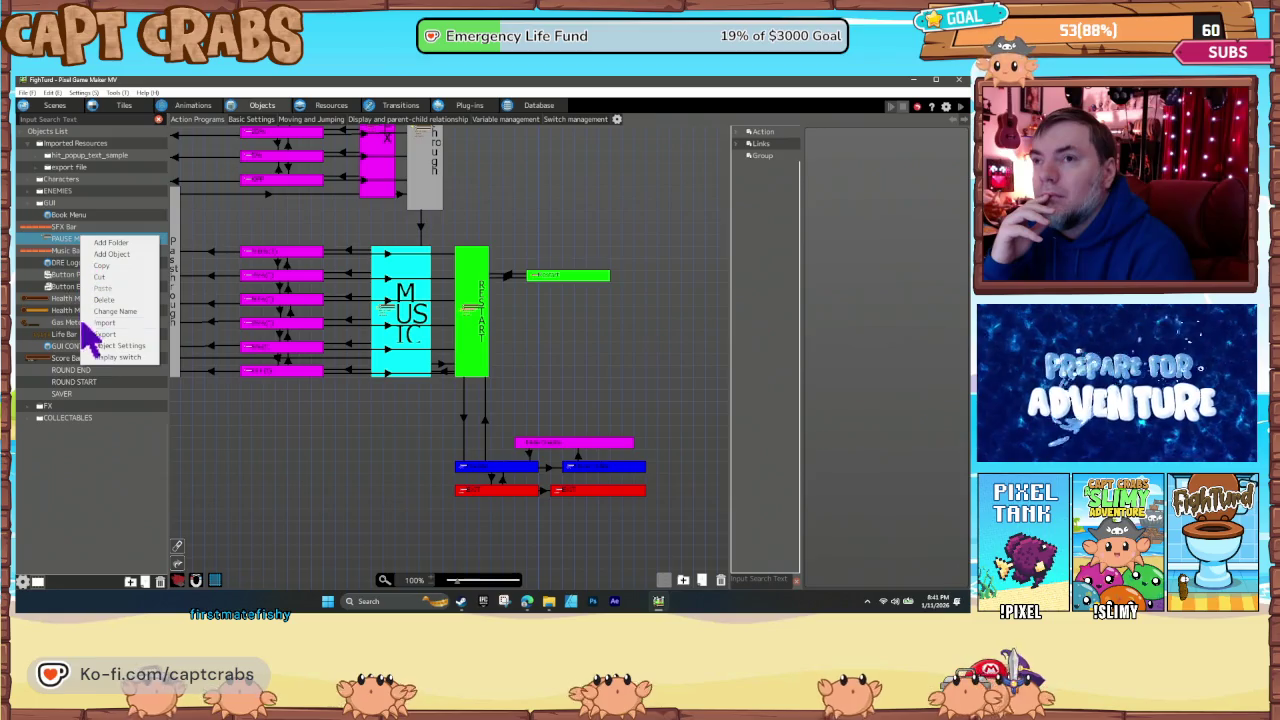
left_click(110, 346)
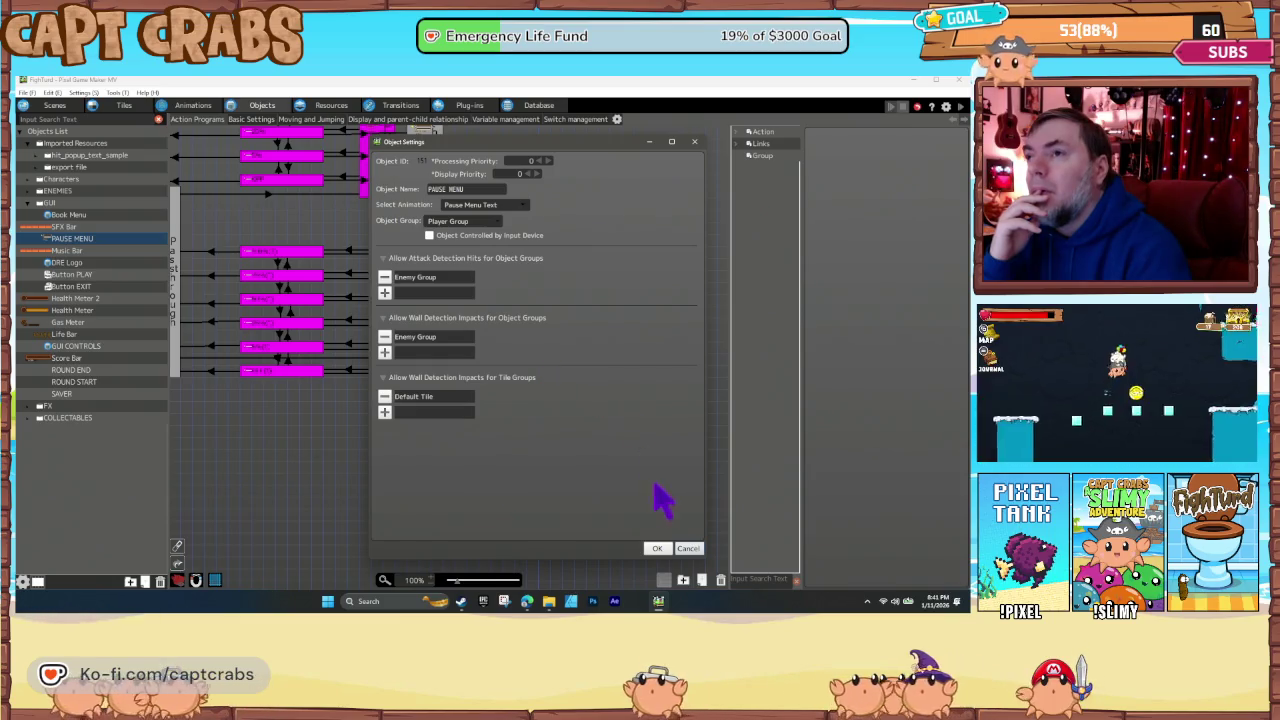
left_click(689, 549)
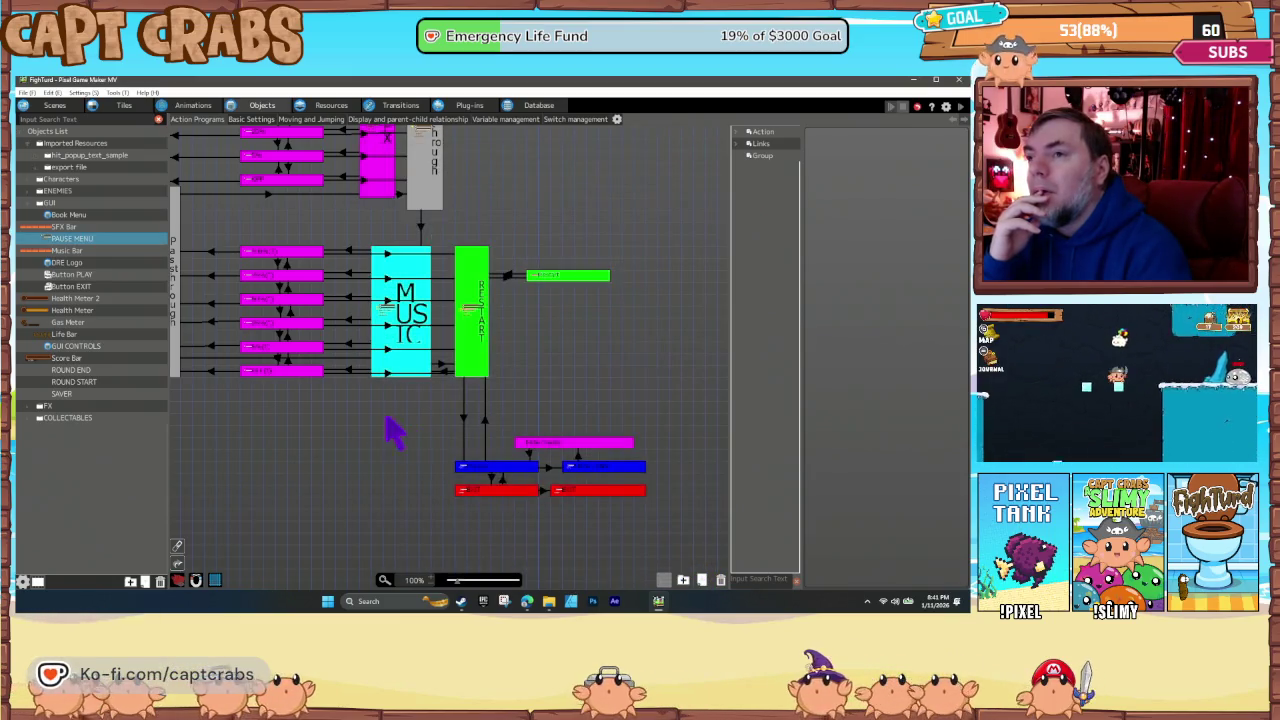
left_click_drag(391, 429, 510, 525)
left_click_drag(240, 360, 277, 486)
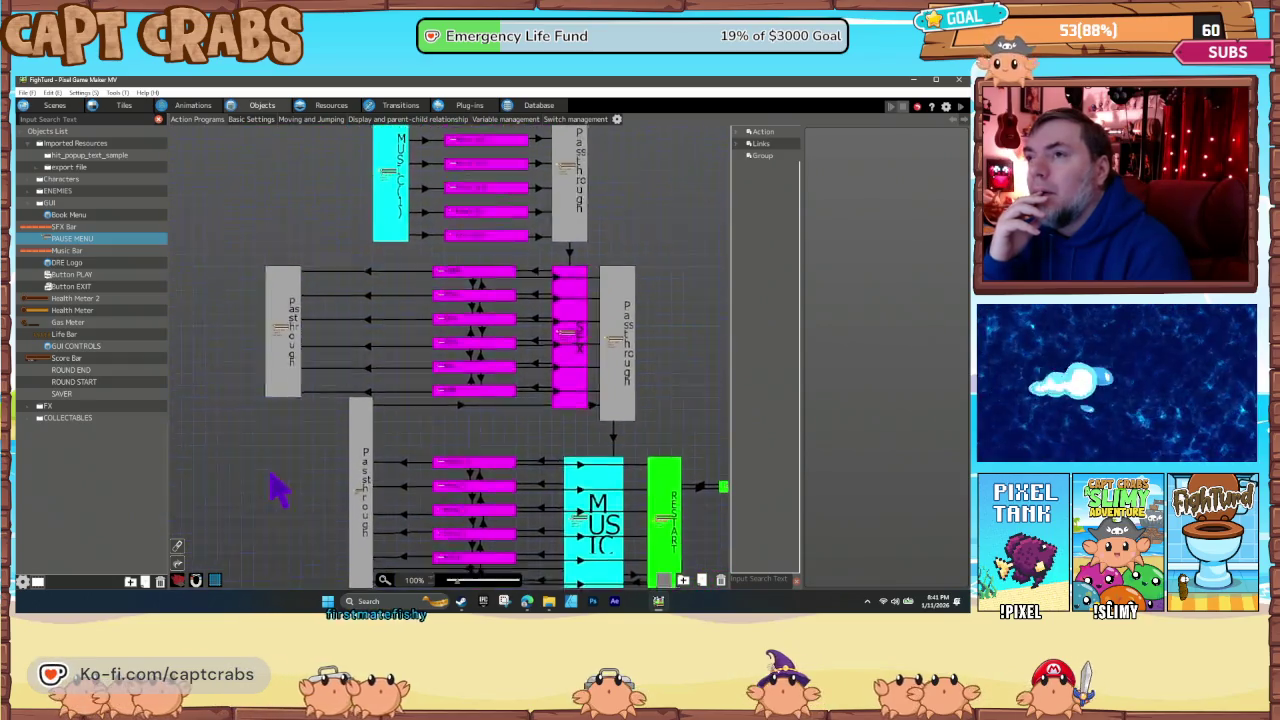
left_click_drag(309, 260, 318, 392)
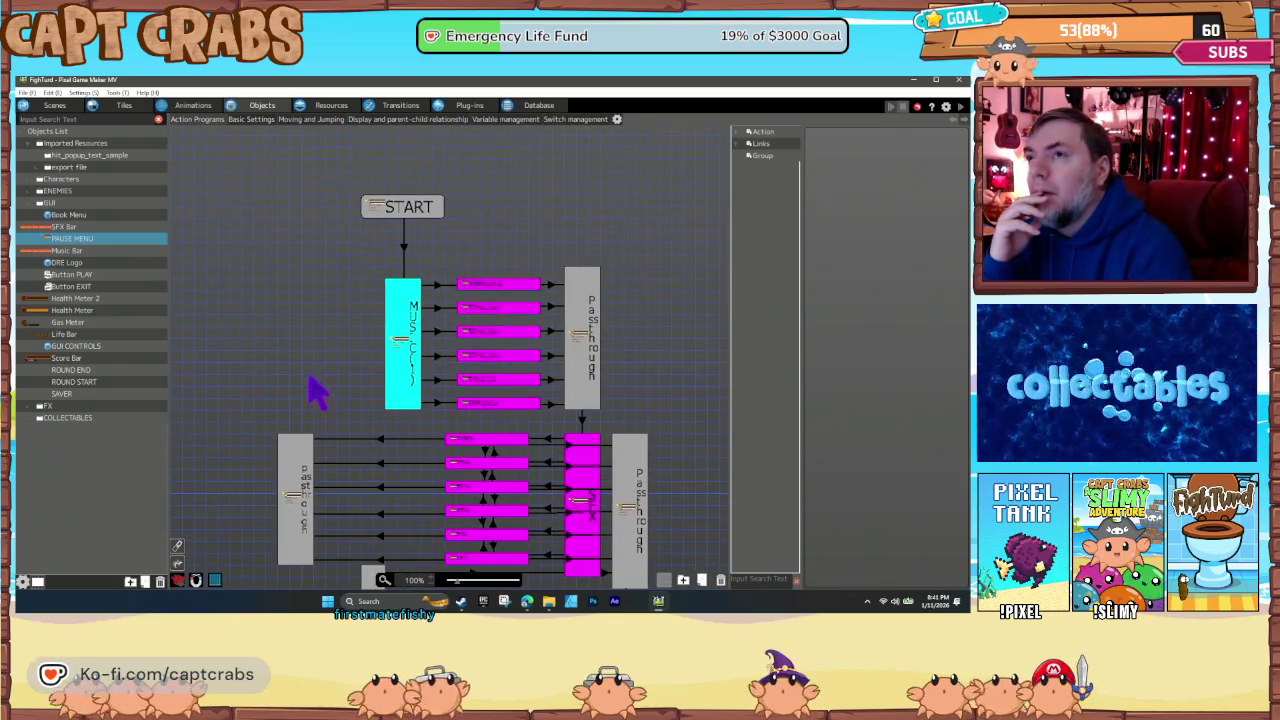
- In basic settings, turn off post-damage temporary invincibility and critical attacks
left_click(252, 121)
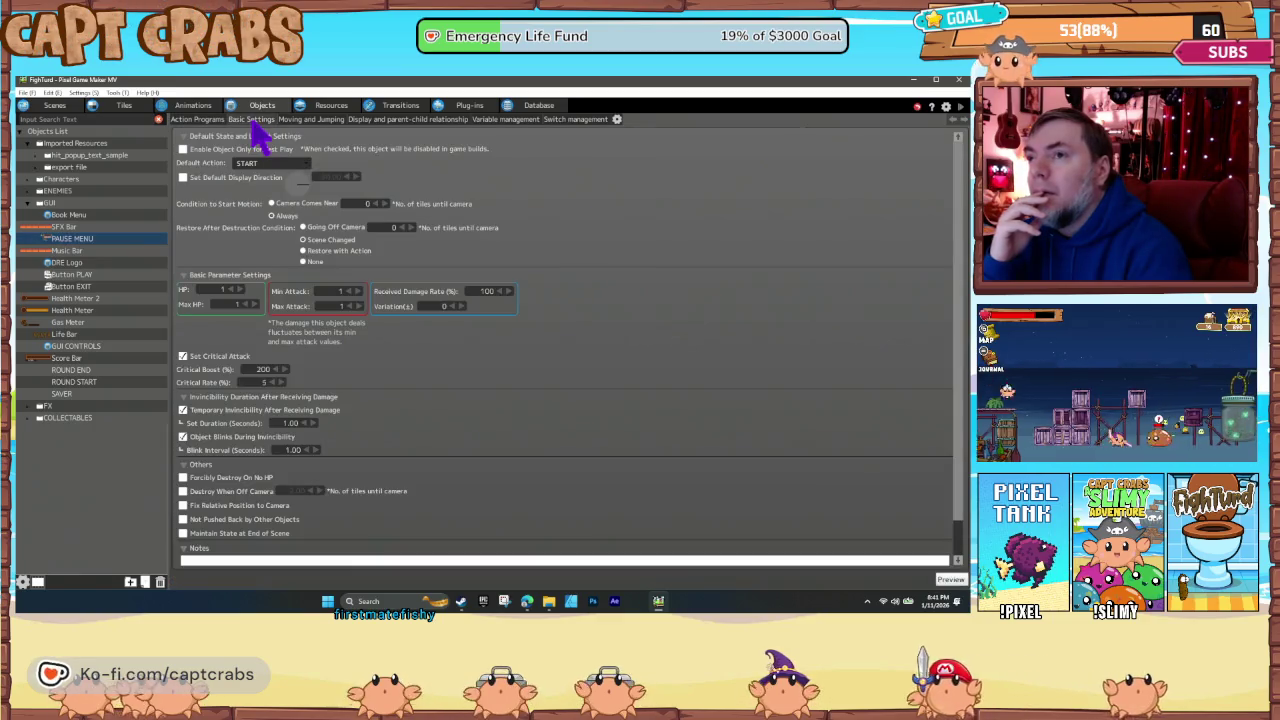
left_click(183, 410)
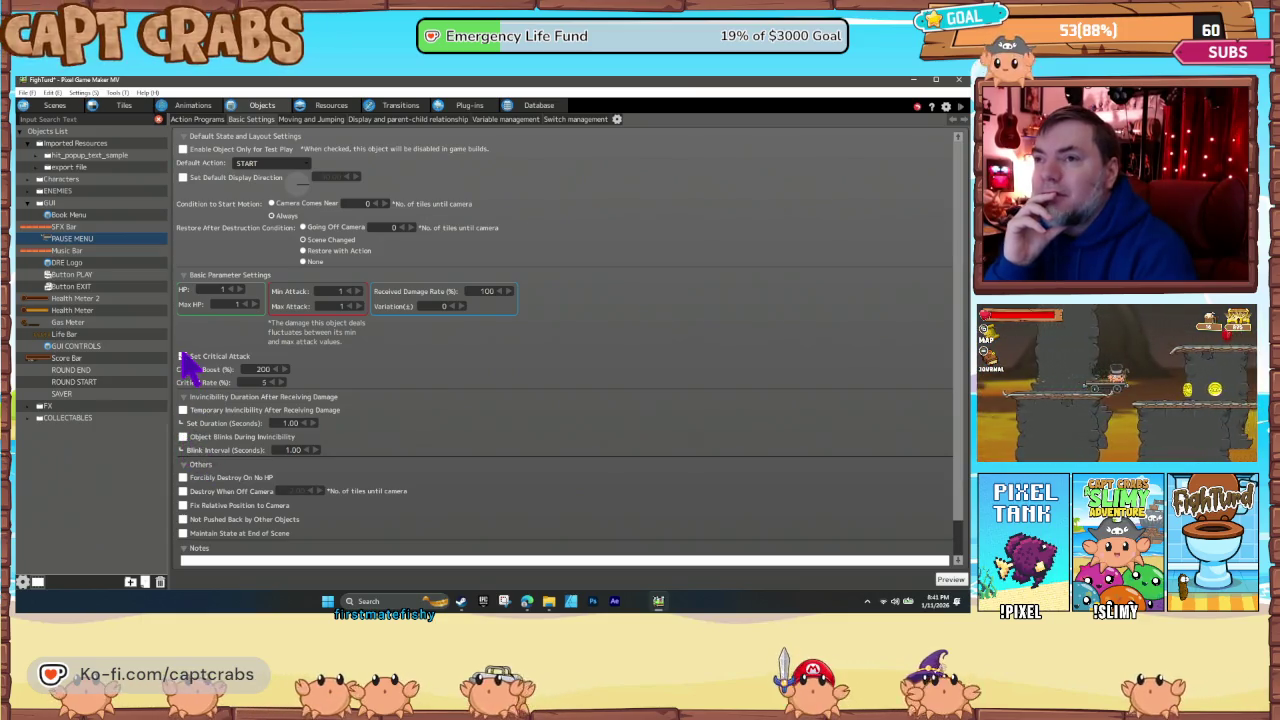
left_click(183, 356)
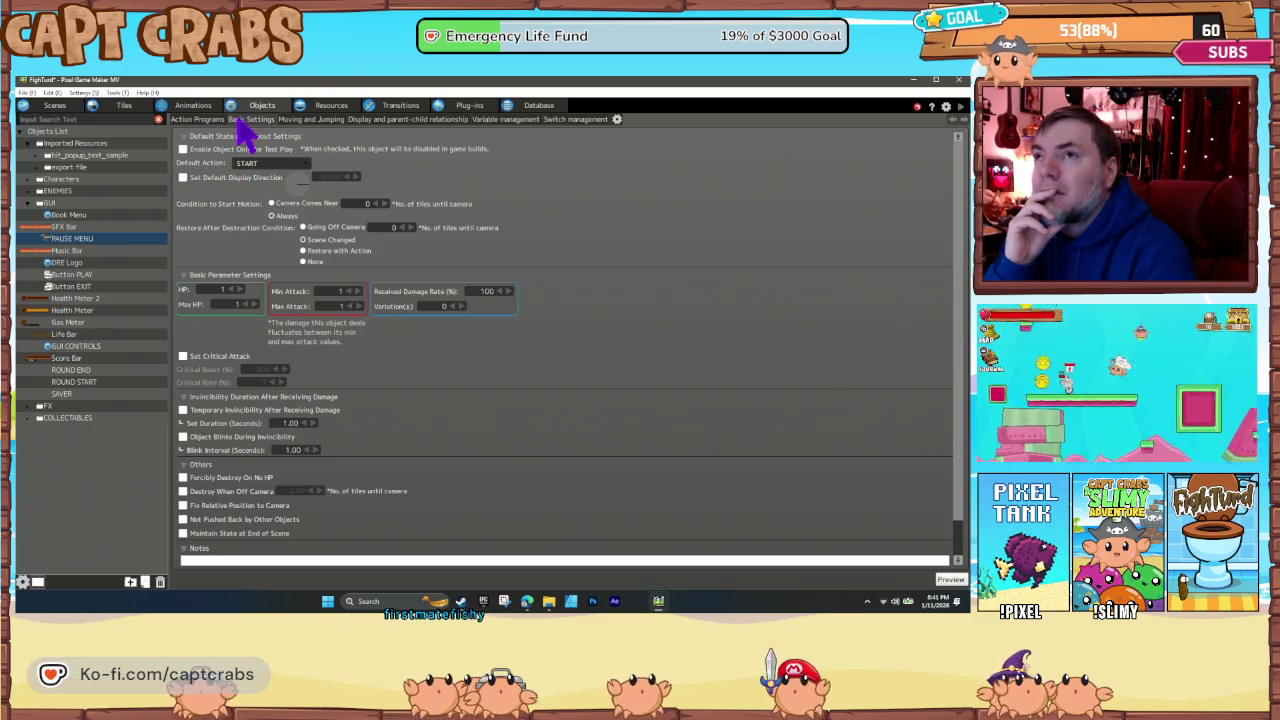
- Stop tile and object walls halting upward movement, and set the jump key to No Key Settings
left_click(295, 121)
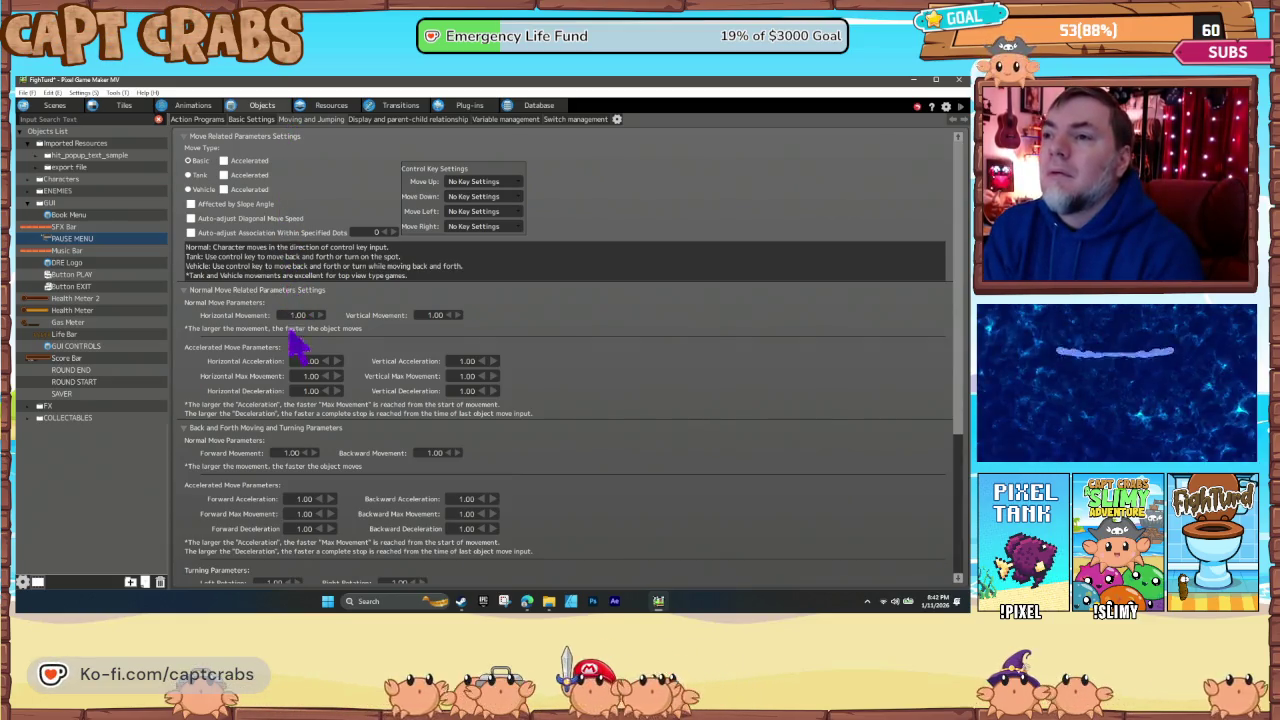
scroll(241, 430, "down", 5)
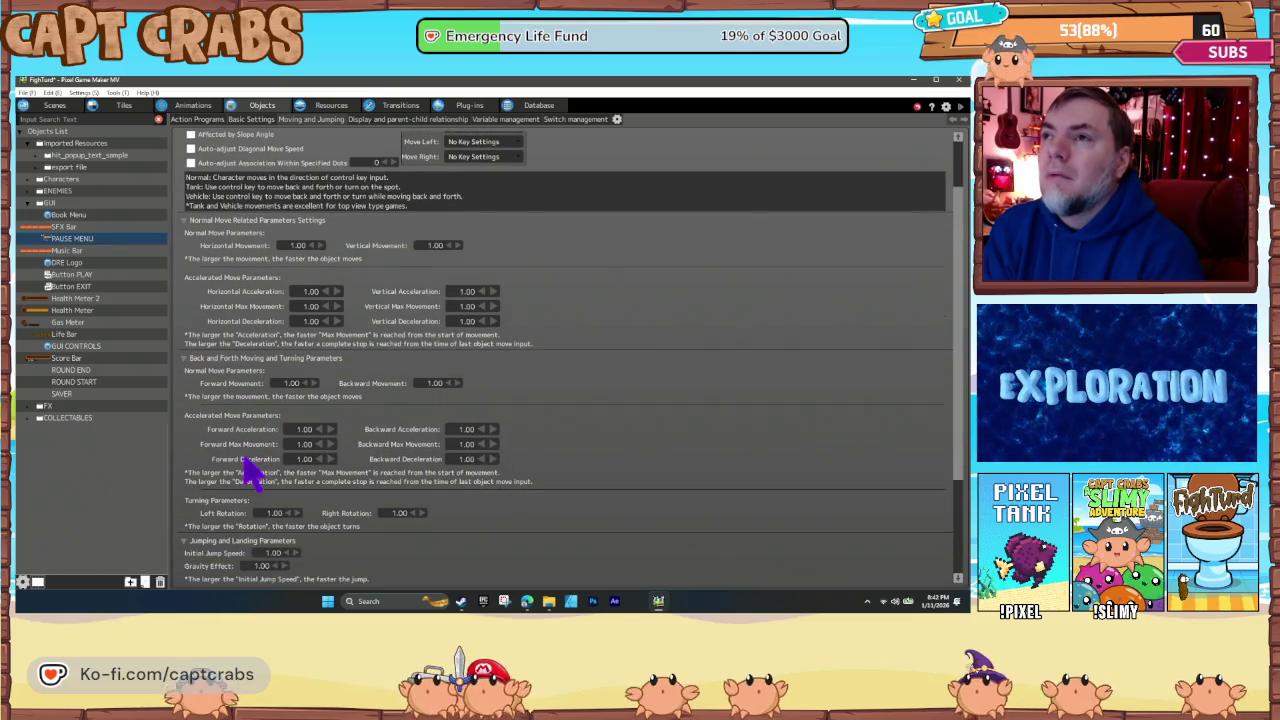
scroll(243, 457, "down", 5)
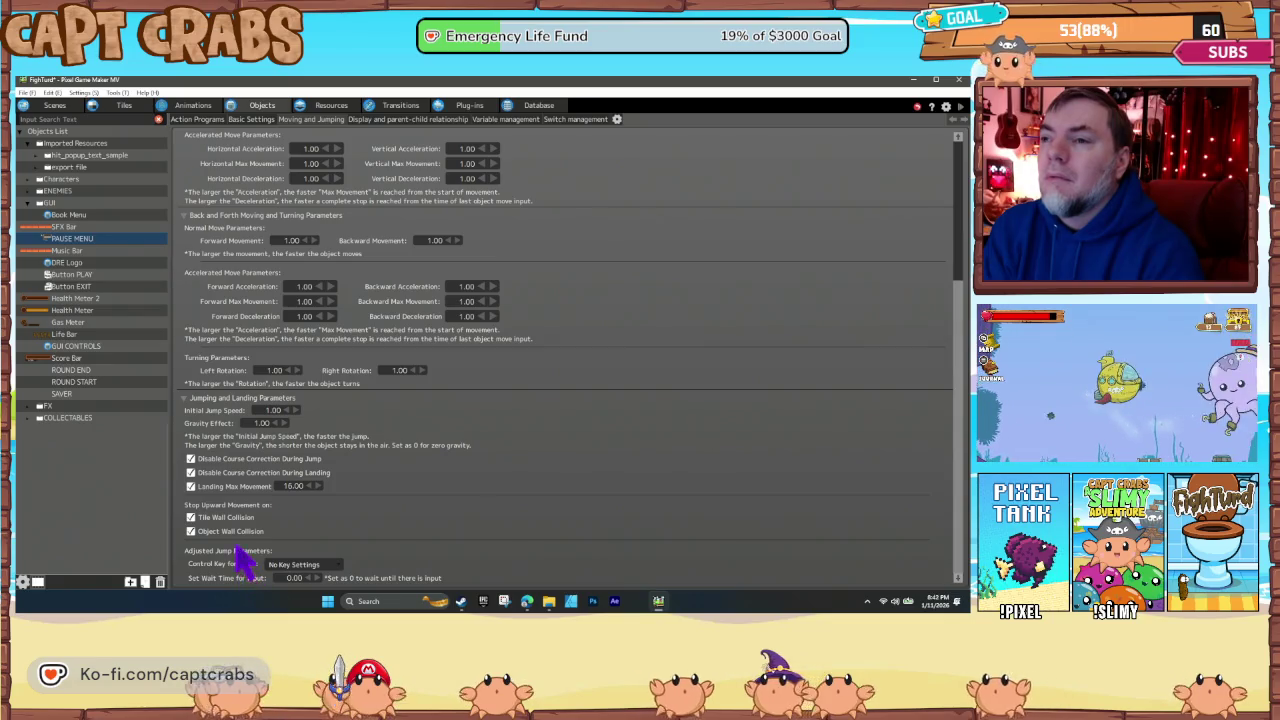
left_click(190, 517)
left_click(190, 531)
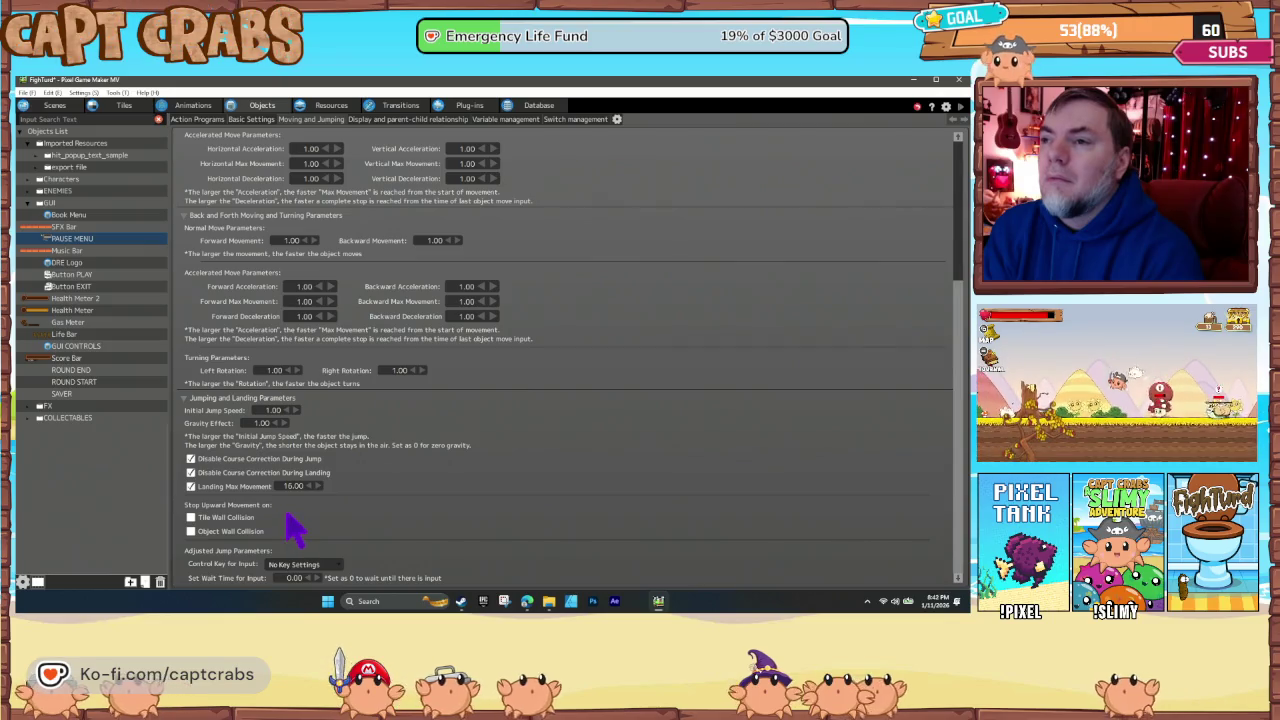
left_click(327, 570)
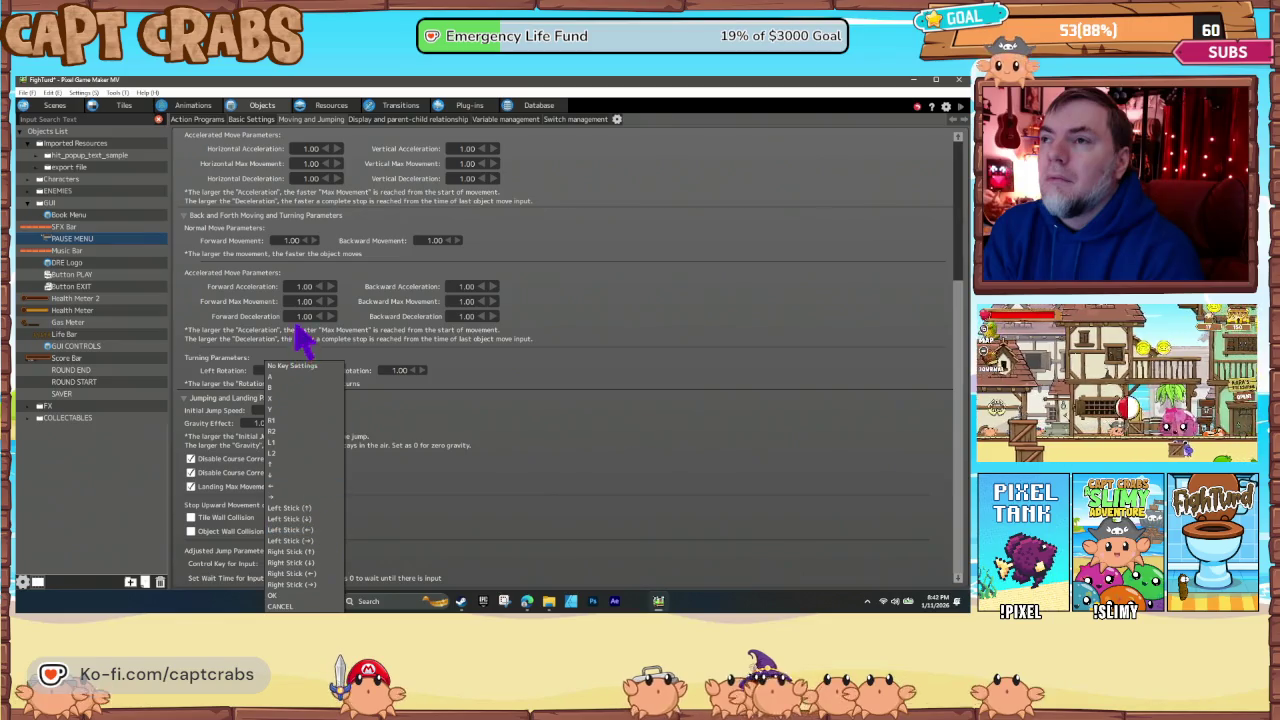
left_click(307, 366)
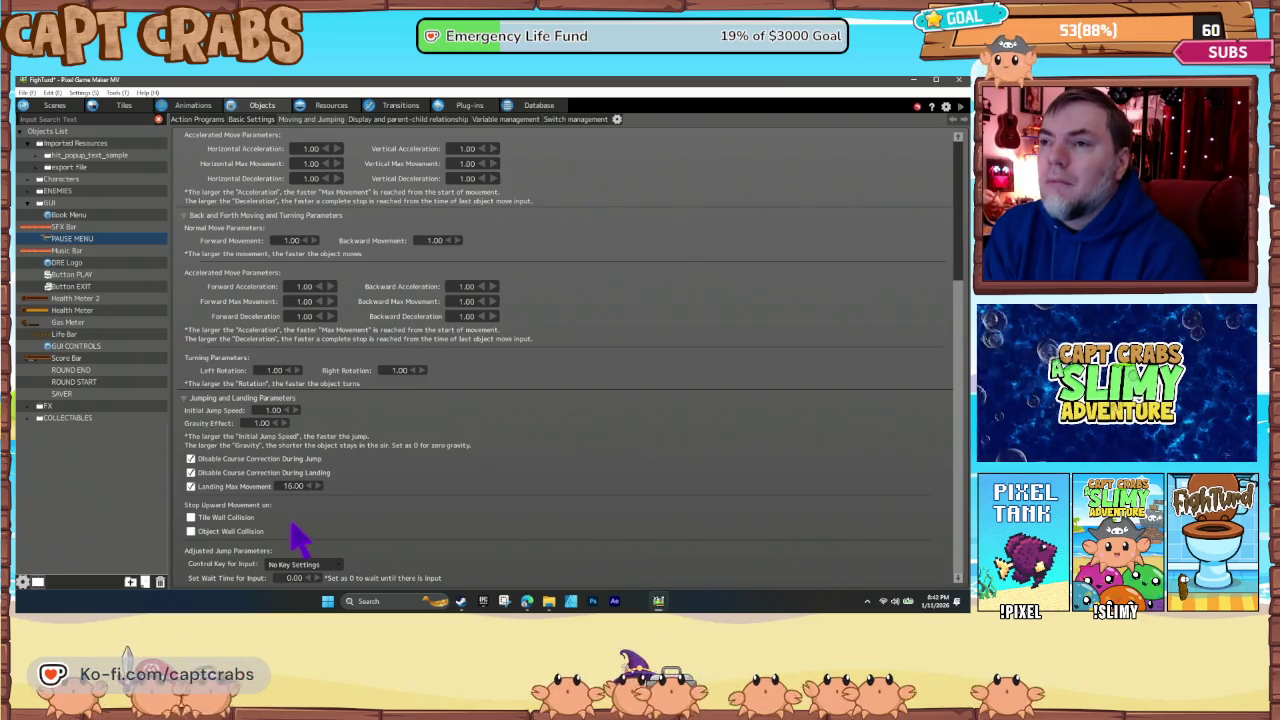
- Set Horizontal, Vertical, Forward and Backward Movement all to 0
scroll(350, 500, "up", 2)
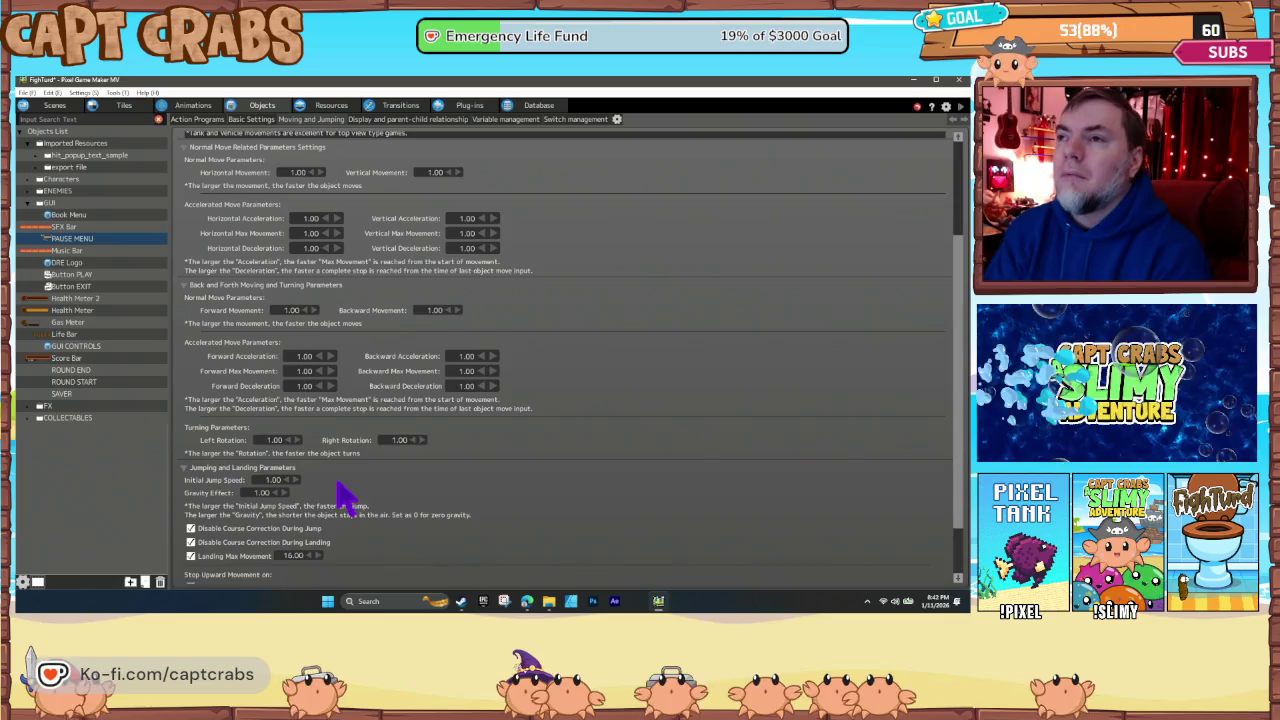
scroll(340, 495, "up", 1)
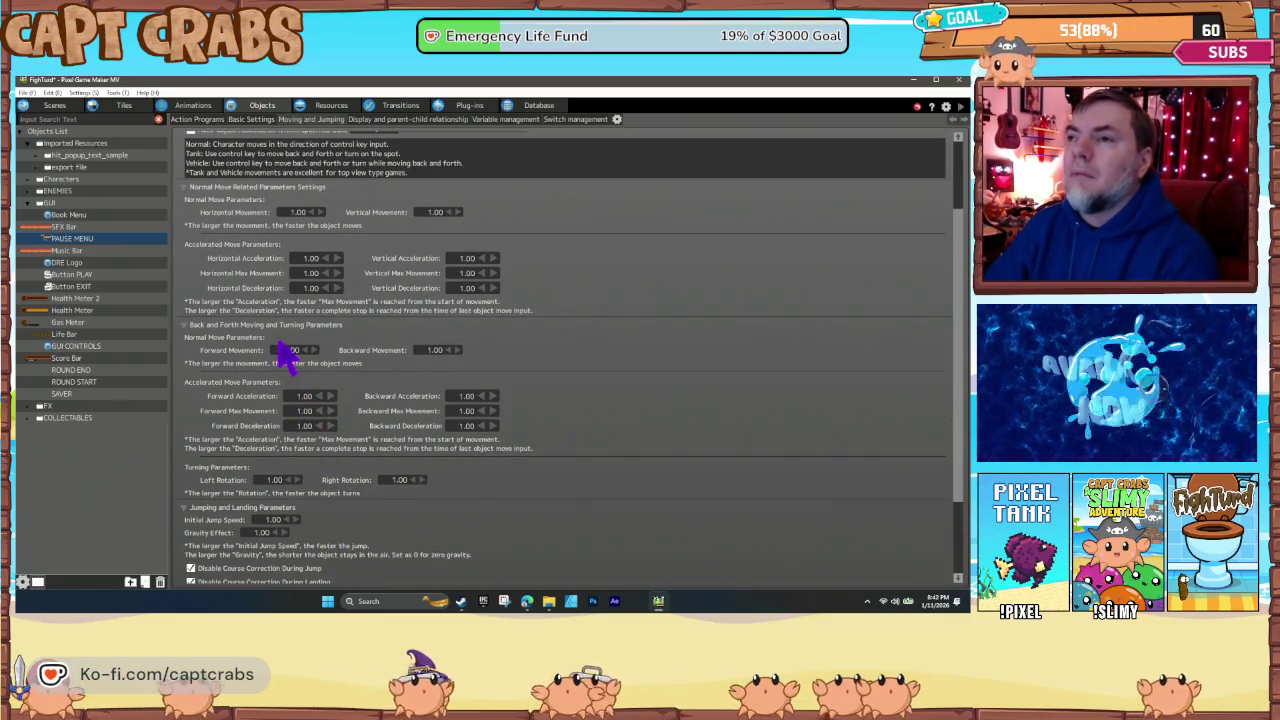
double_click(298, 212)
type("0")
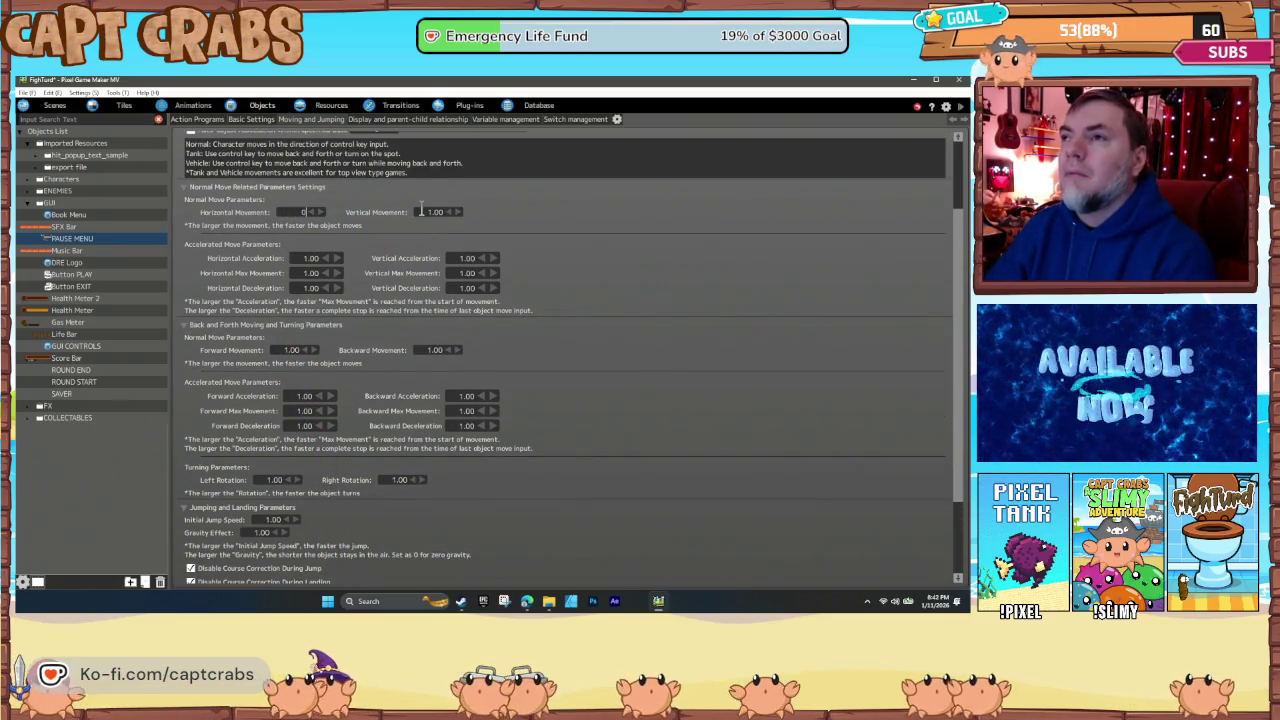
double_click(430, 212)
type("0")
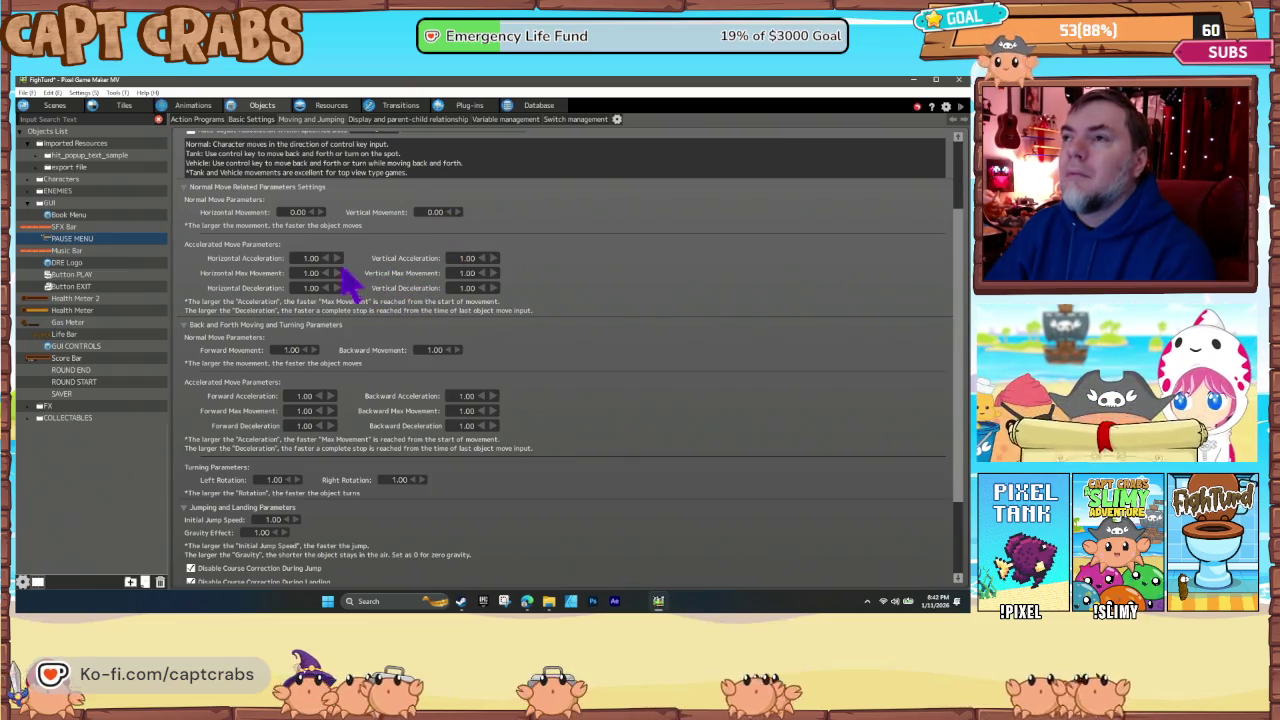
double_click(297, 350)
type("0")
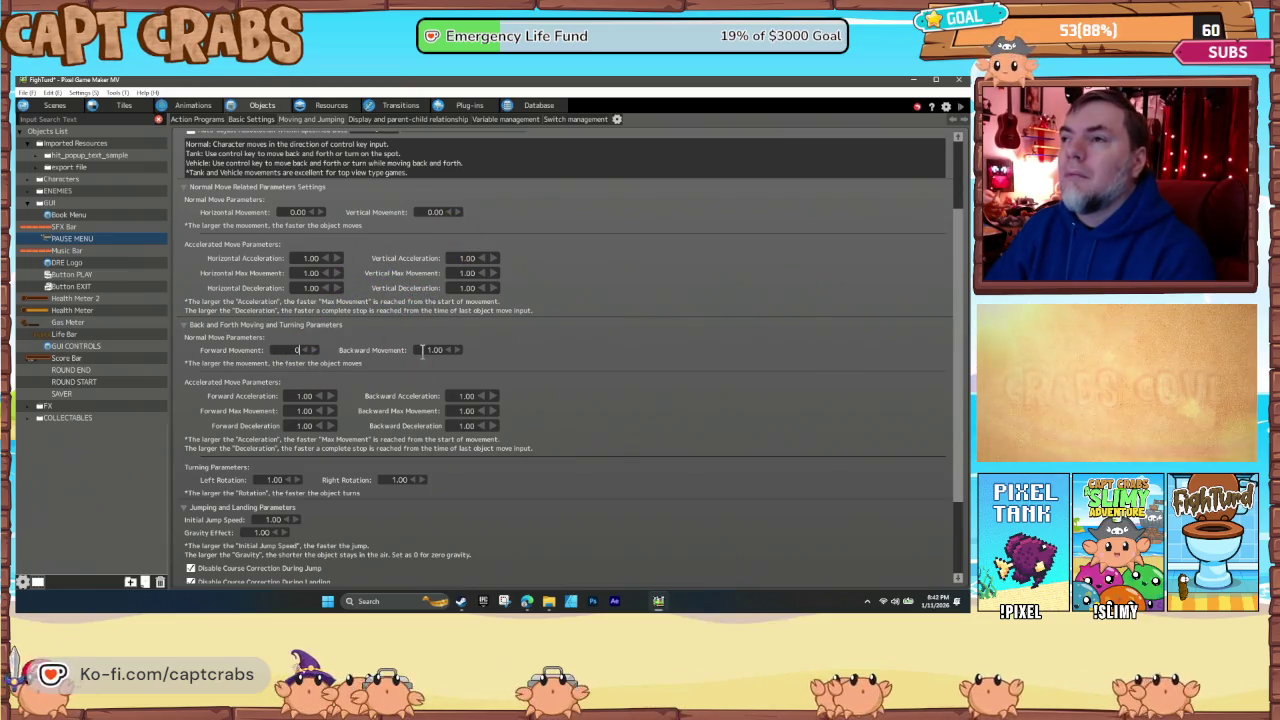
double_click(435, 350)
type("0")
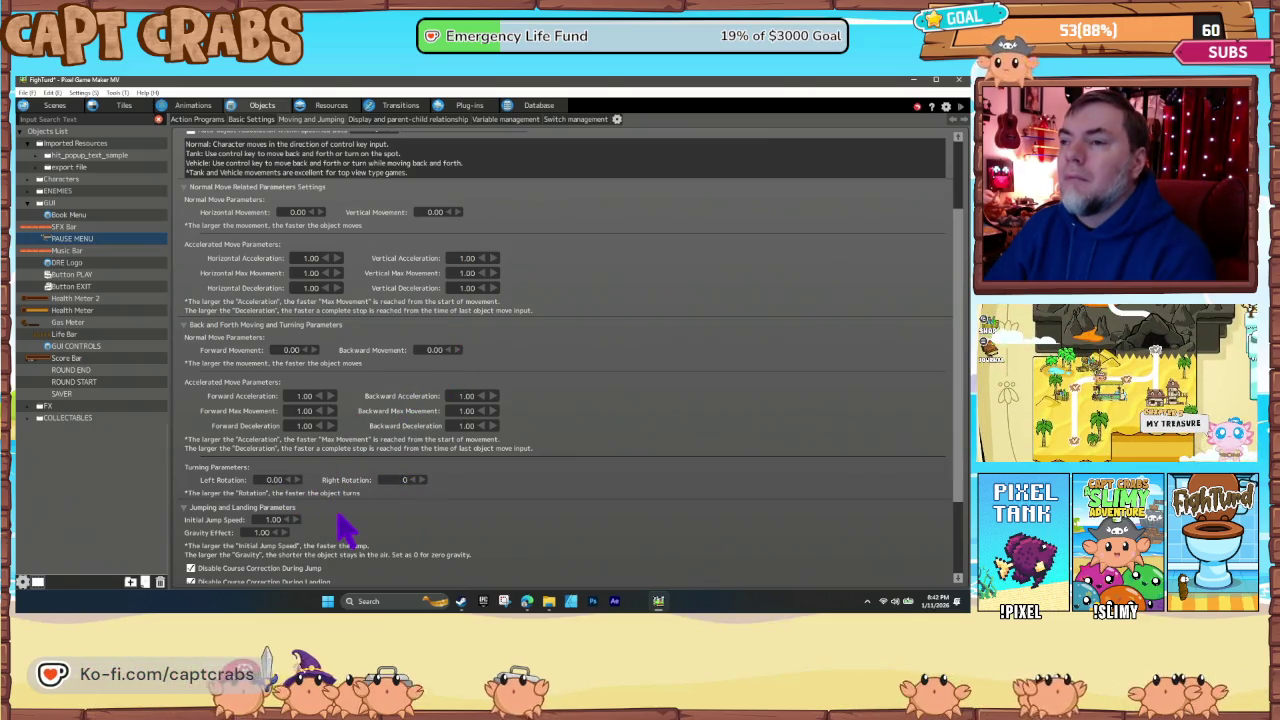
- Zero the rotation, uncheck Landing Max Movement, then play-test the pause menu with F5
double_click(280, 521)
type("0")
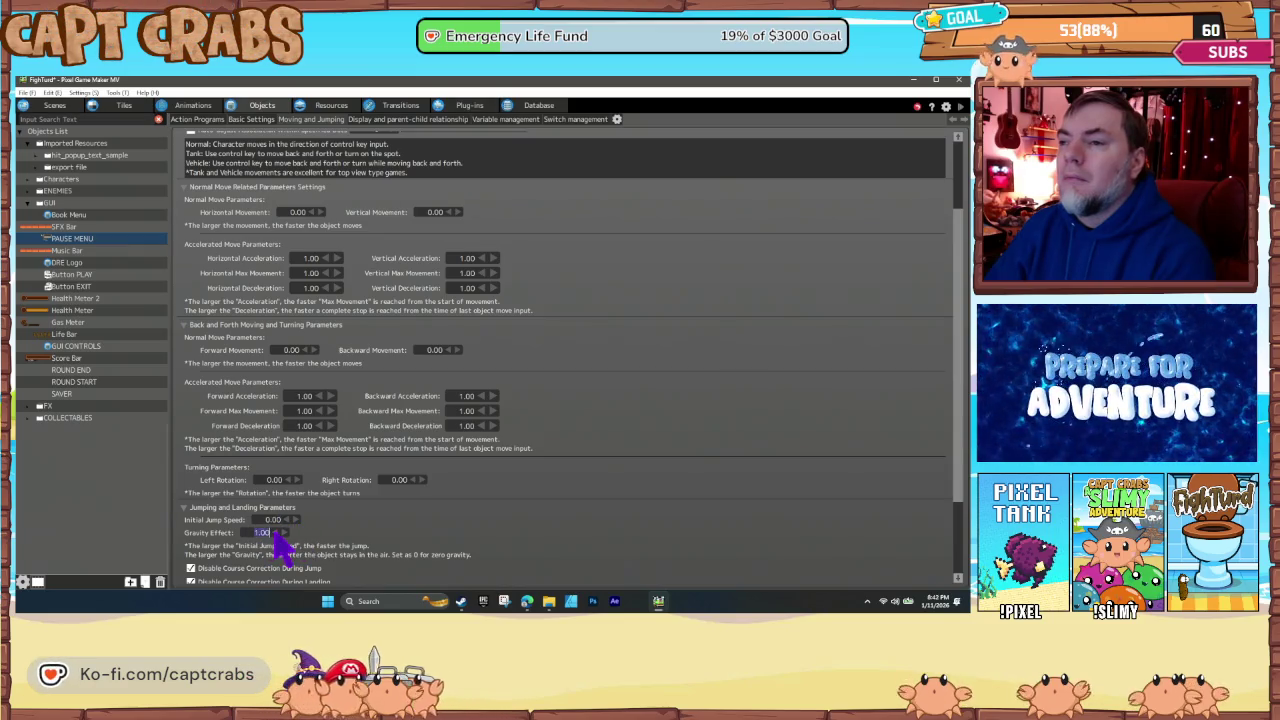
scroll(400, 535, "down", 1)
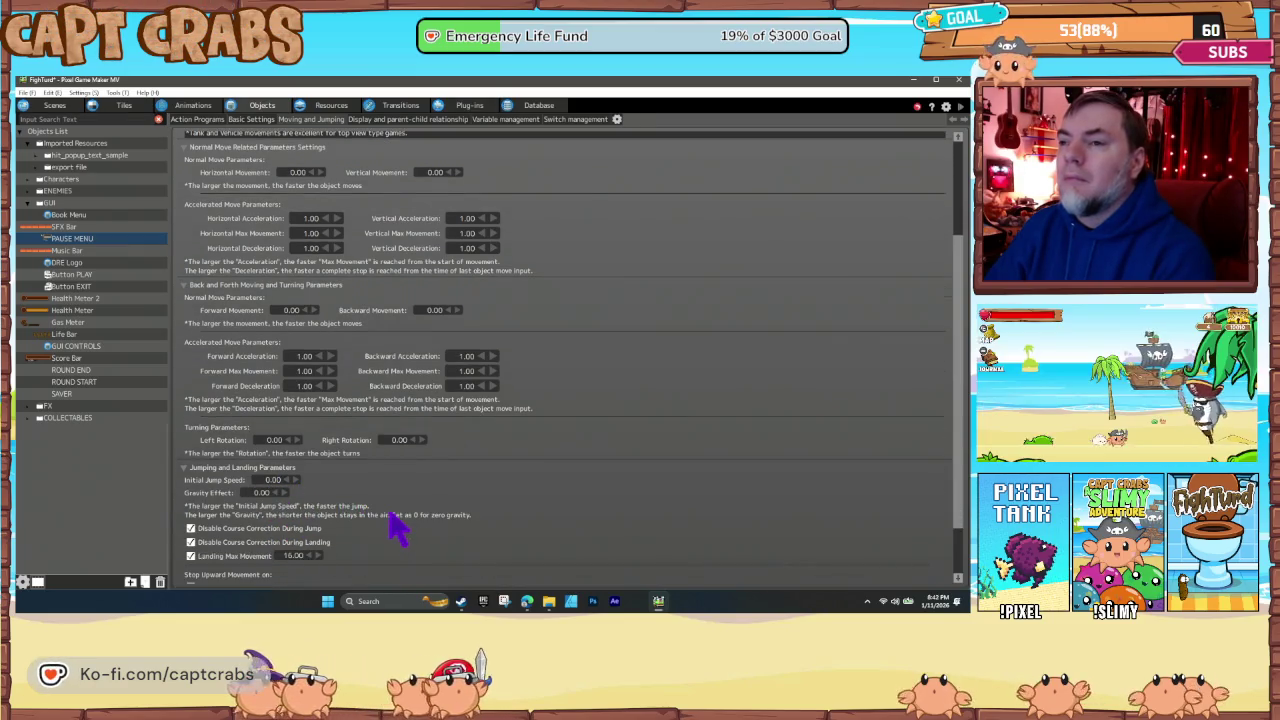
scroll(395, 528, "down", 3)
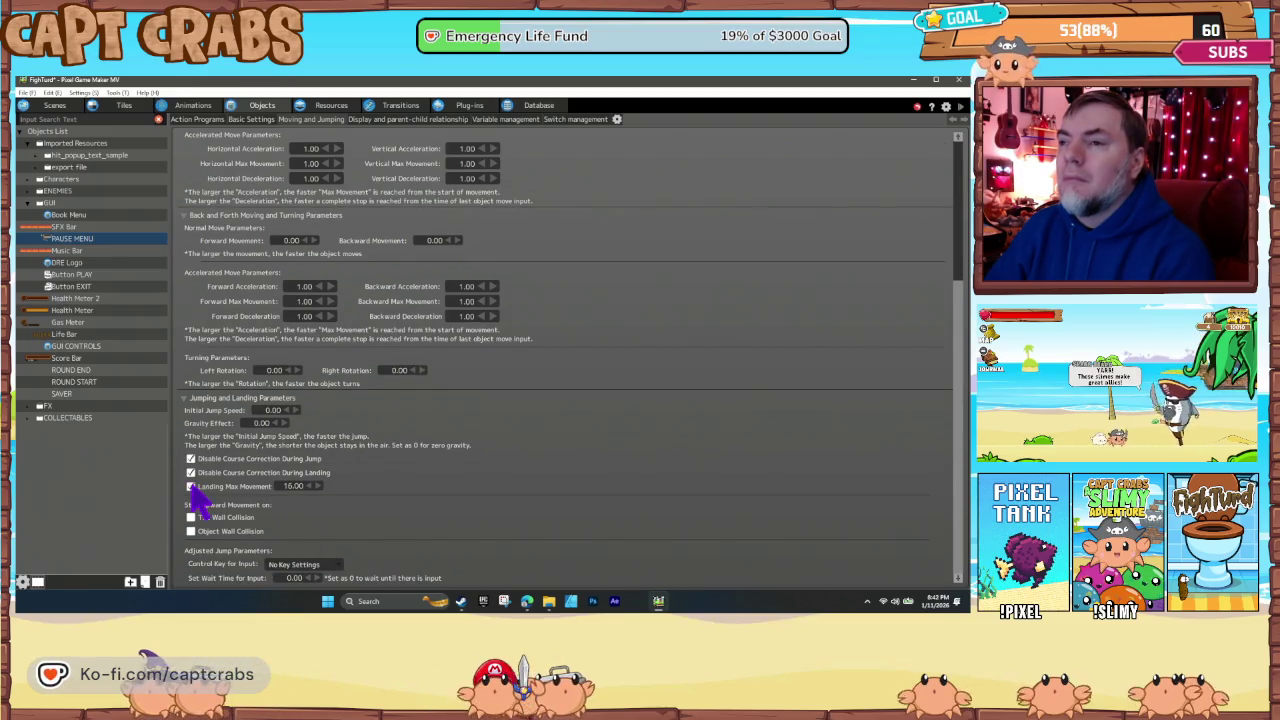
left_click(190, 486)
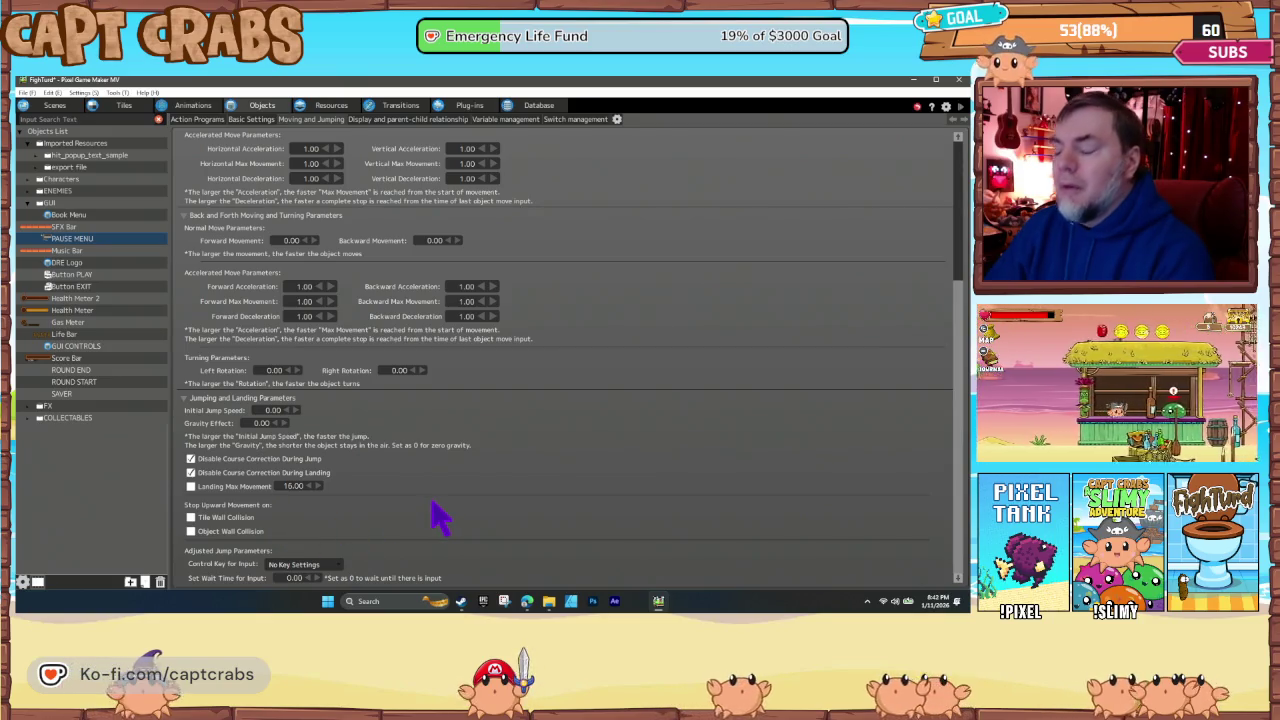
key("F5")
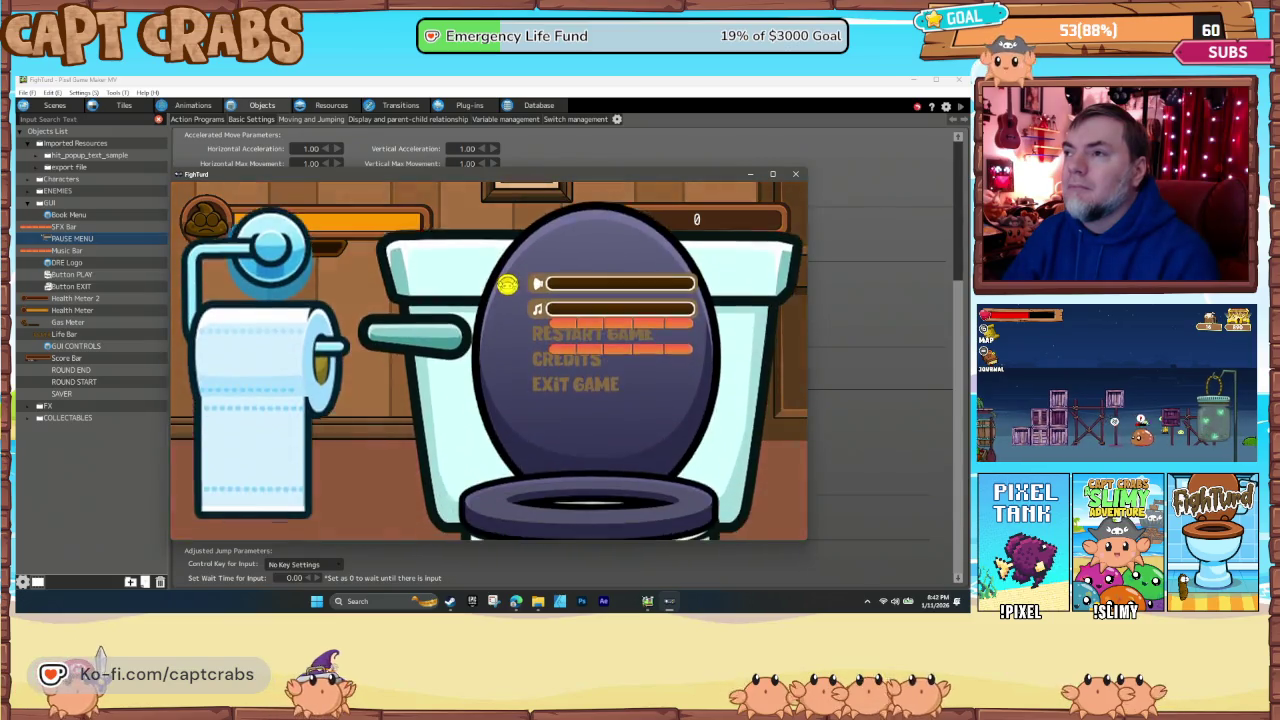
key("Down")
key("Down")
key("Down")
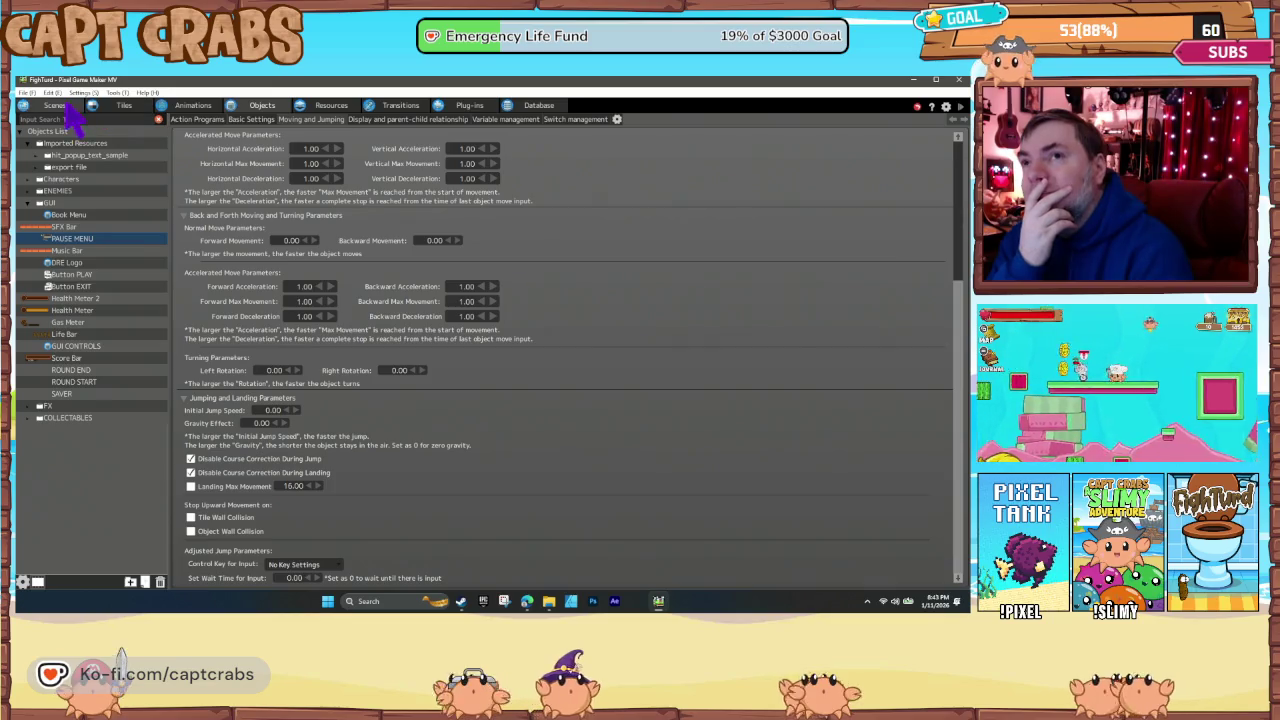
- In the PAUSE MENU layout, adjust display priorities, setting the SFX Bar's to 1
left_click(88, 108)
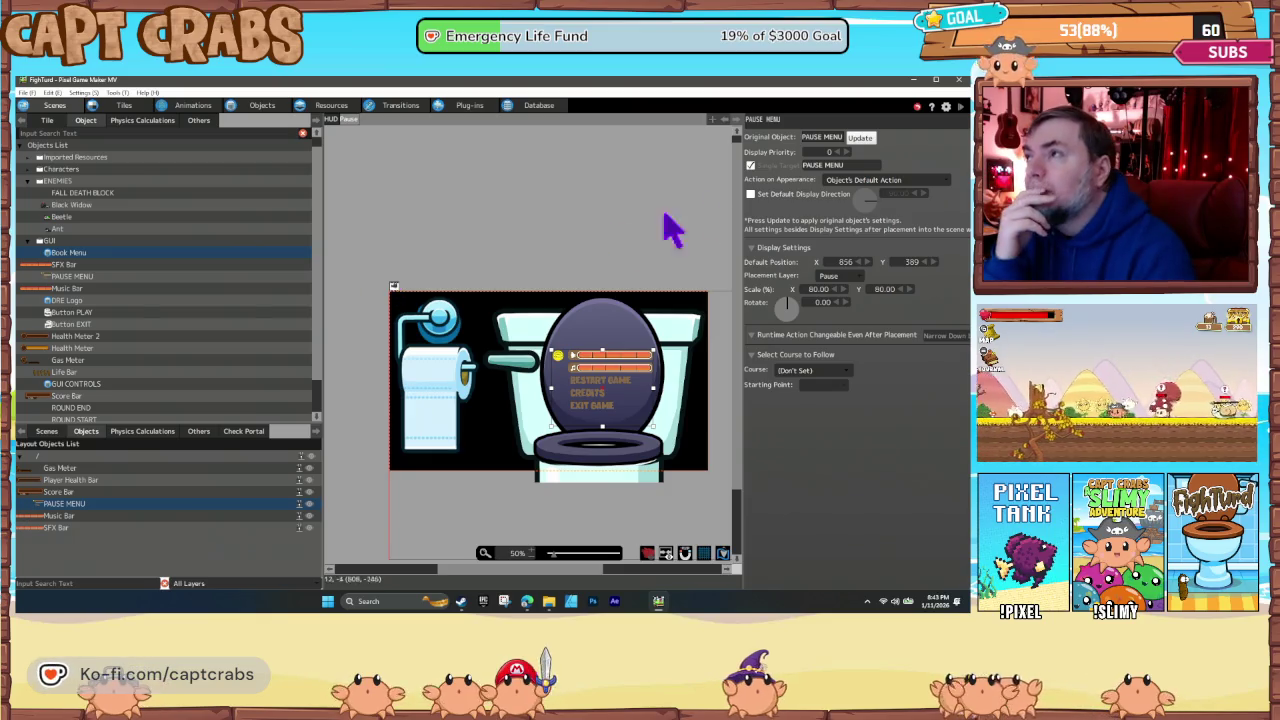
left_click(847, 151)
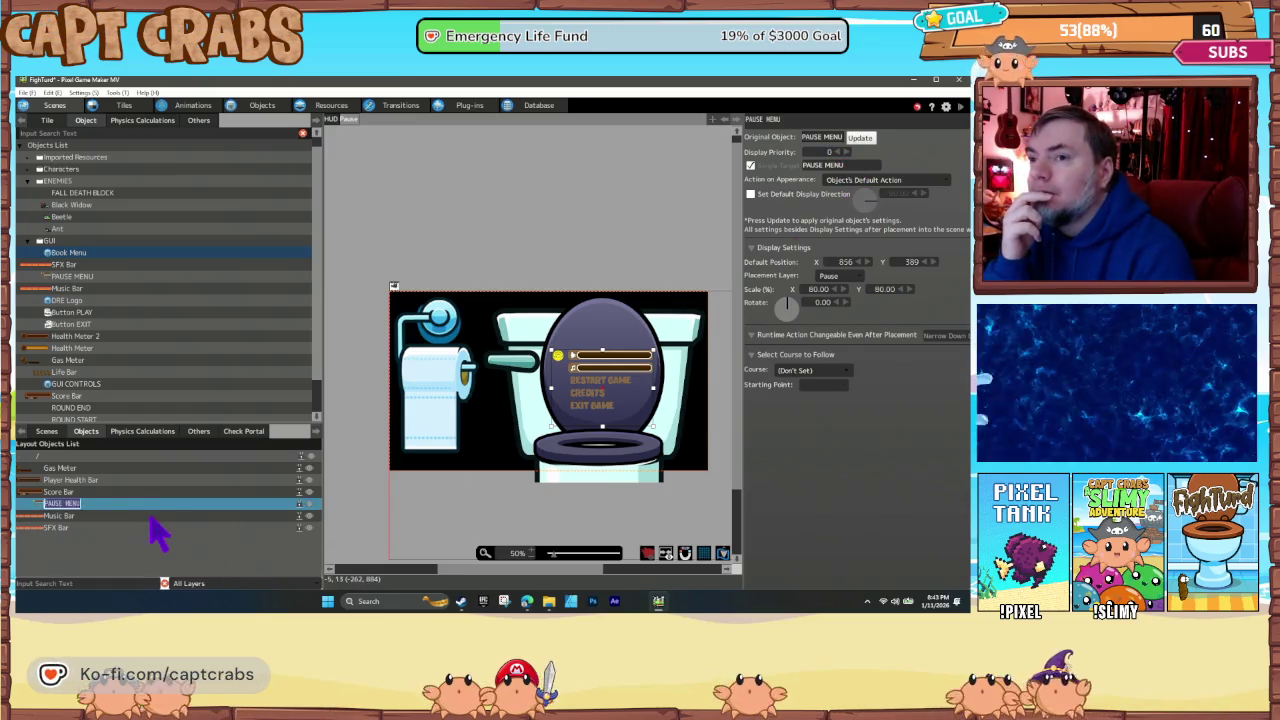
left_click(154, 516)
left_click(849, 158)
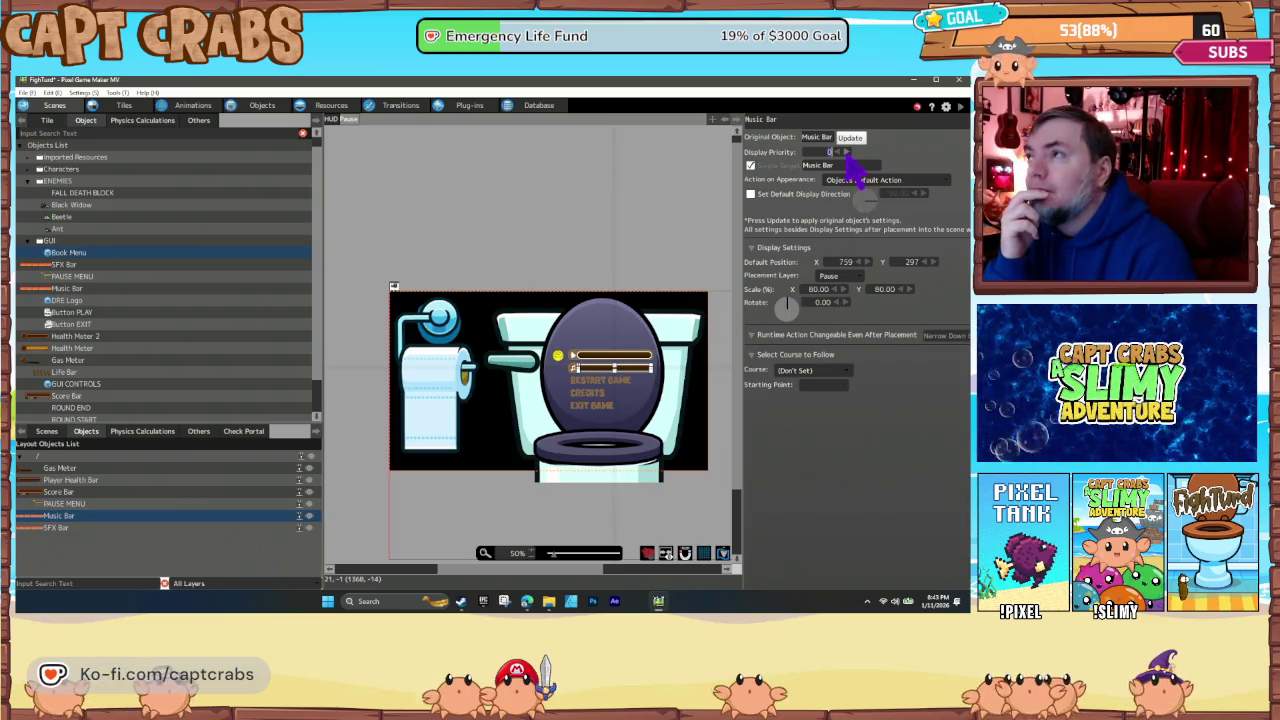
left_click(137, 528)
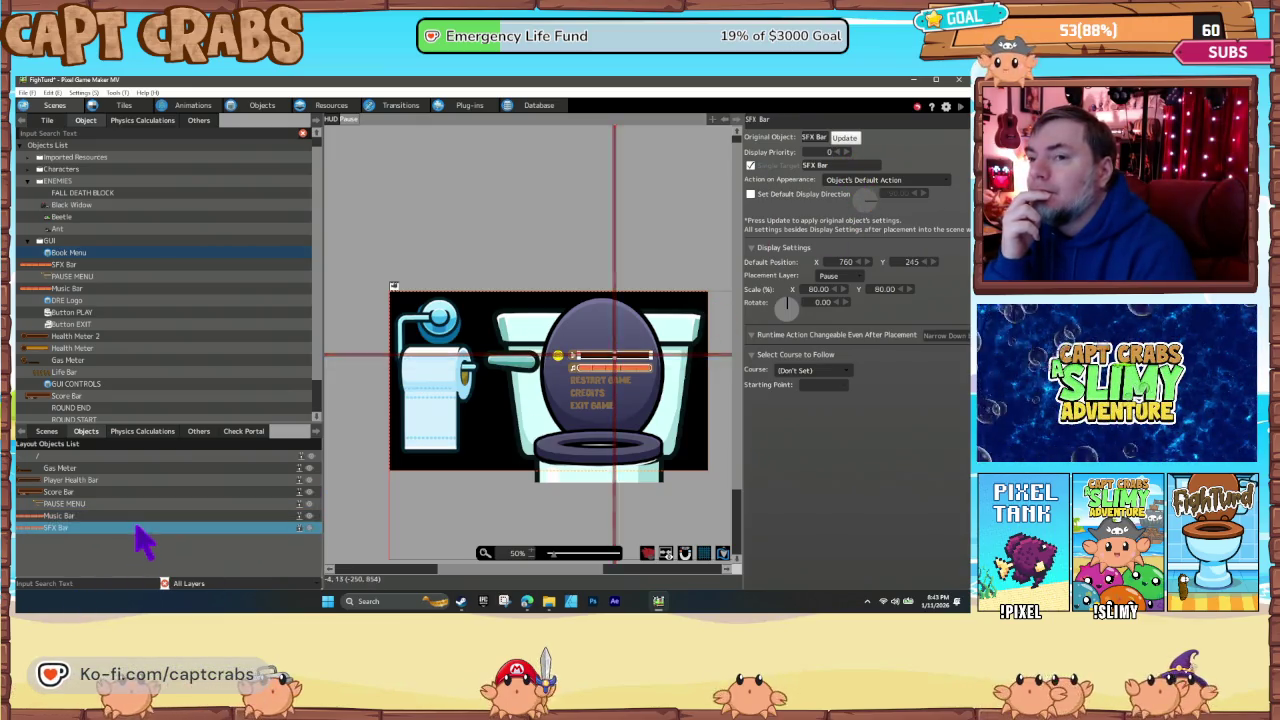
left_click(846, 152)
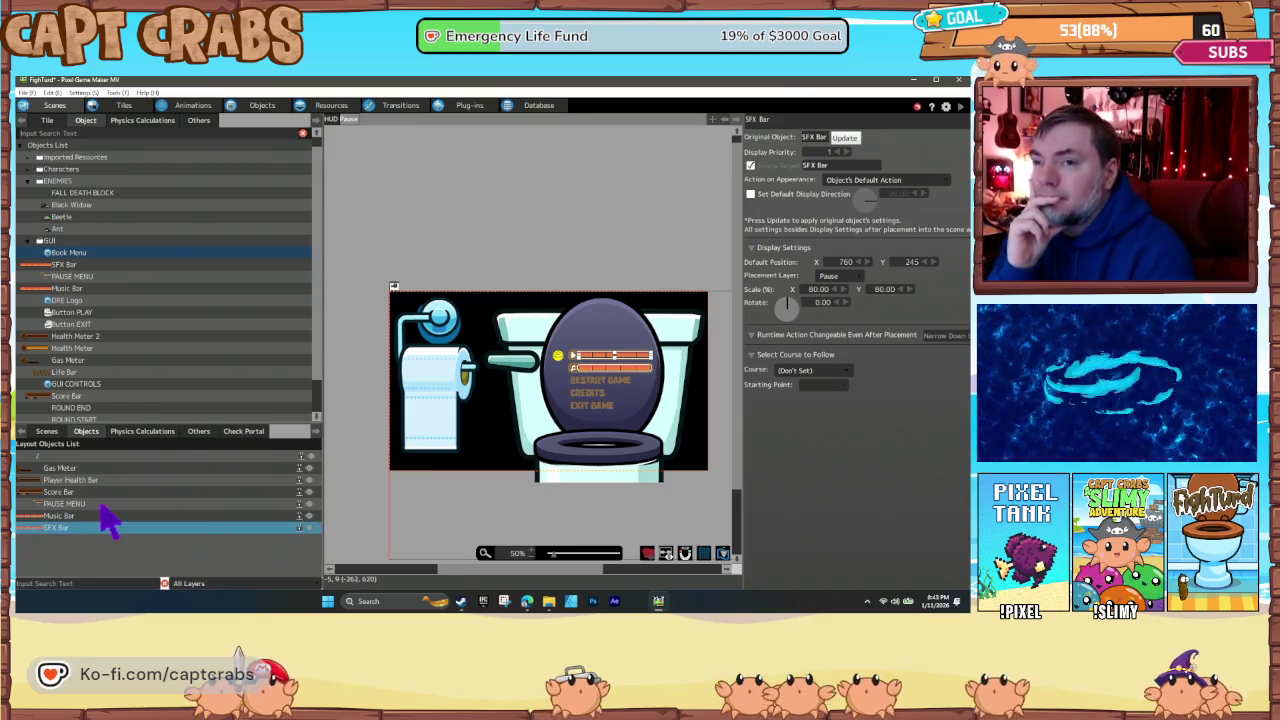
- Review the PAUSE MENU and Score Bar placement settings, then save the project
left_click(112, 504)
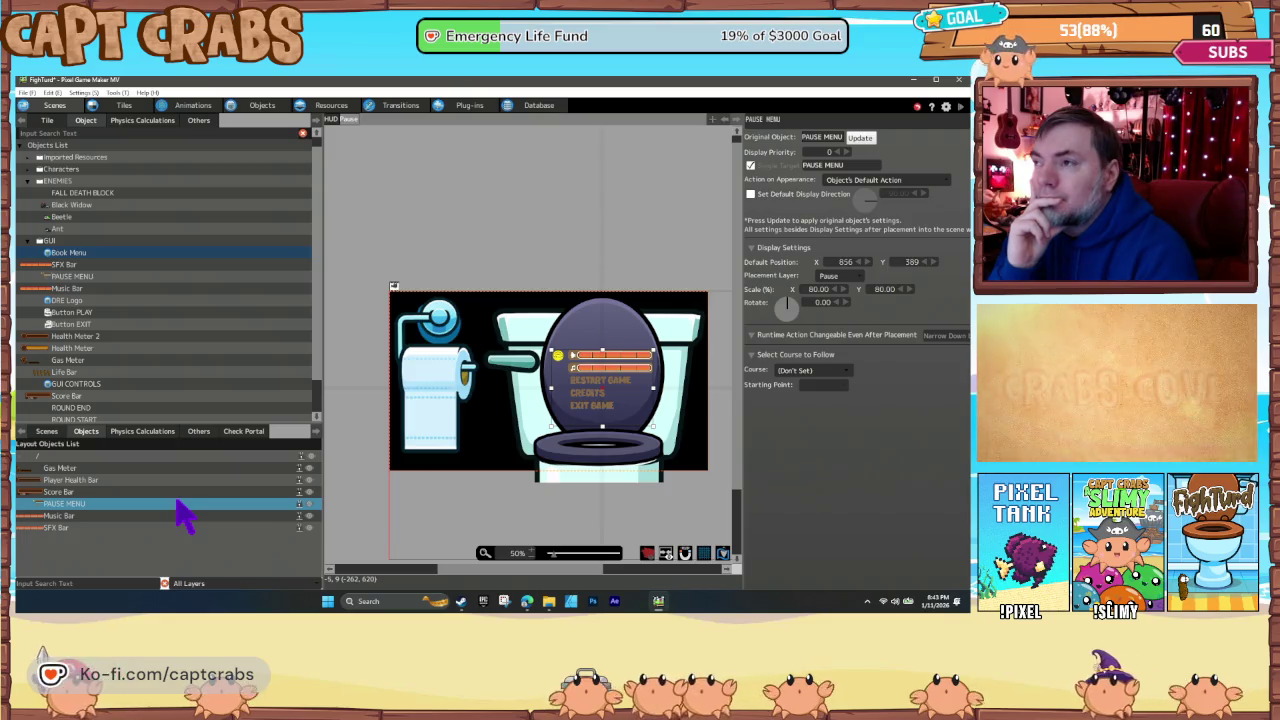
left_click(168, 493)
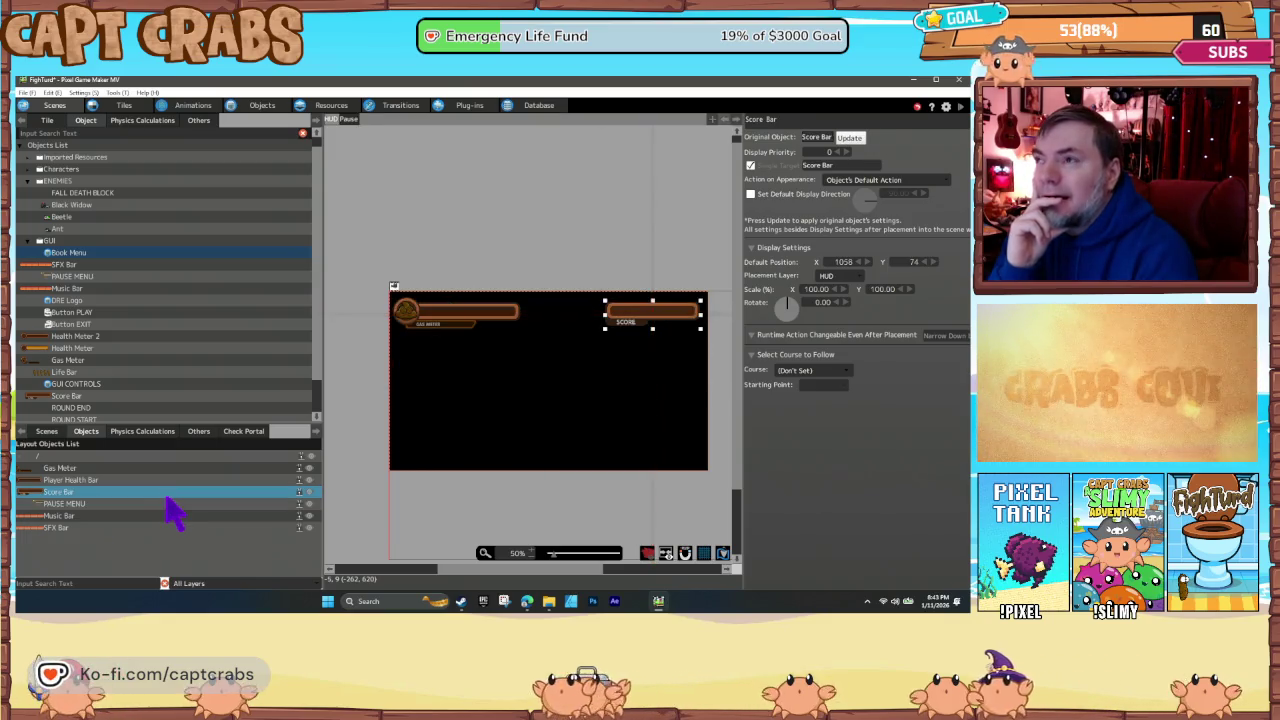
left_click(153, 506)
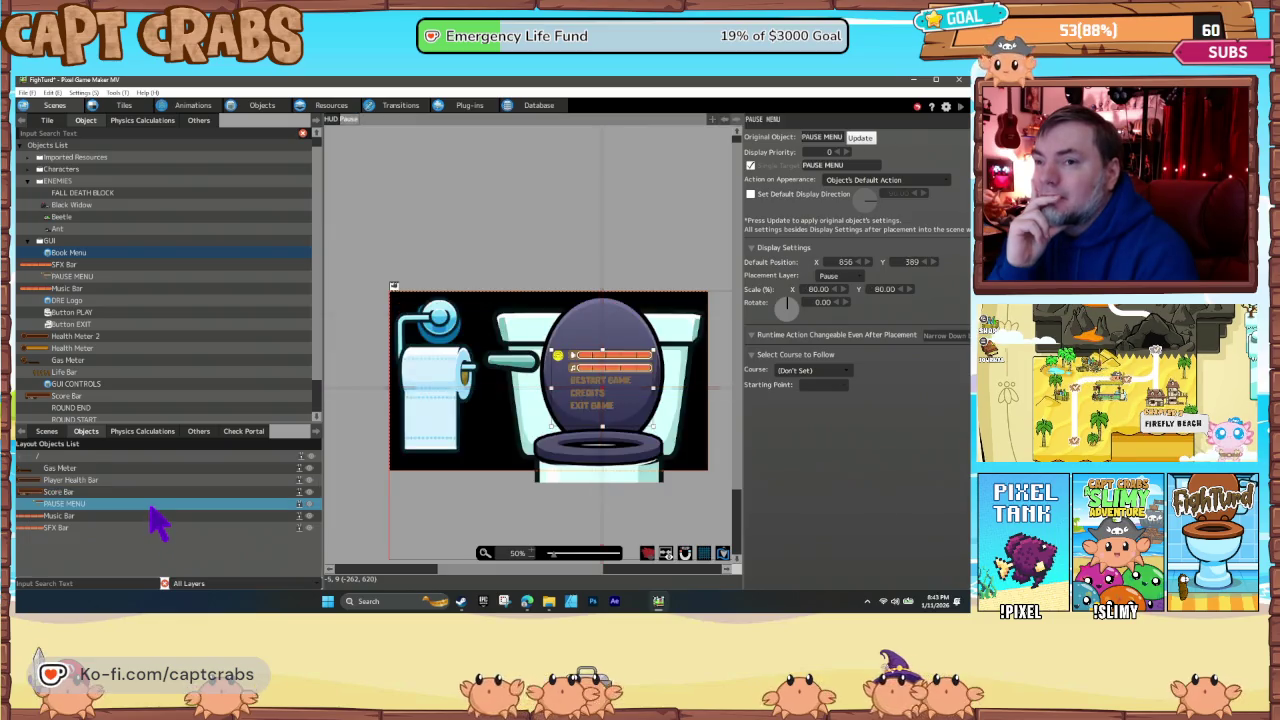
key("ctrl+s")
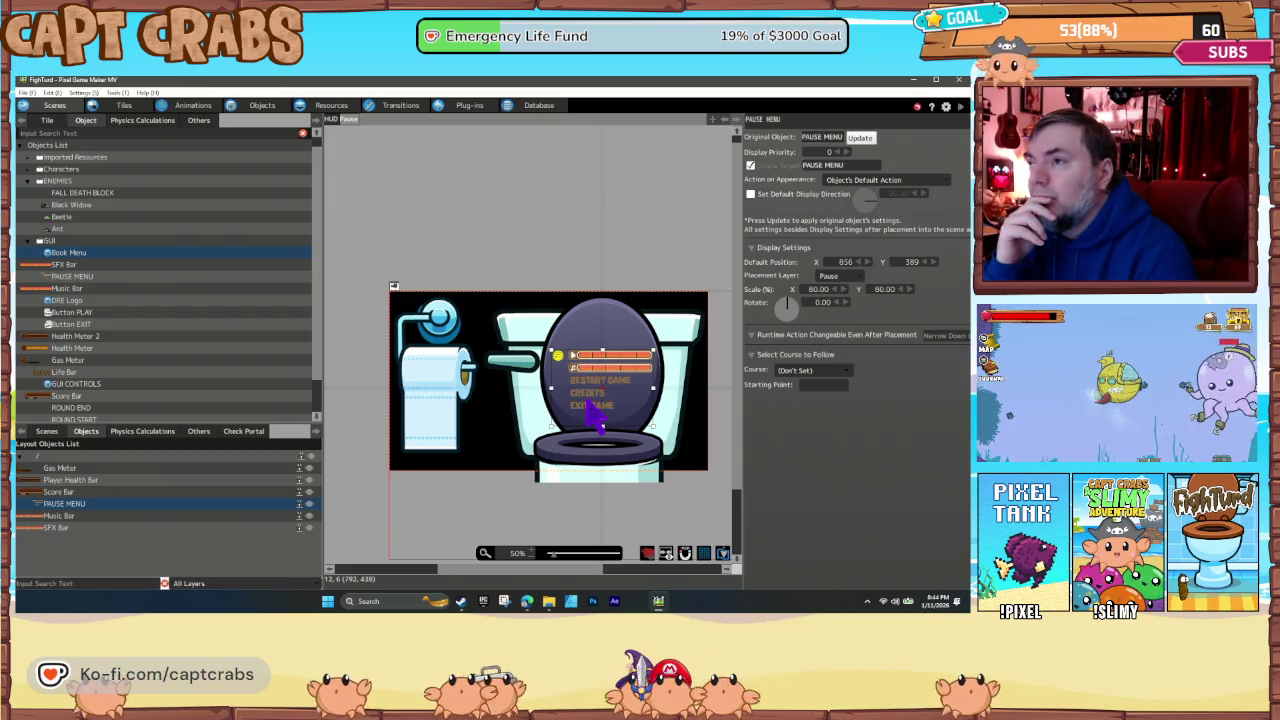
- Toggle the in-game pause menu open and closed with Escape, moving the selection to Credits
left_click(475, 263)
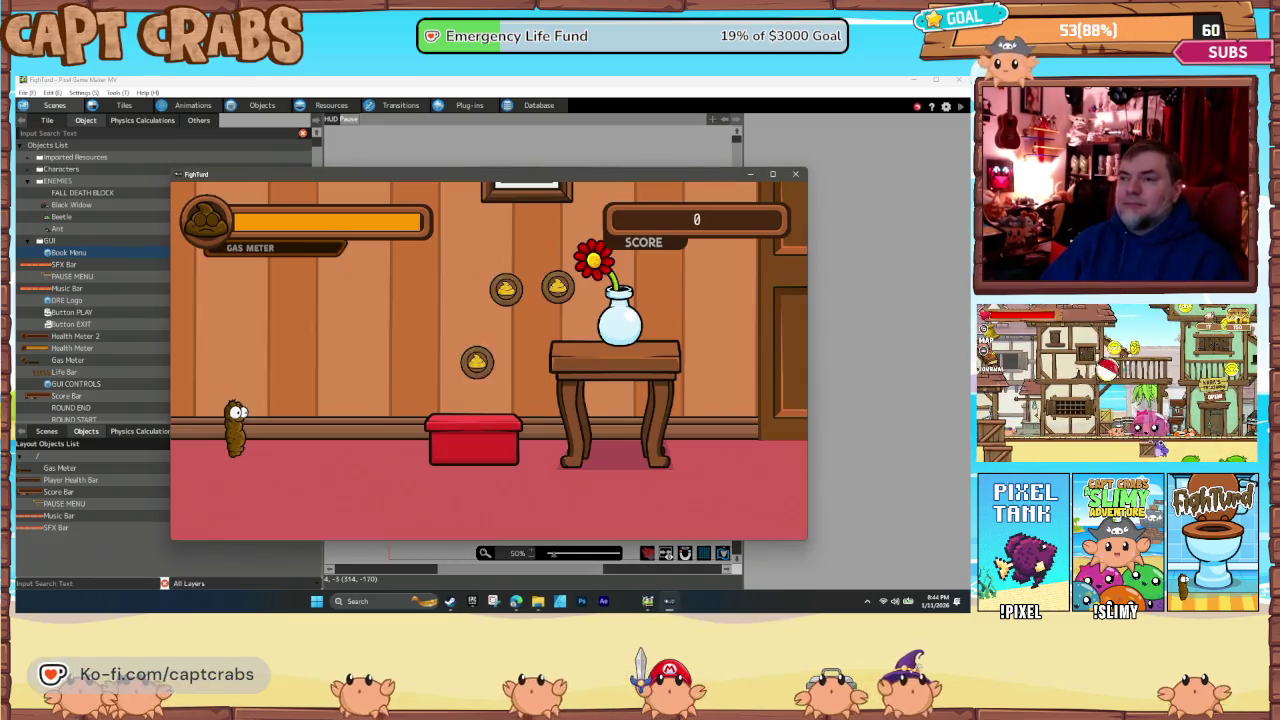
key("Escape")
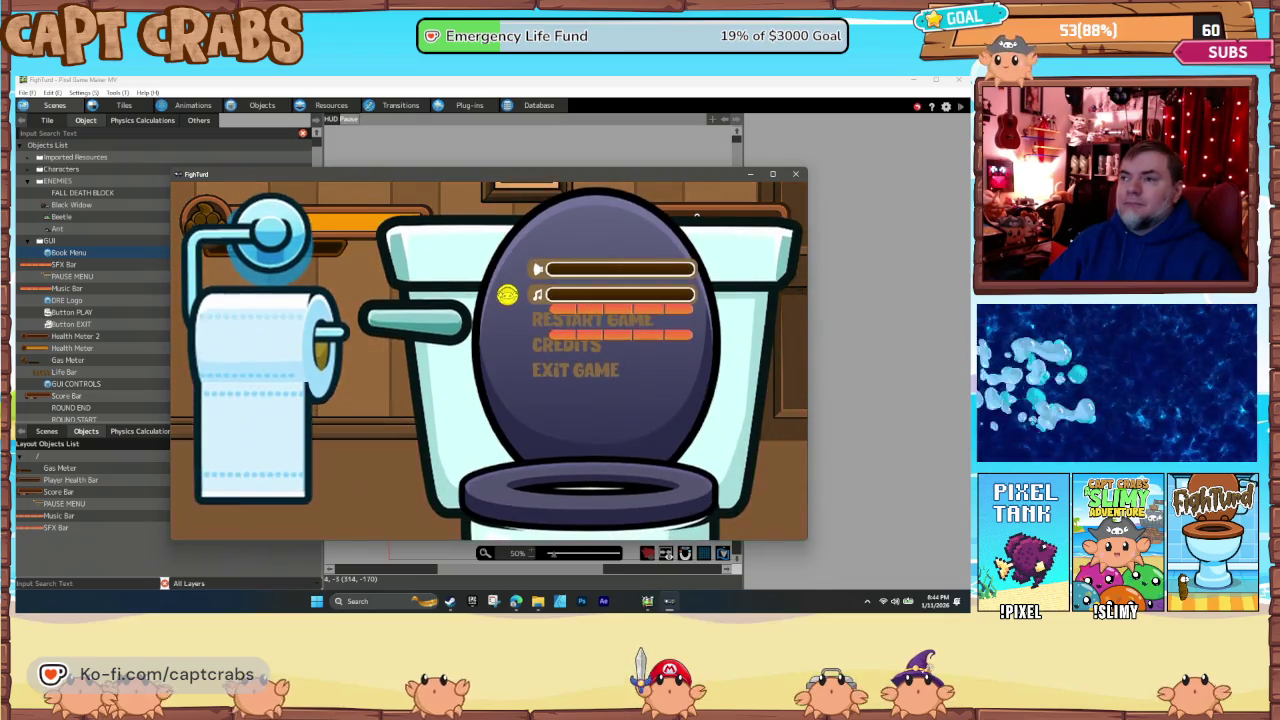
key("Down")
key("Down")
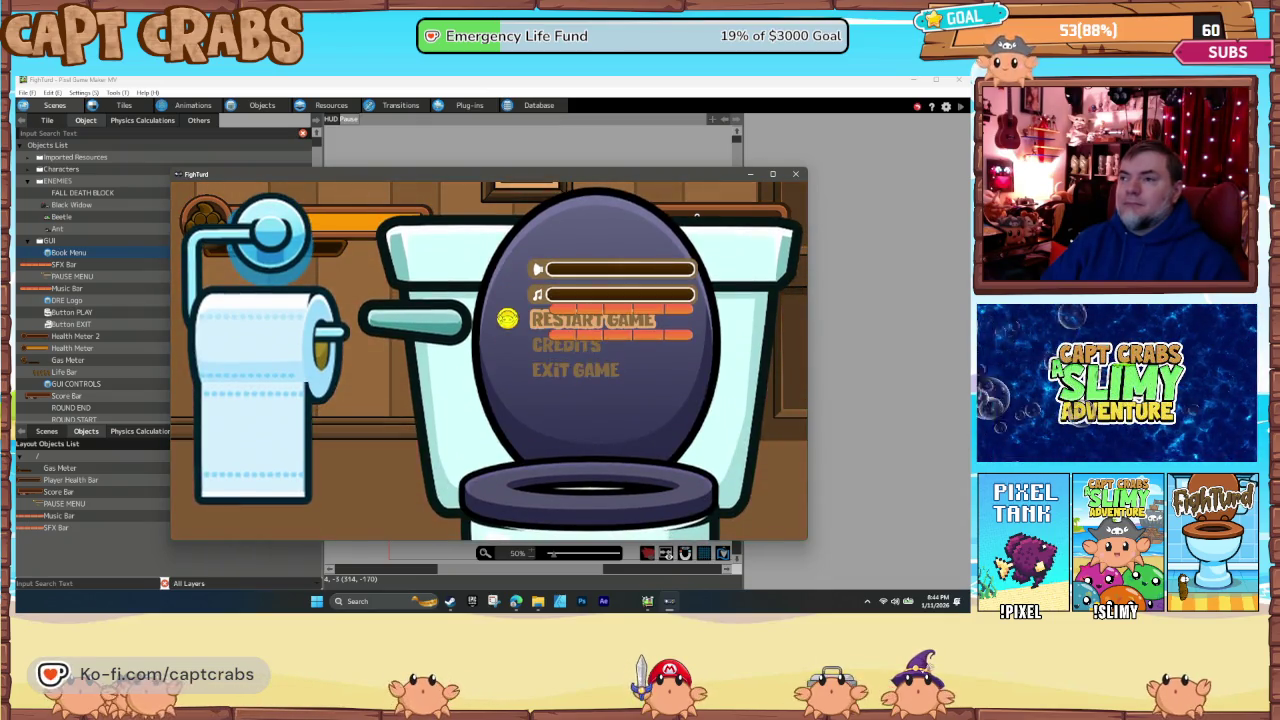
key("Down")
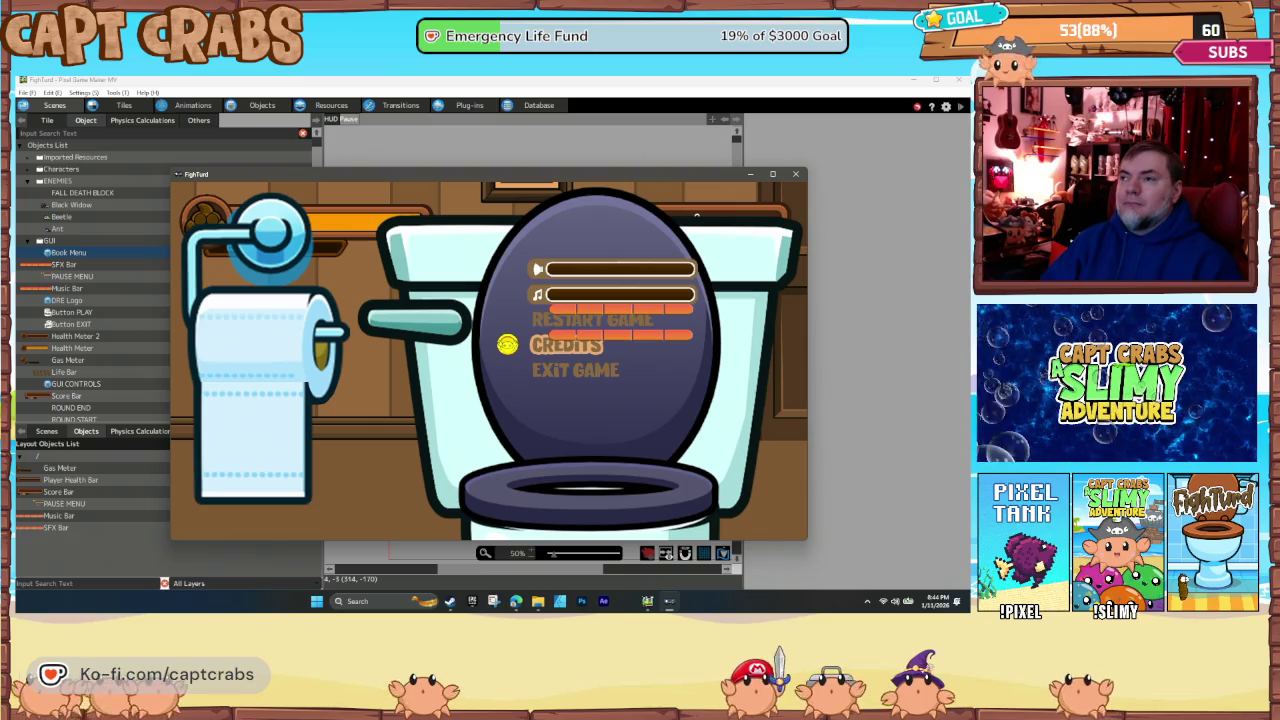
key("Escape")
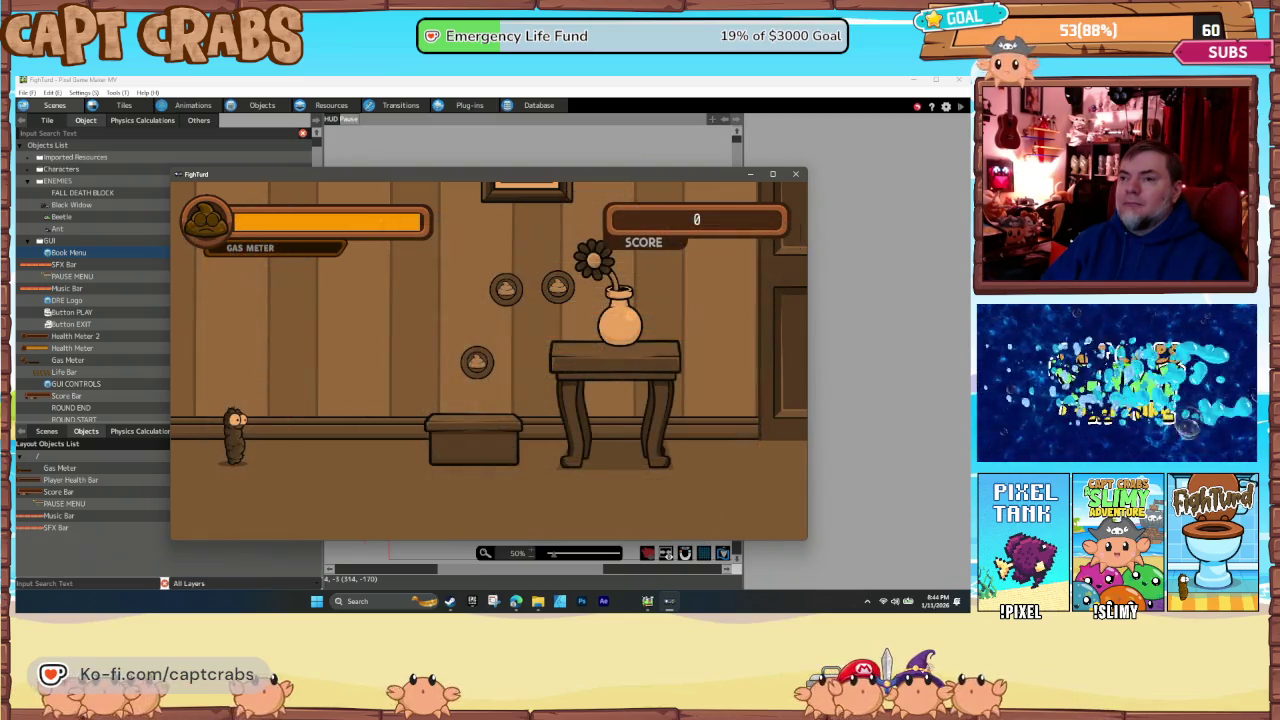
key("Escape")
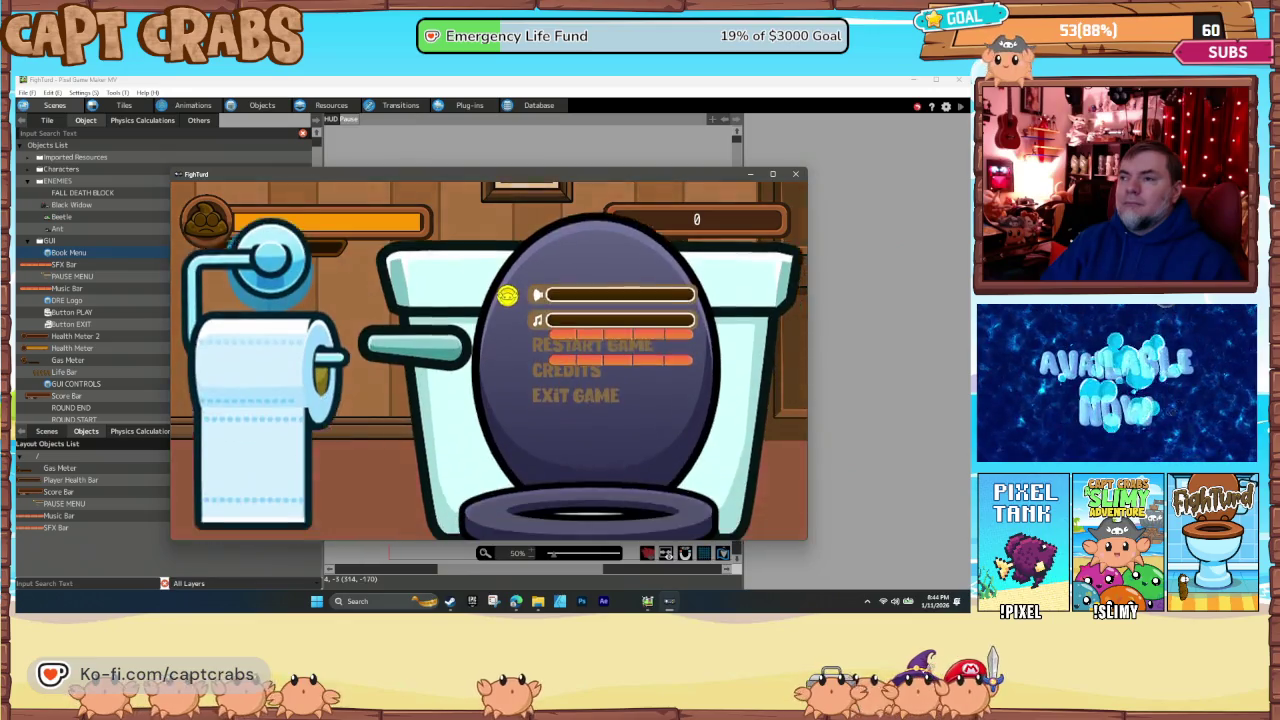
key("Escape")
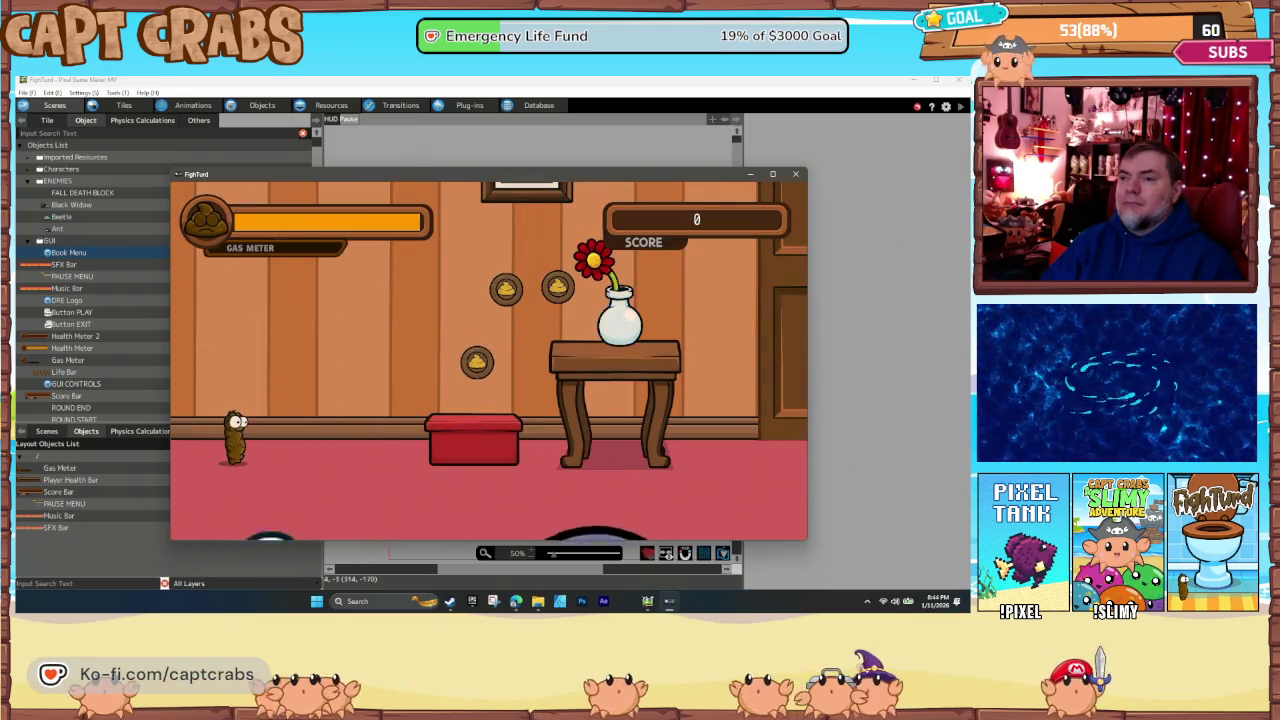
key("Escape")
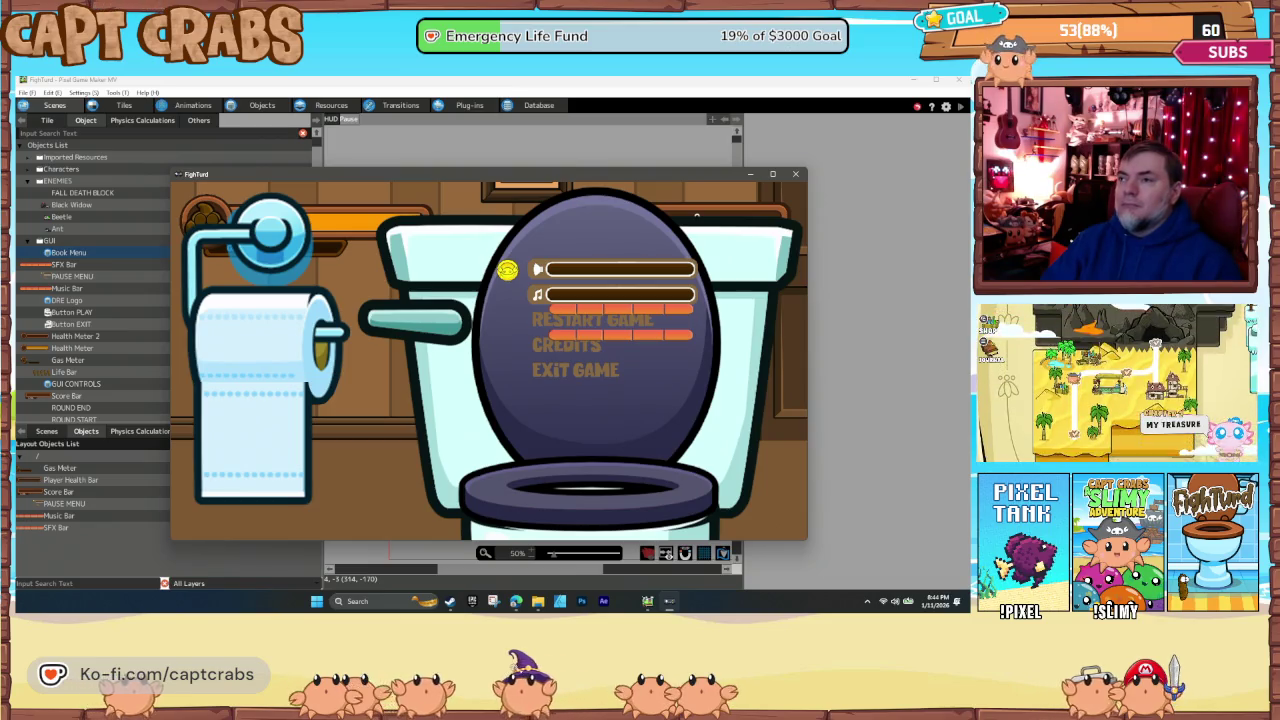
key("Escape")
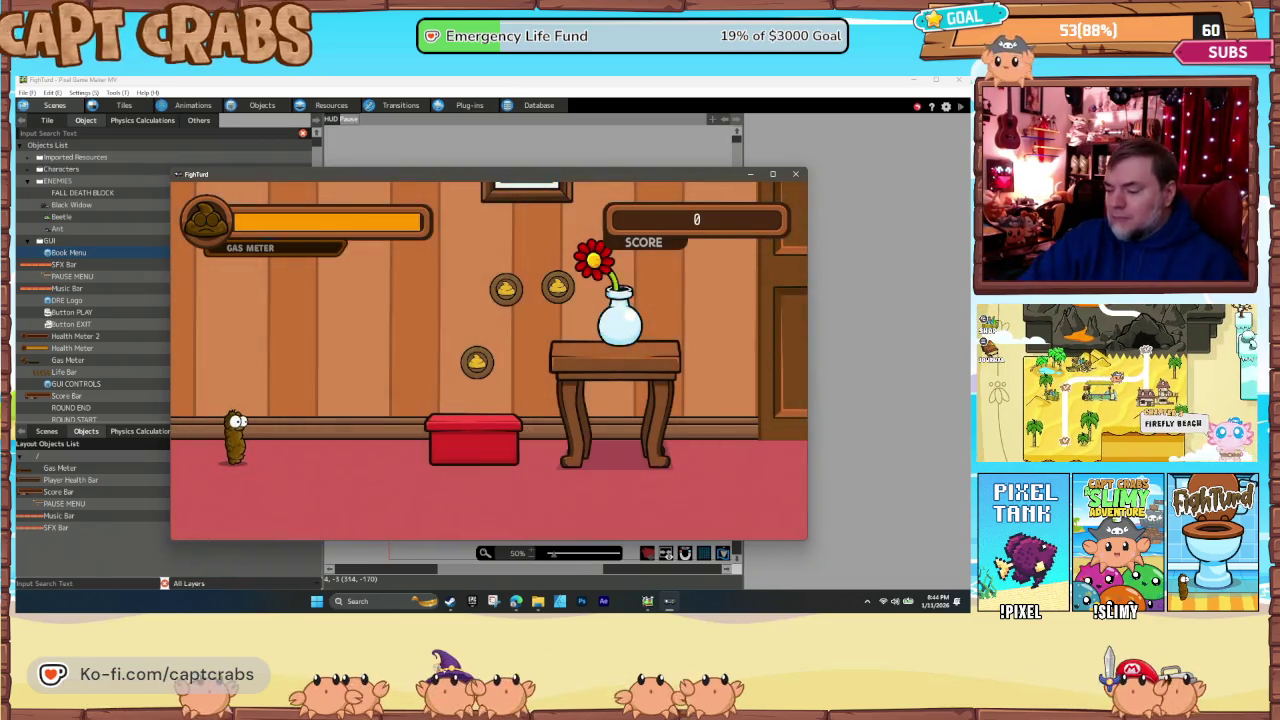
- Reopen the pause menu, cycle Restart Game, Credits and Exit Game, then choose Exit Game
key("Escape")
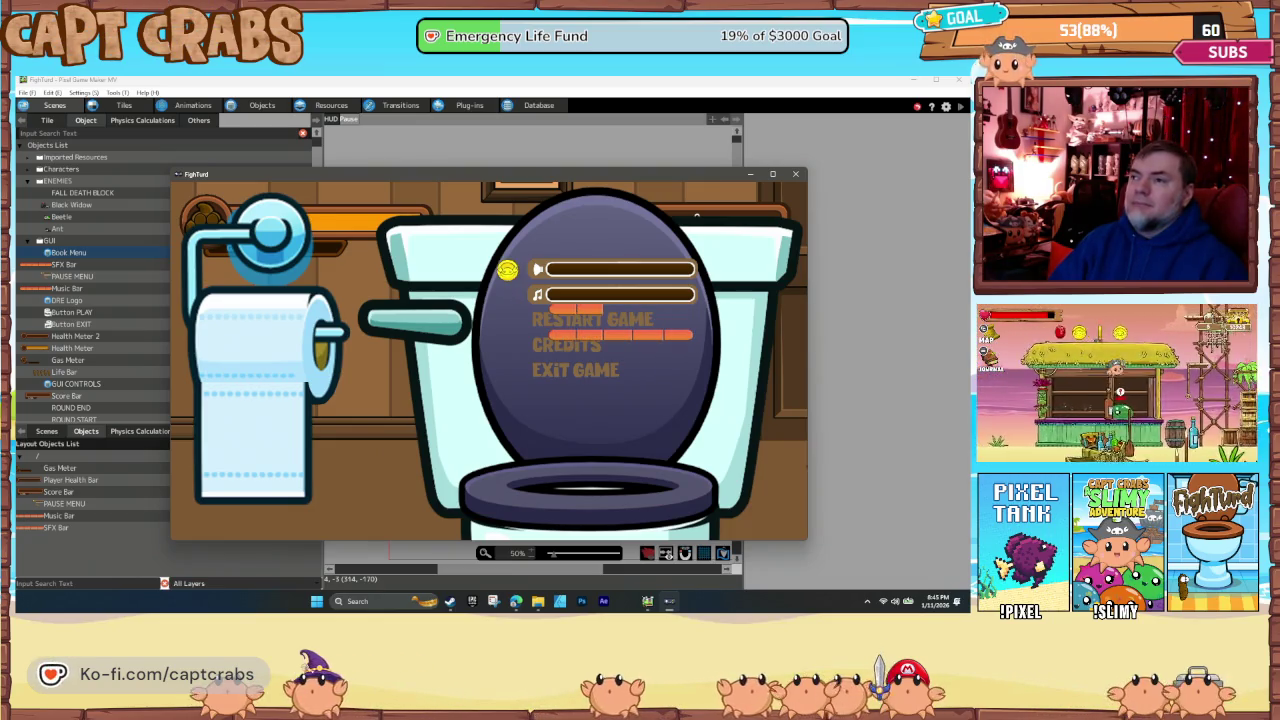
key("Down")
key("Down")
key("Down")
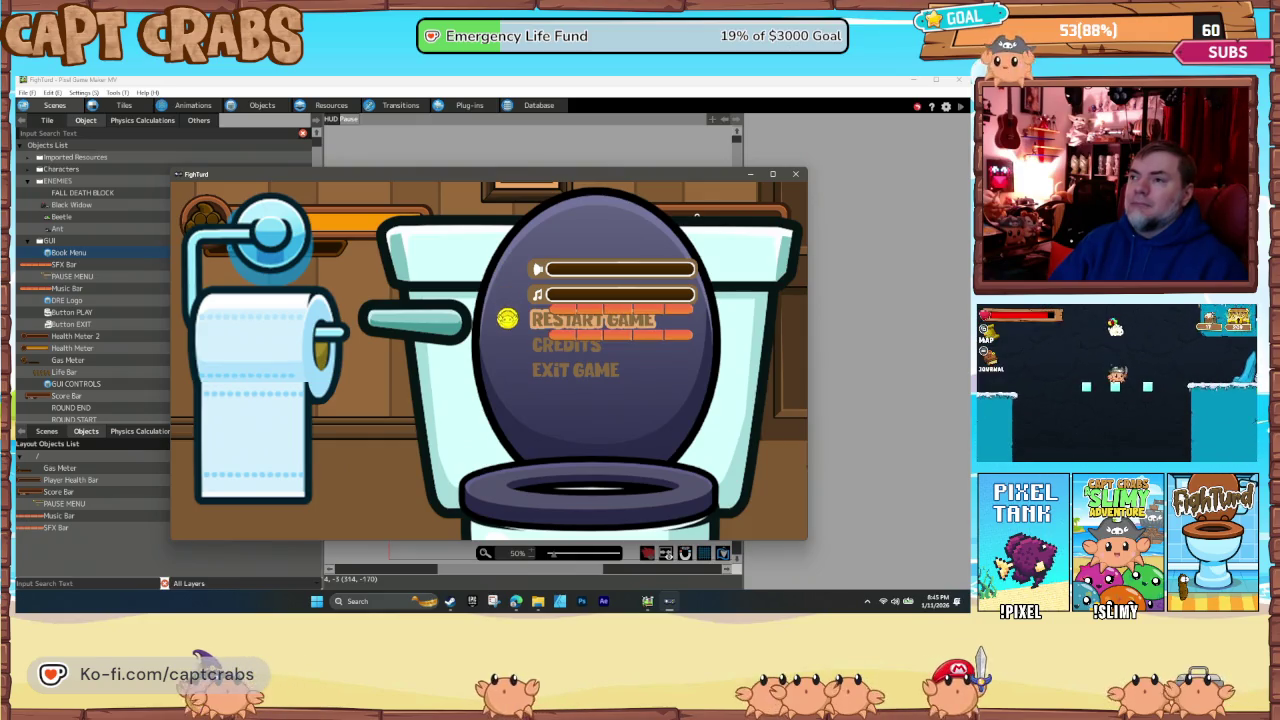
key("Up")
key("Up")
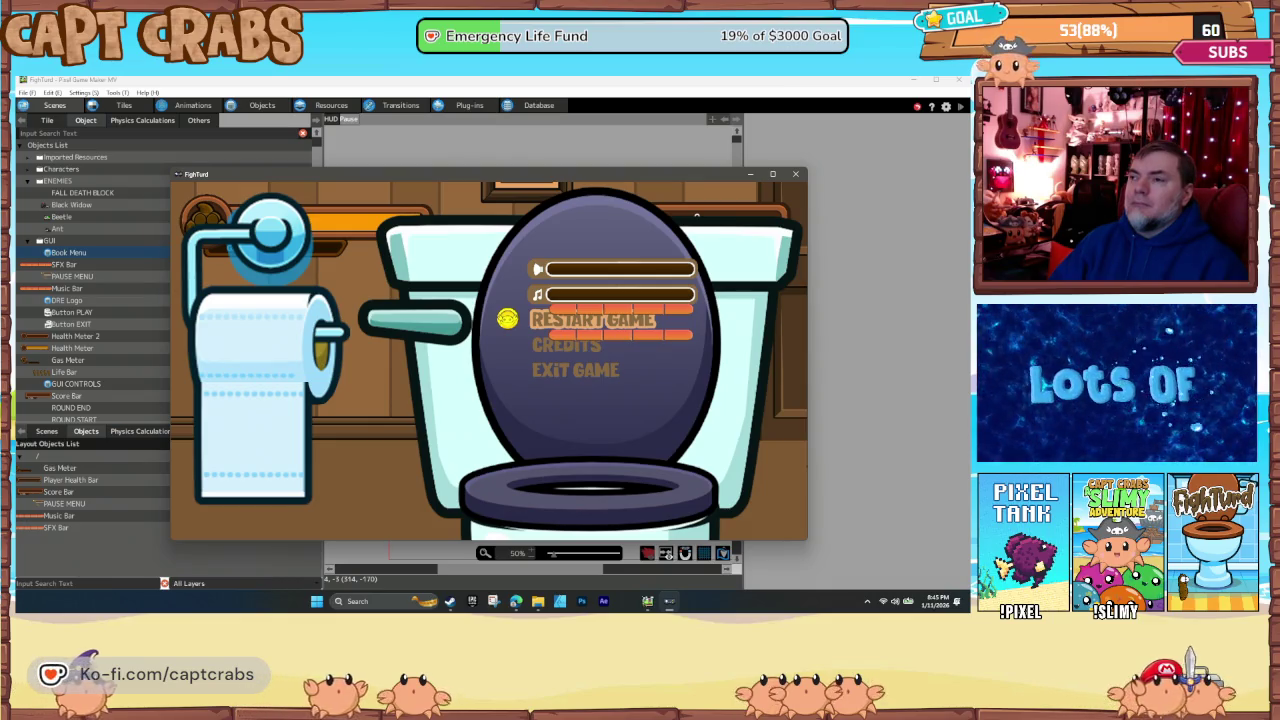
key("Down")
key("Up")
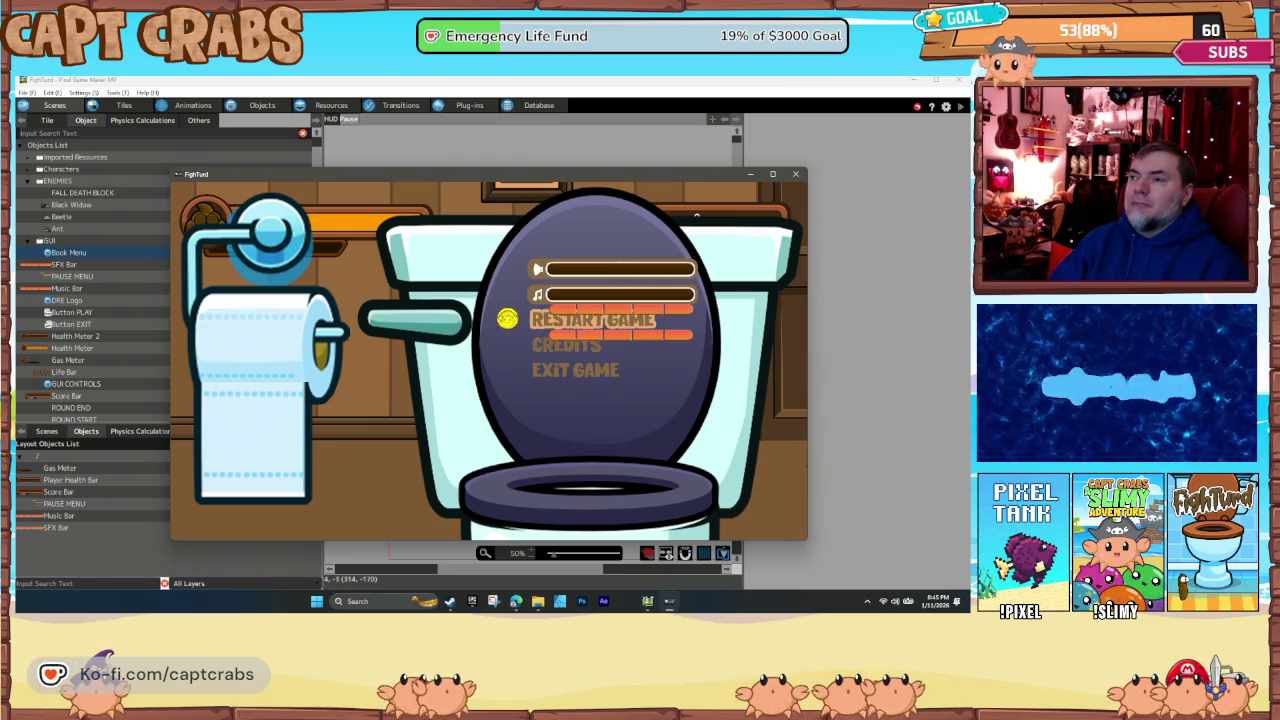
key("Down")
key("Down")
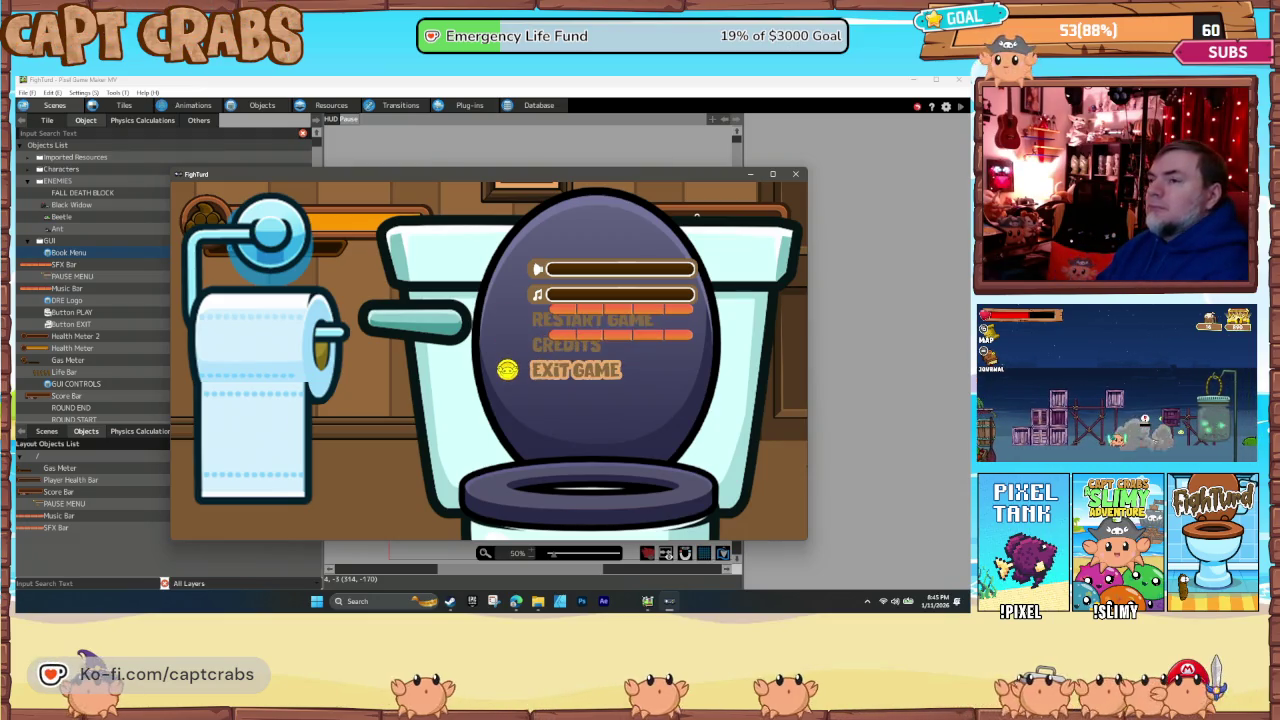
key("Return")
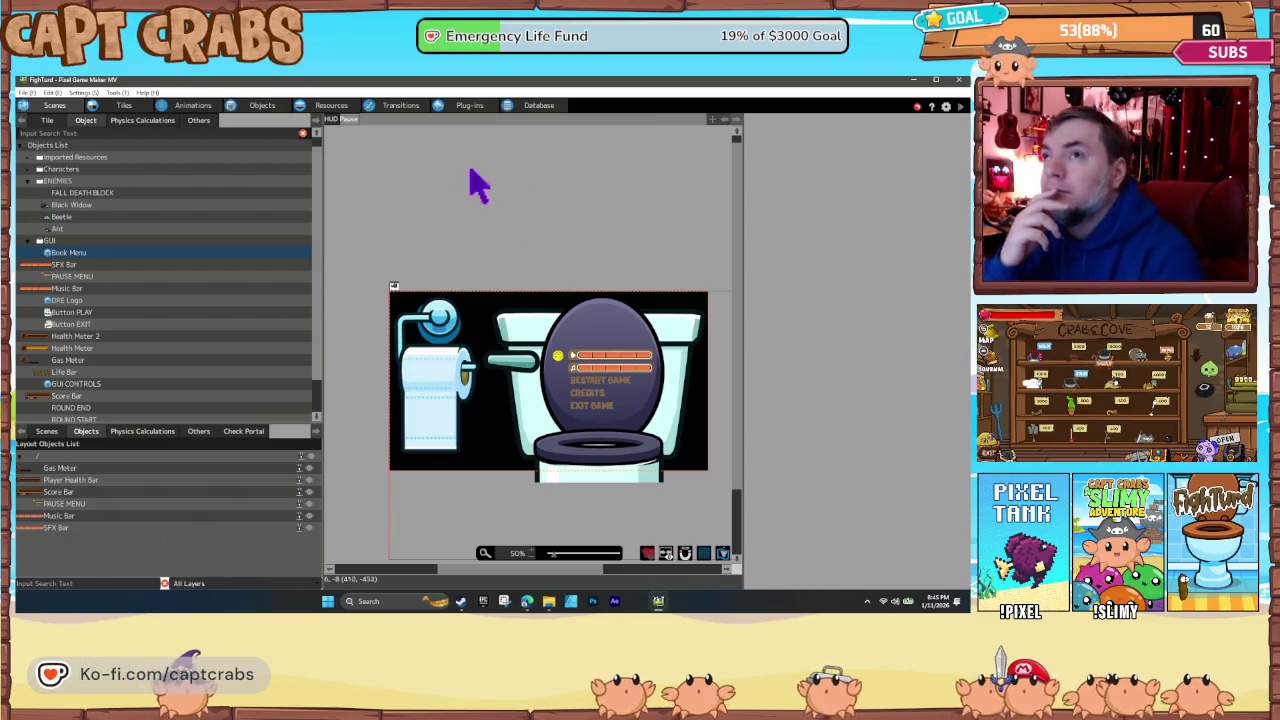
- In the PAUSE MENU action program, open the green Restart node's Show Menu Screen action
left_click(252, 107)
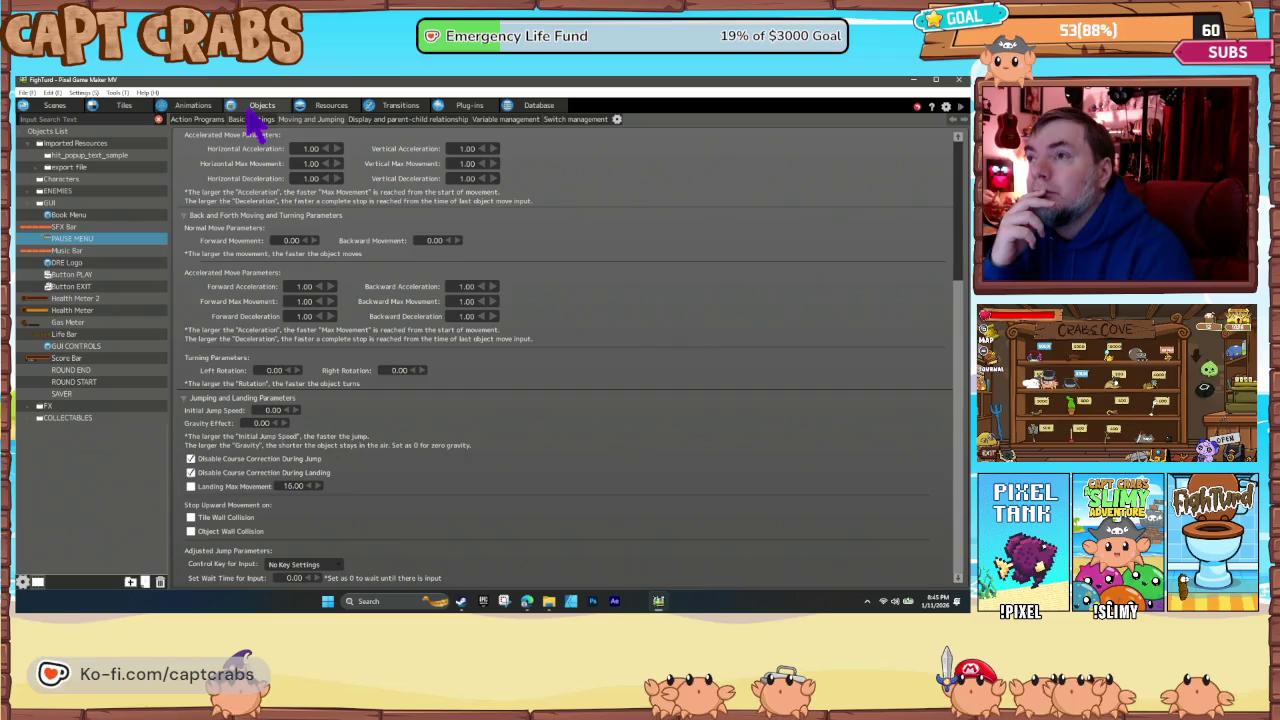
left_click(198, 121)
scroll(371, 429, "down", 5)
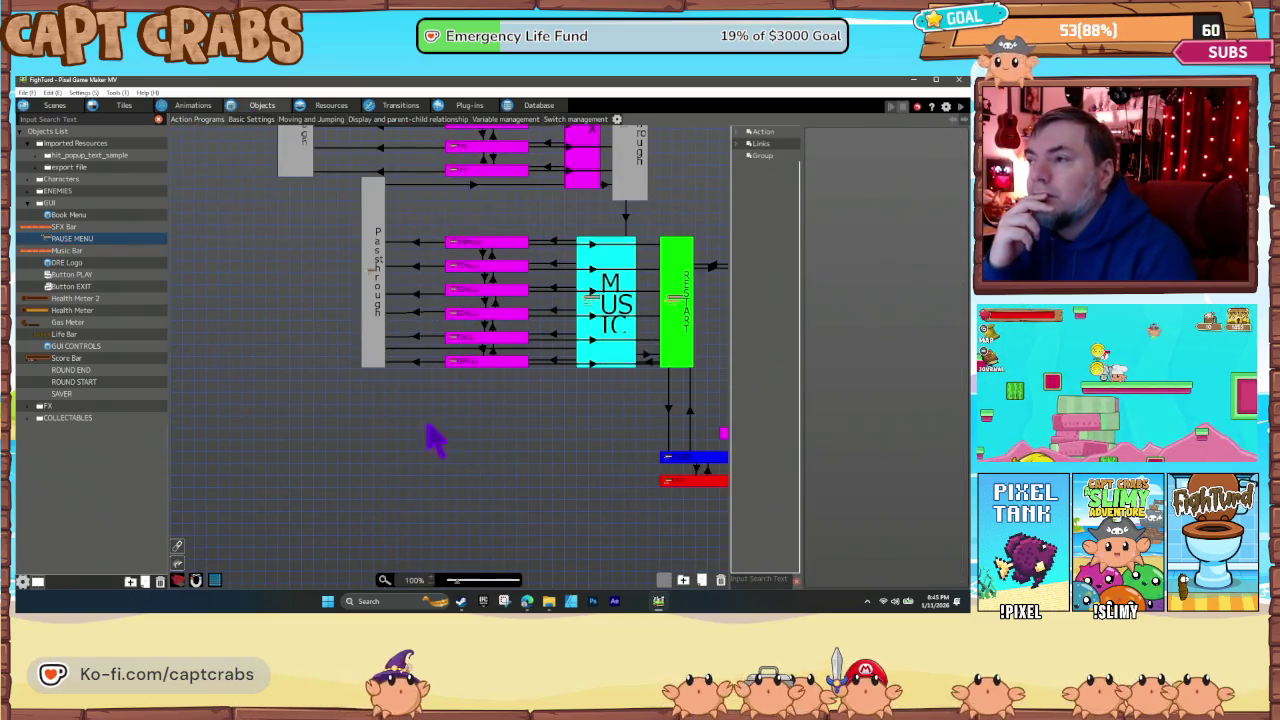
scroll(400, 445, "right", 3)
scroll(355, 455, "right", 2)
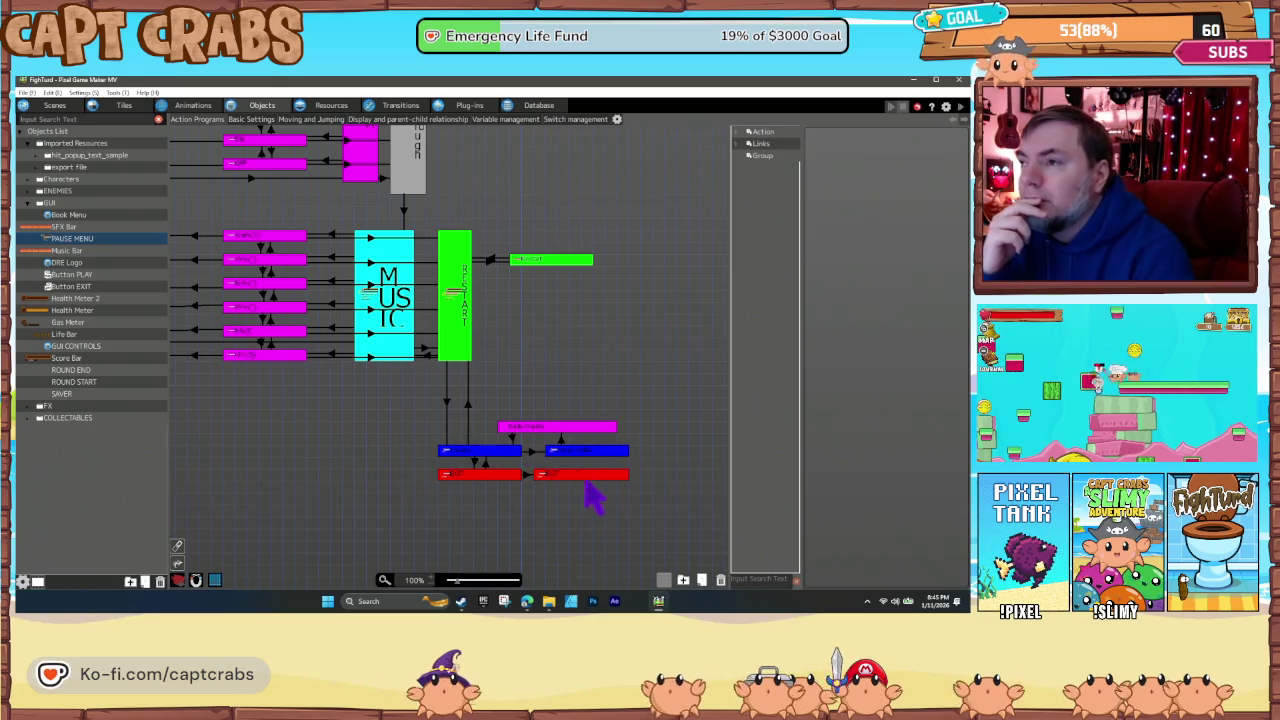
left_click_drag(343, 423, 411, 473)
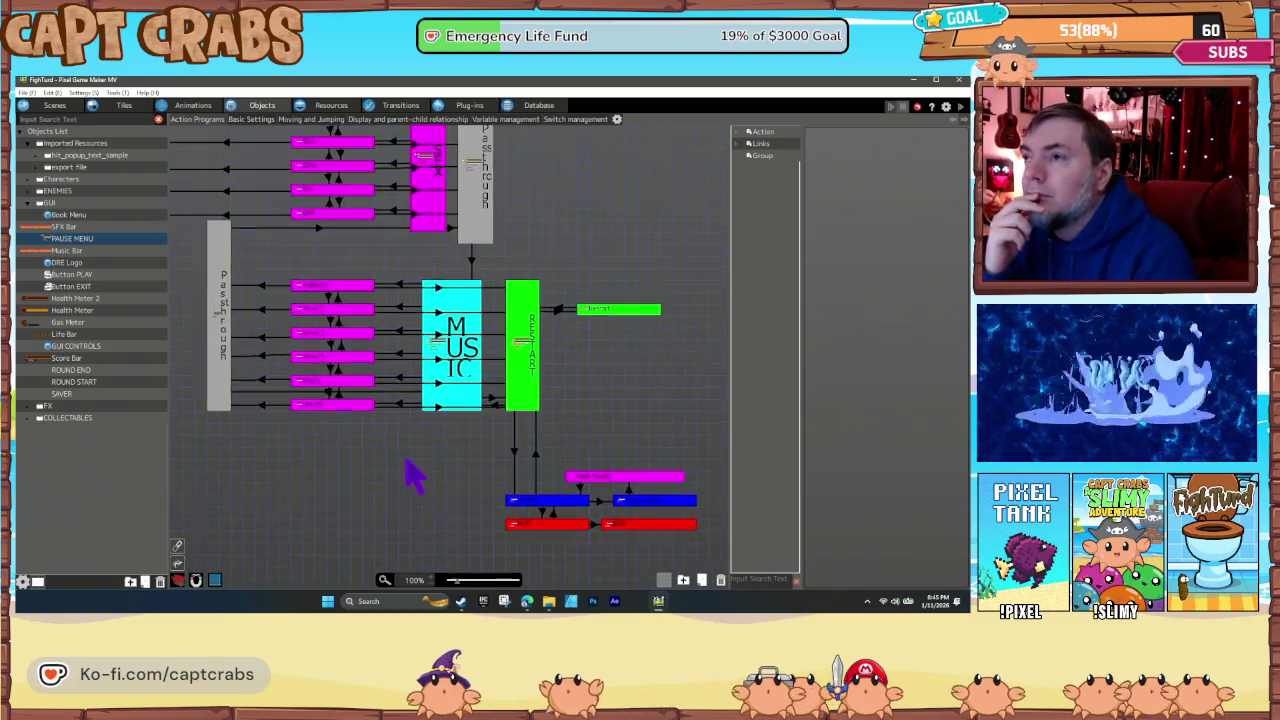
left_click(601, 330)
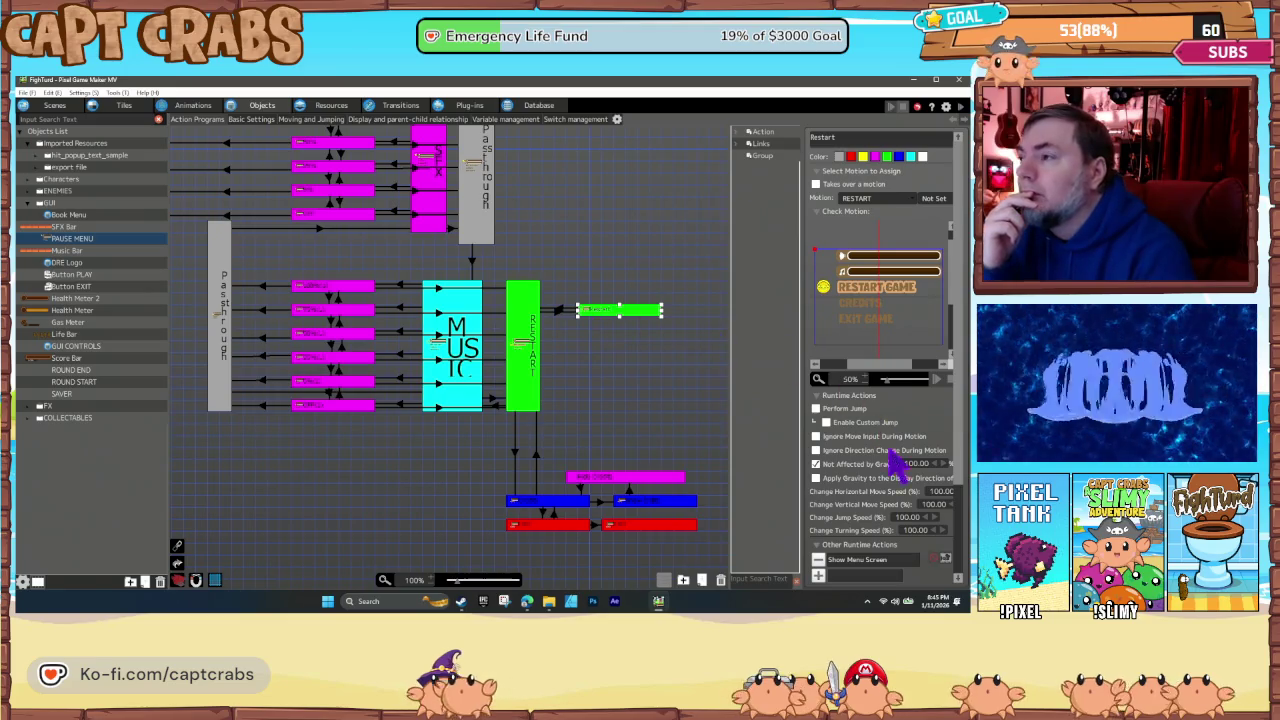
scroll(877, 506, "down", 2)
double_click(857, 511)
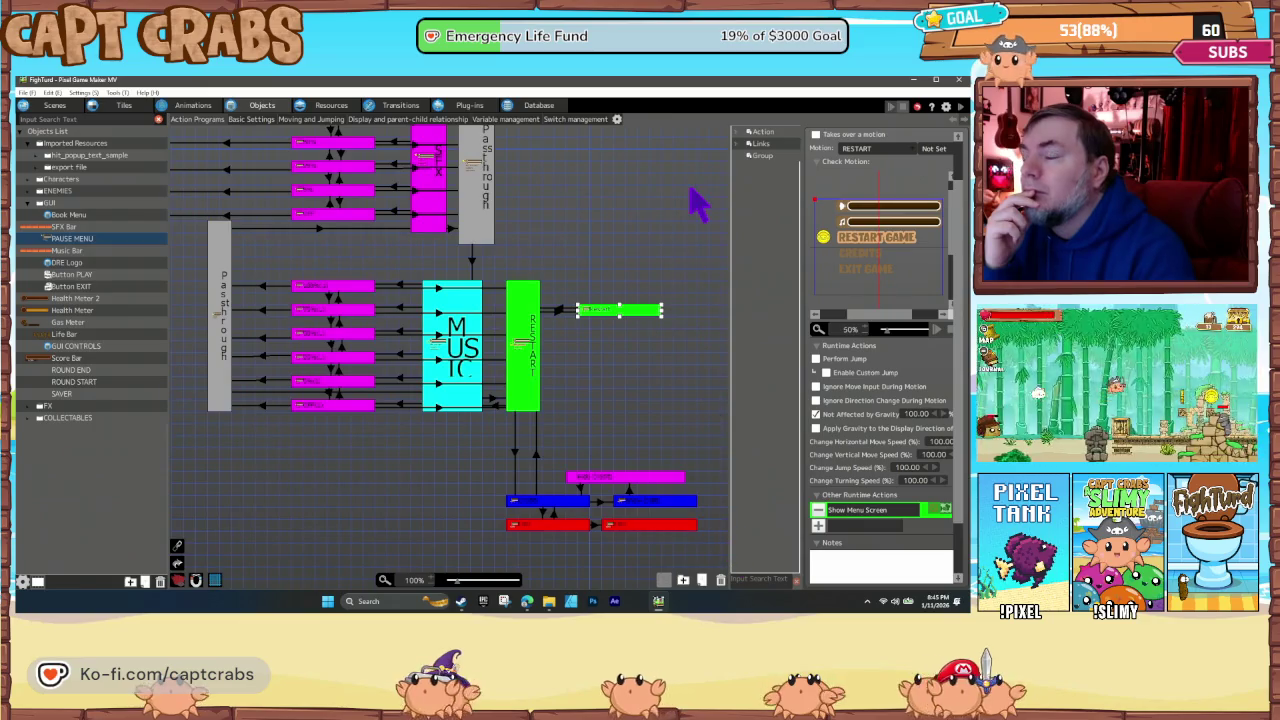
- Save the project, then review the Show Menu Screen action and cancel without changes
key("ctrl+s")
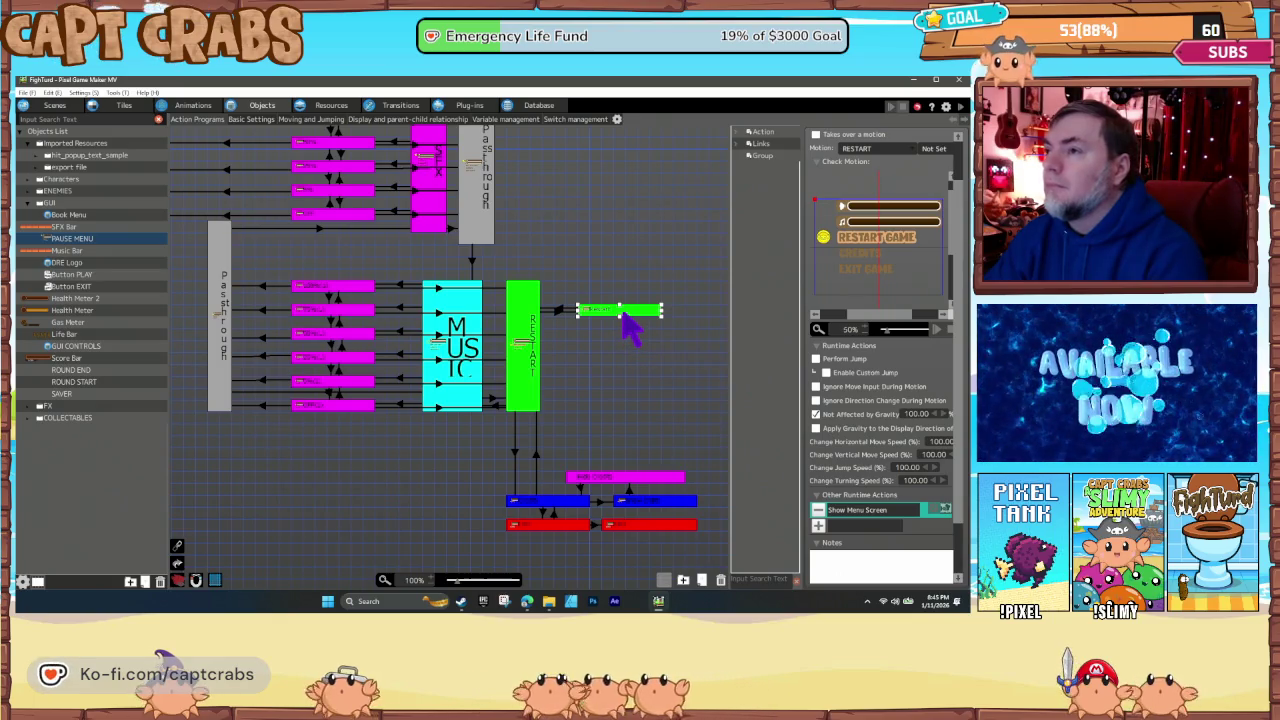
double_click(869, 510)
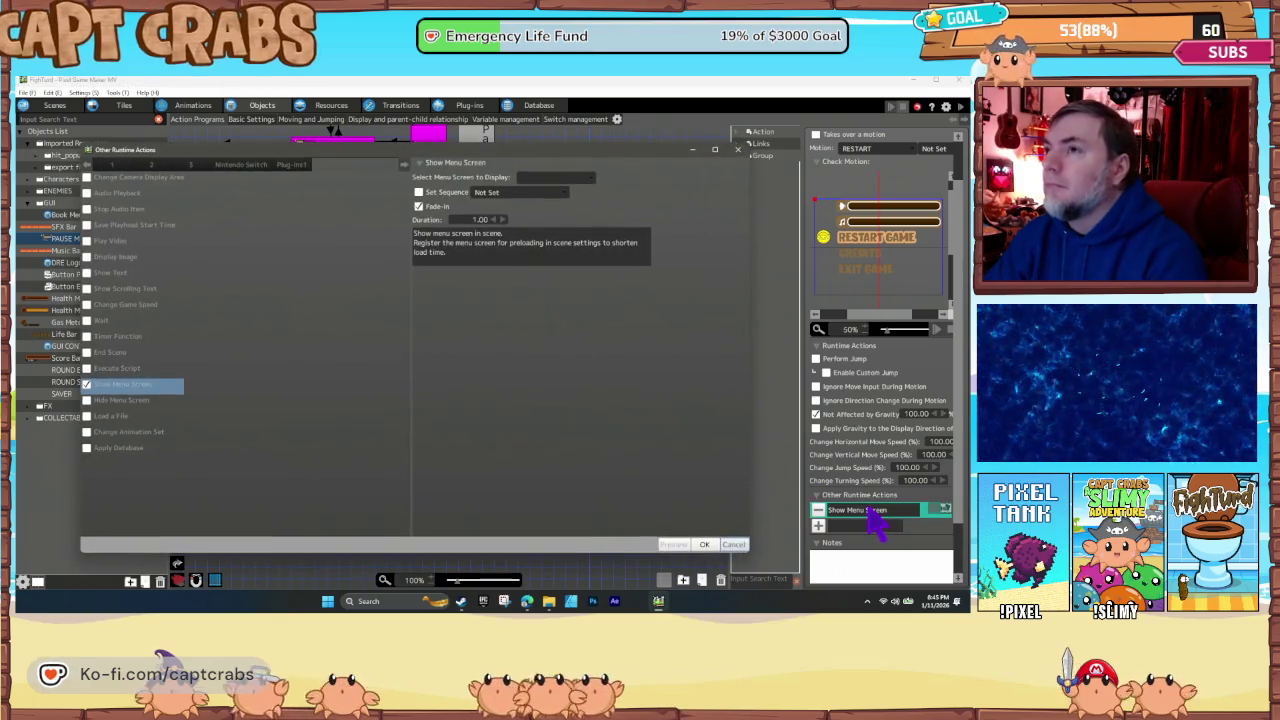
left_click(735, 544)
- Reselect and deselect the green Restart node to check its properties, then close the editor
left_click(629, 404)
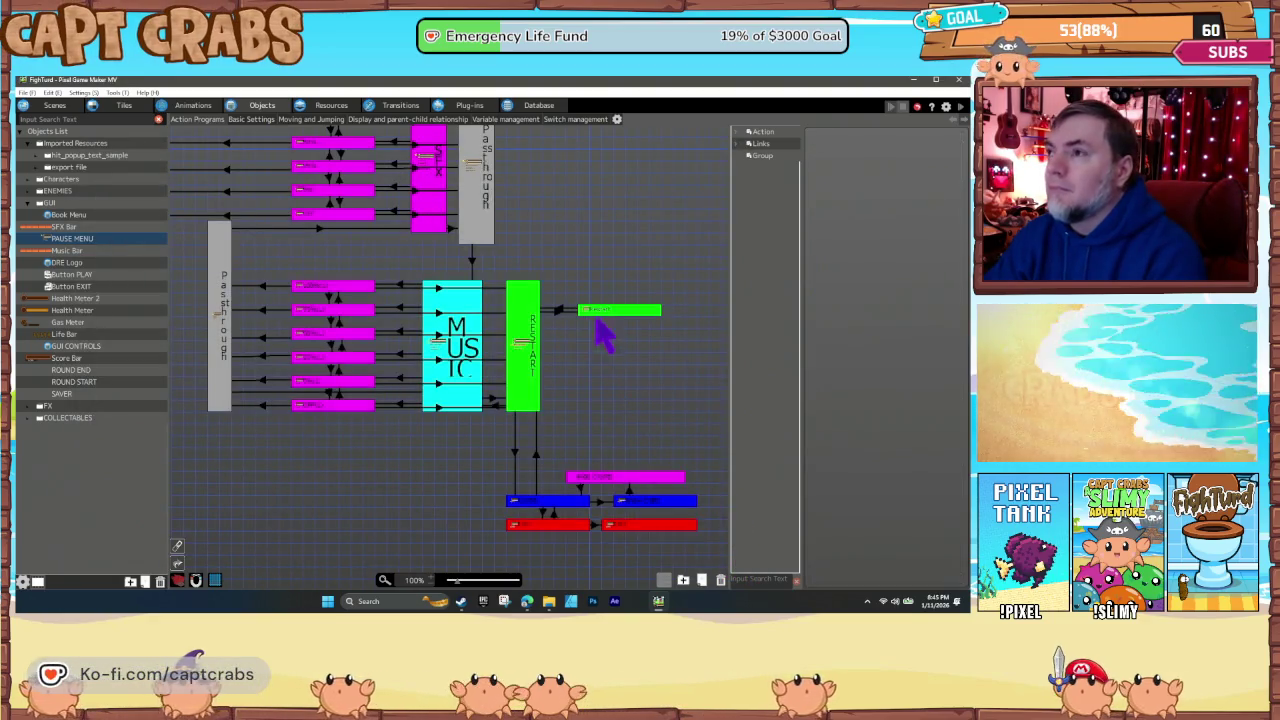
left_click(601, 312)
left_click(626, 336)
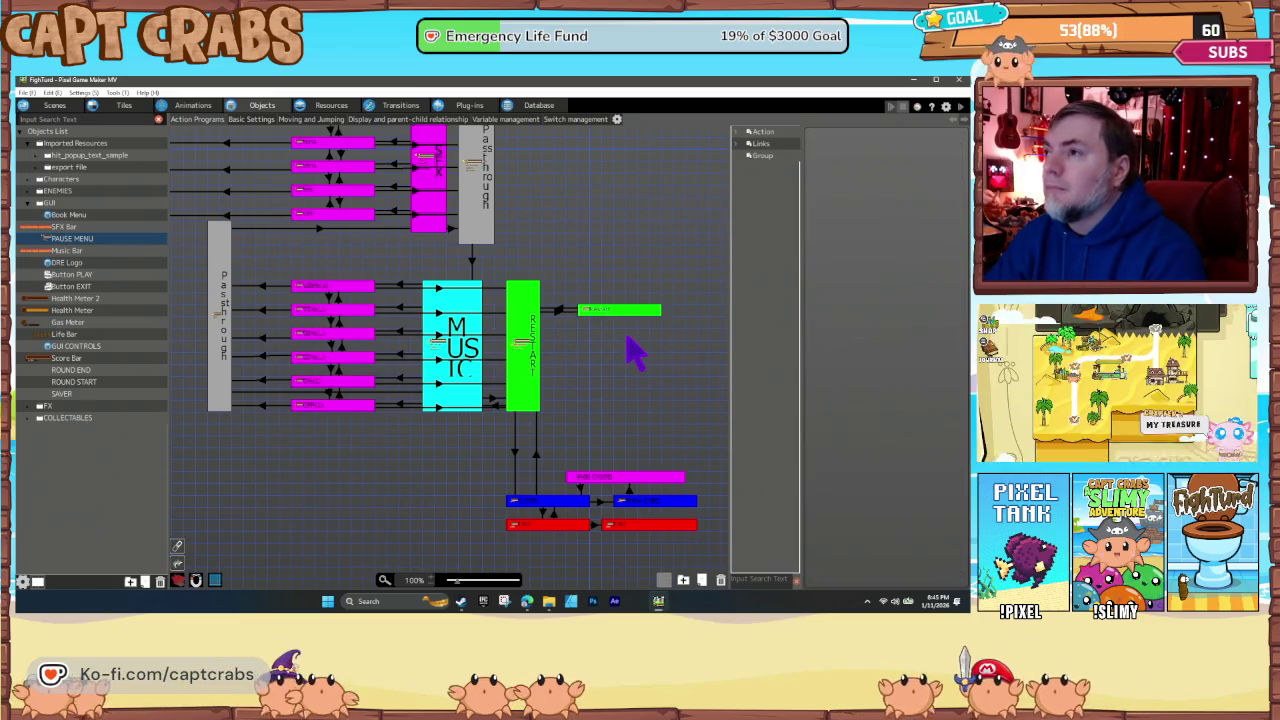
left_click(617, 312)
left_click(632, 340)
left_click(625, 312)
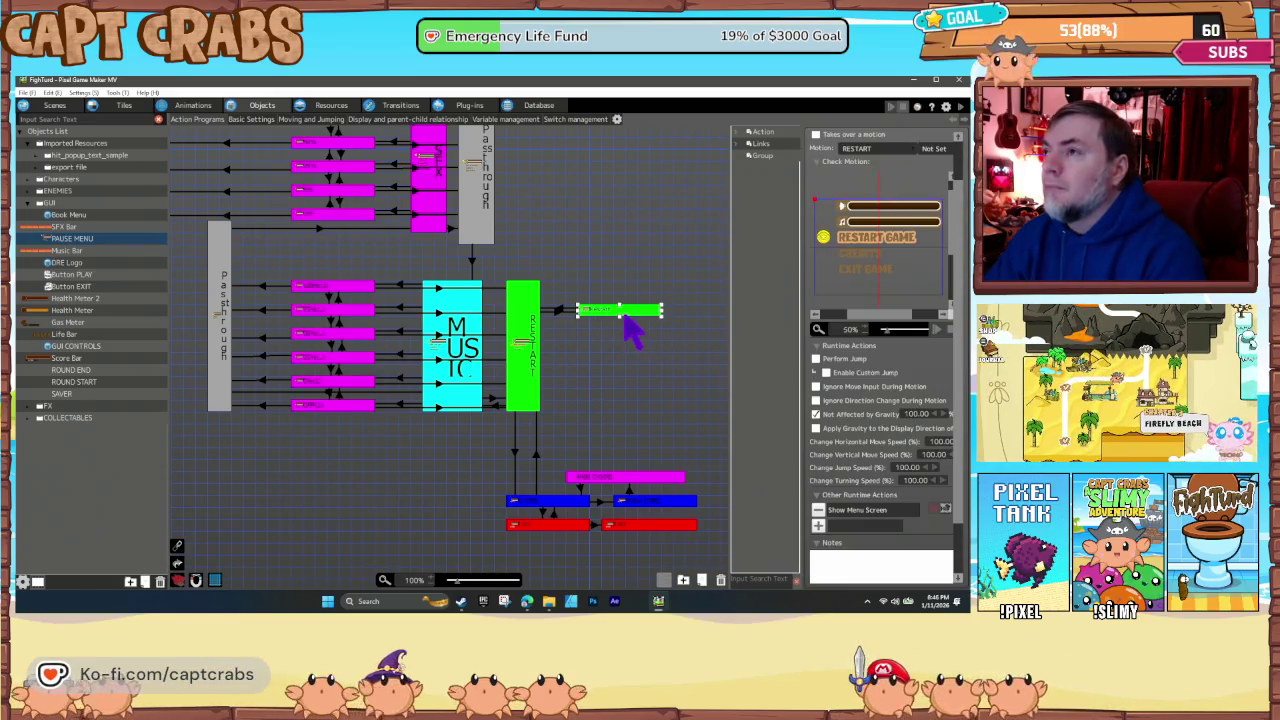
left_click(632, 360)
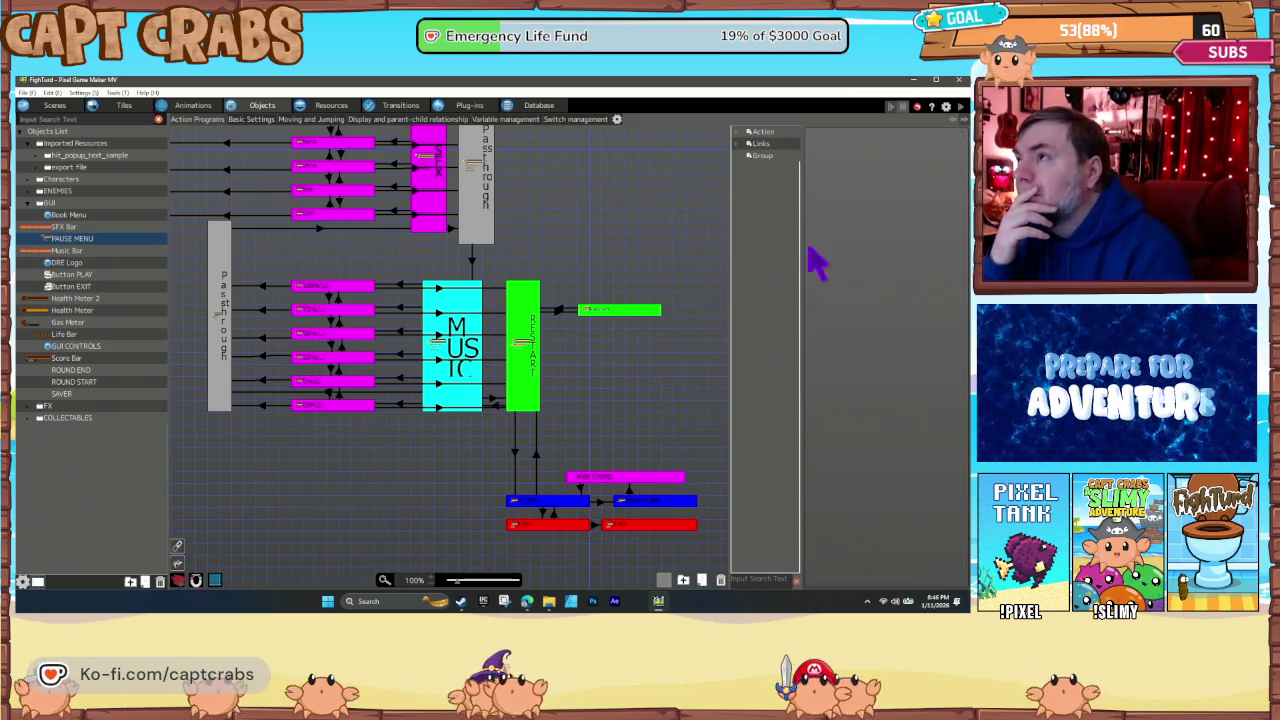
left_click(957, 82)
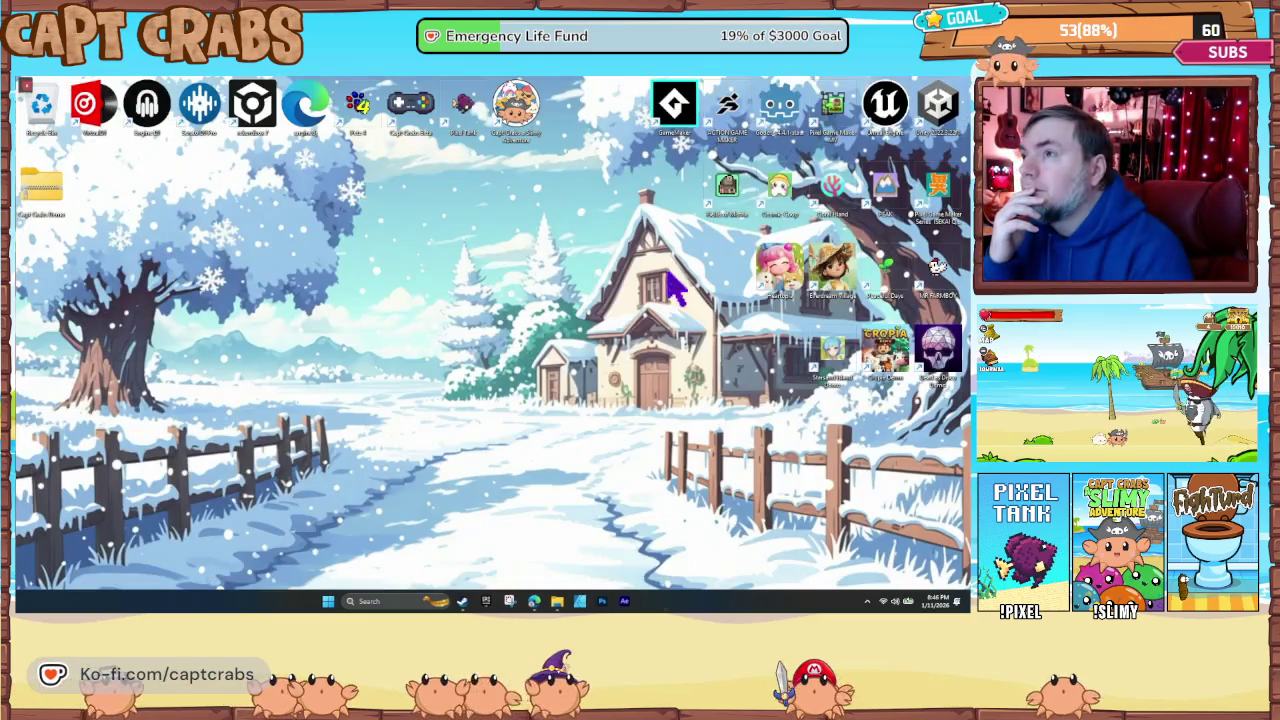
- Relaunch Pixel Game Maker MV and load Capt Crabs a Slimy Adventure 2025-12-20 Build from Recent Projects
double_click(838, 112)
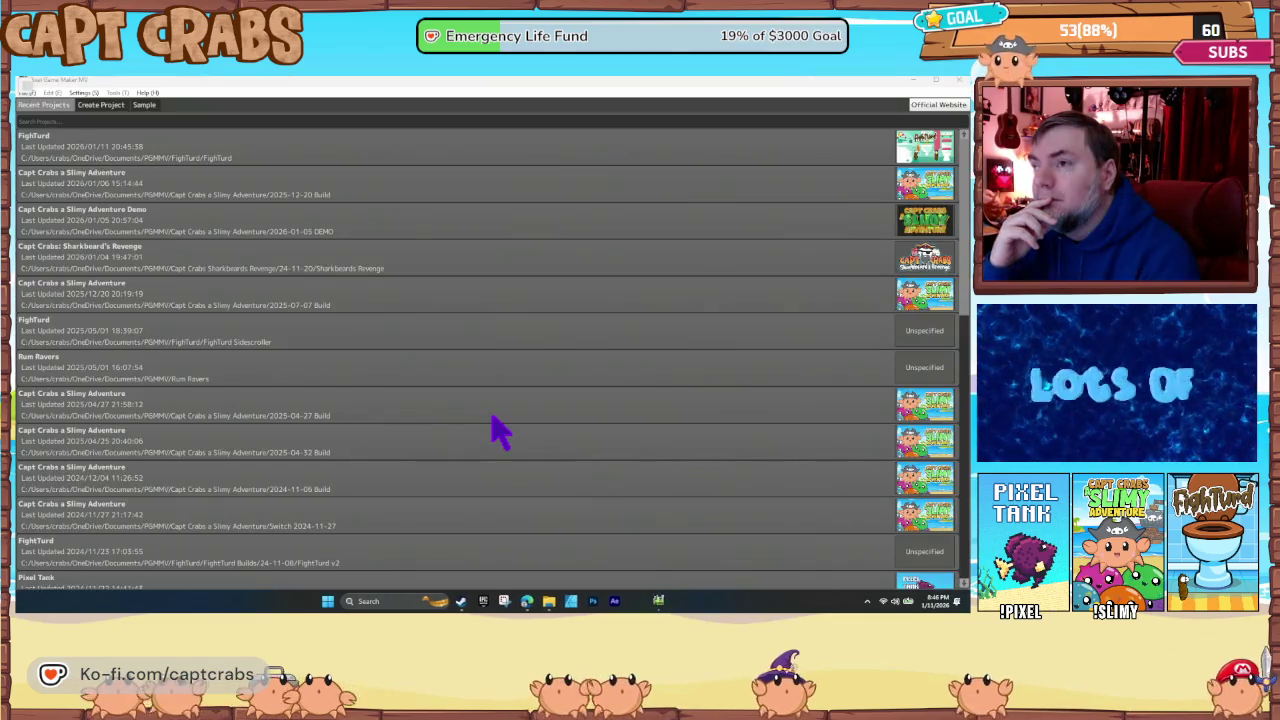
double_click(425, 192)
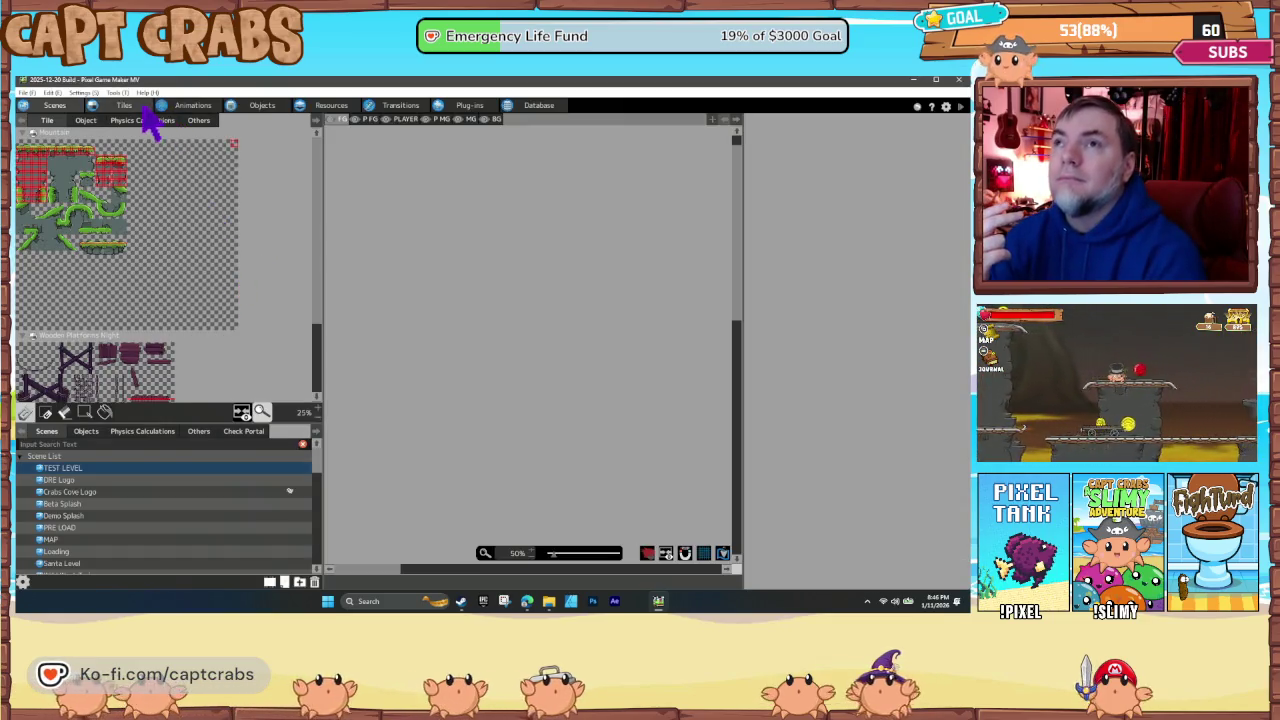
- Find and open the Credits object in the GUI objects folder
left_click(262, 108)
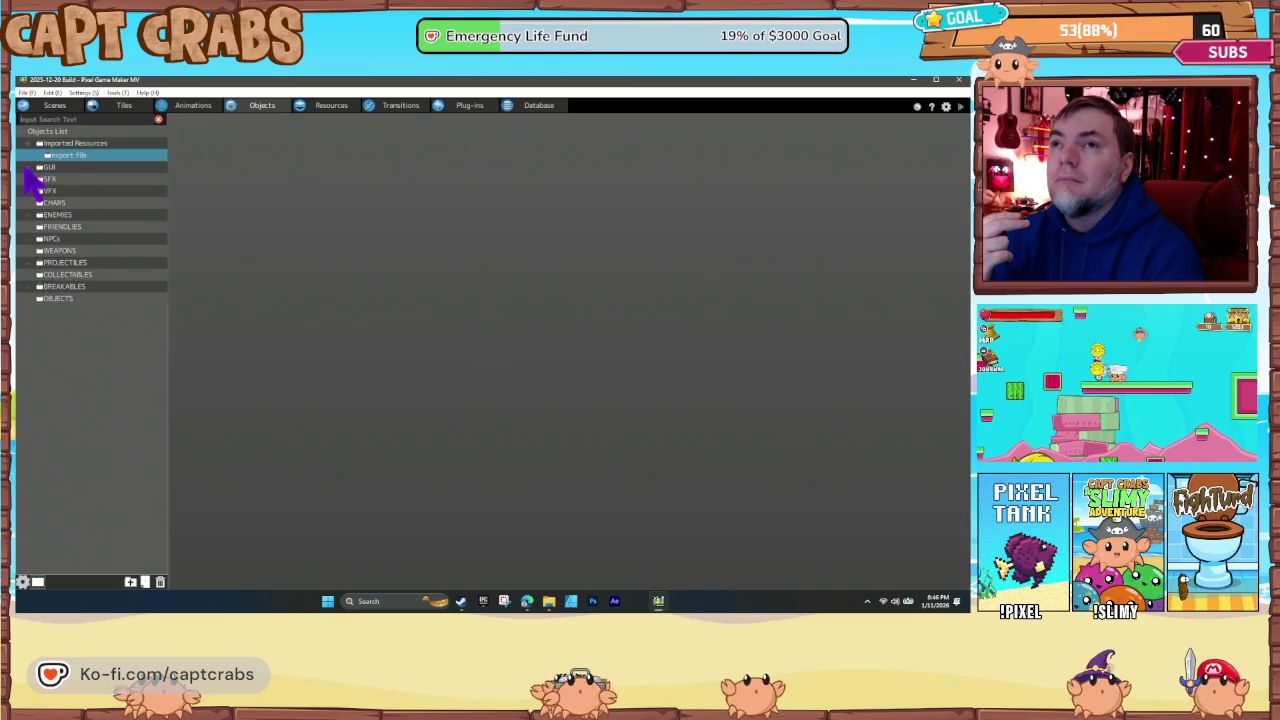
left_click(28, 168)
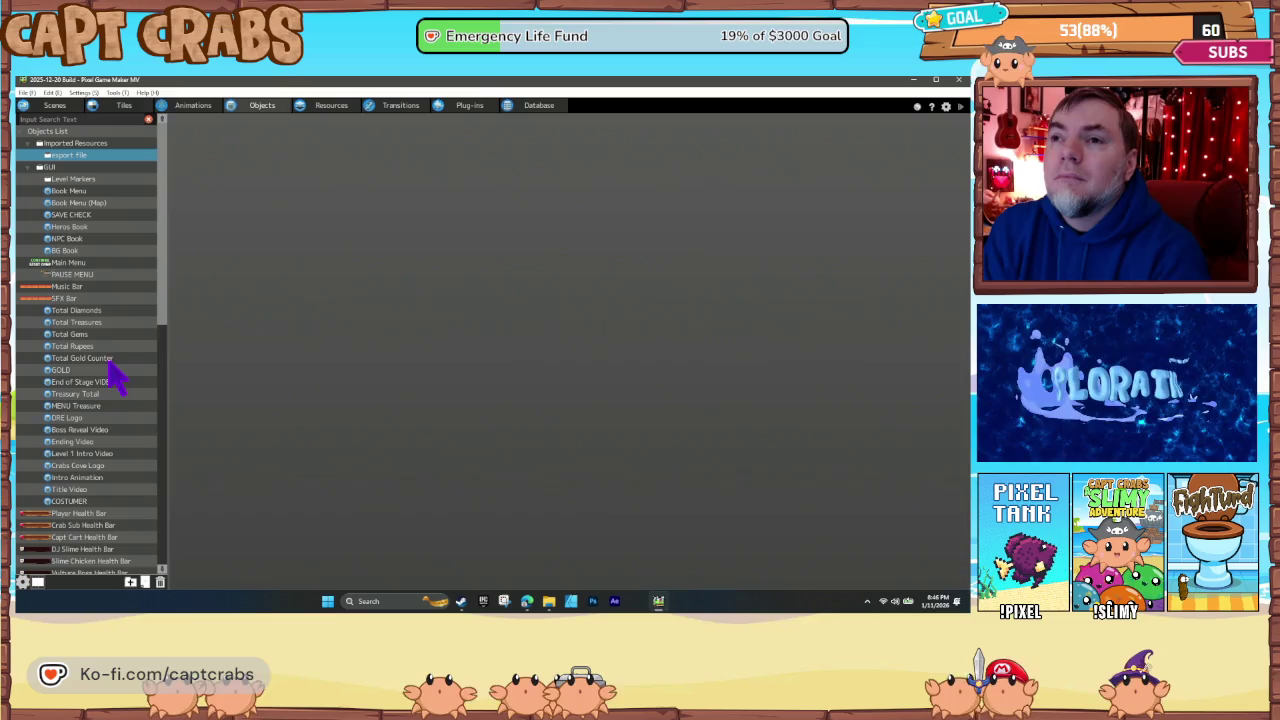
scroll(120, 475, "down", 5)
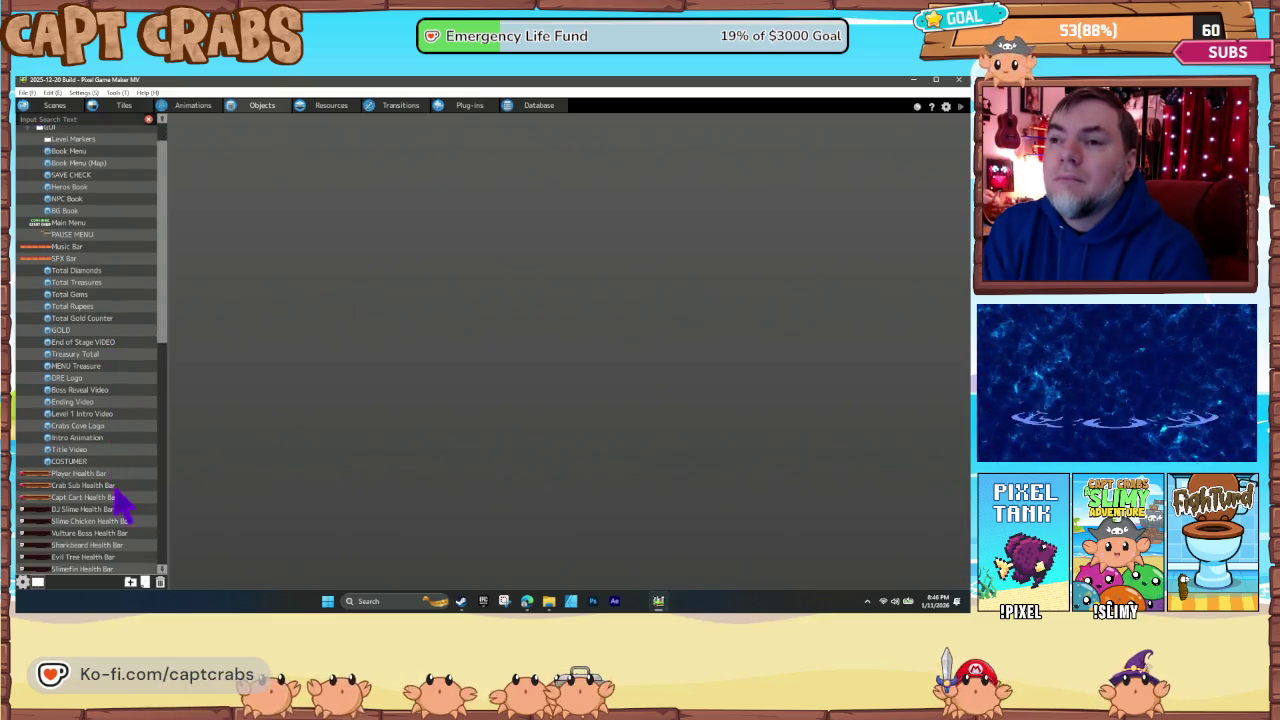
scroll(130, 510, "down", 5)
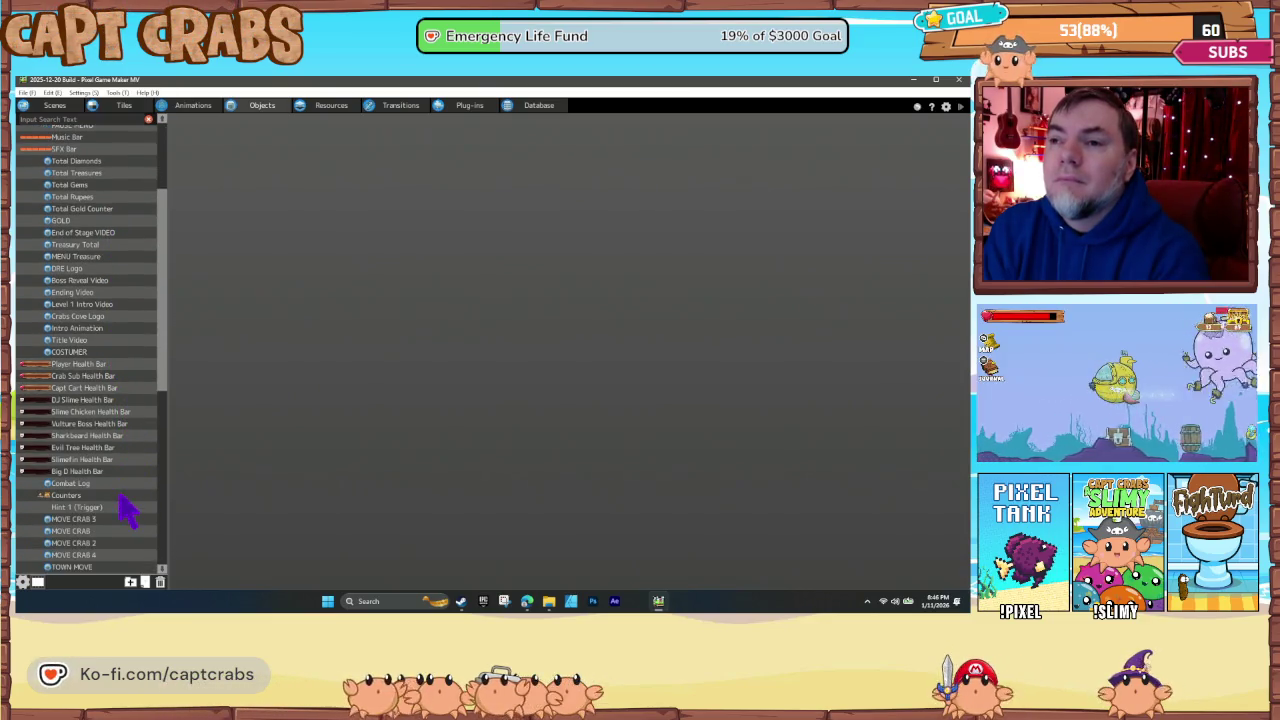
scroll(122, 510, "down", 5)
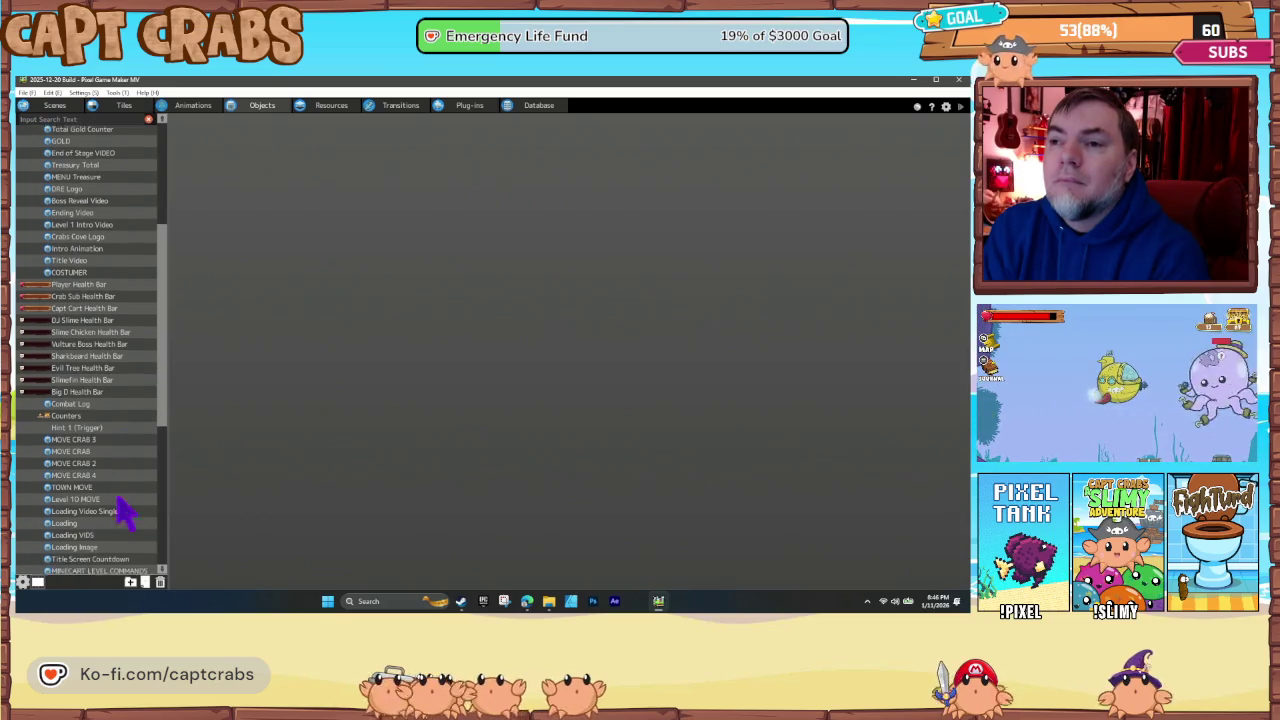
scroll(122, 510, "down", 2)
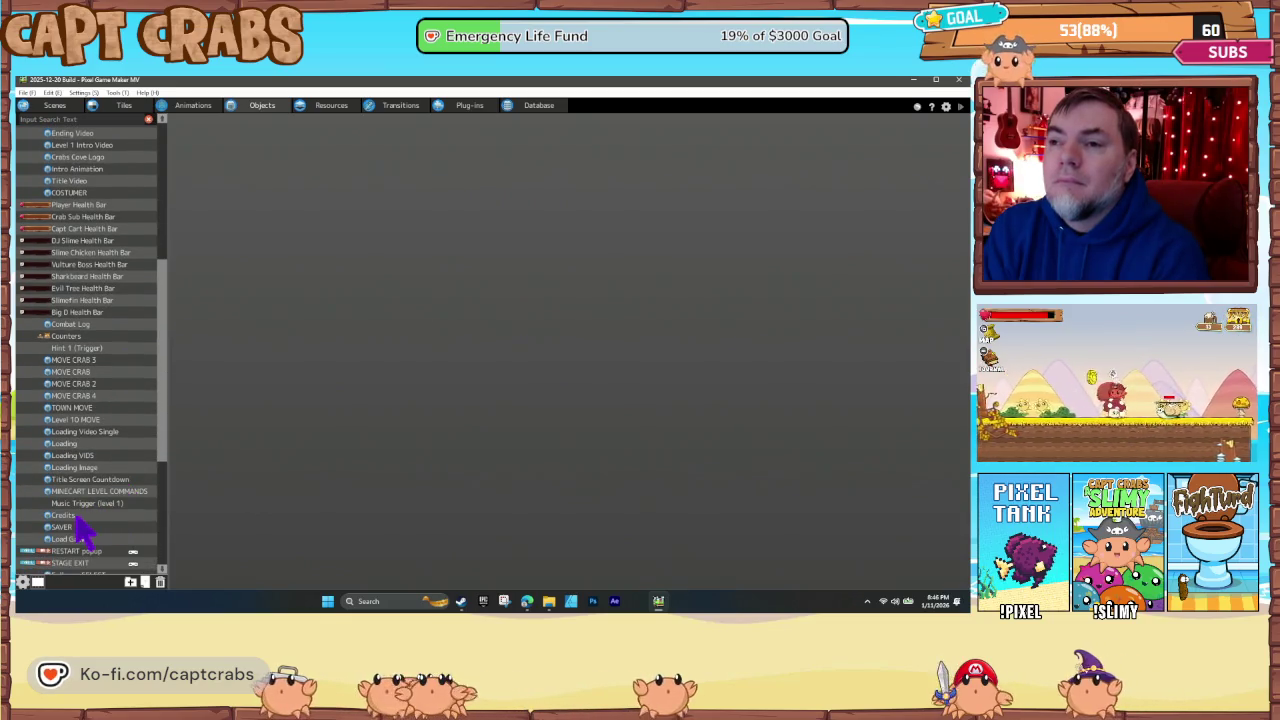
left_click(80, 518)
- Export the Credits object as 'Credit' into the Transfer folder
right_click(82, 518)
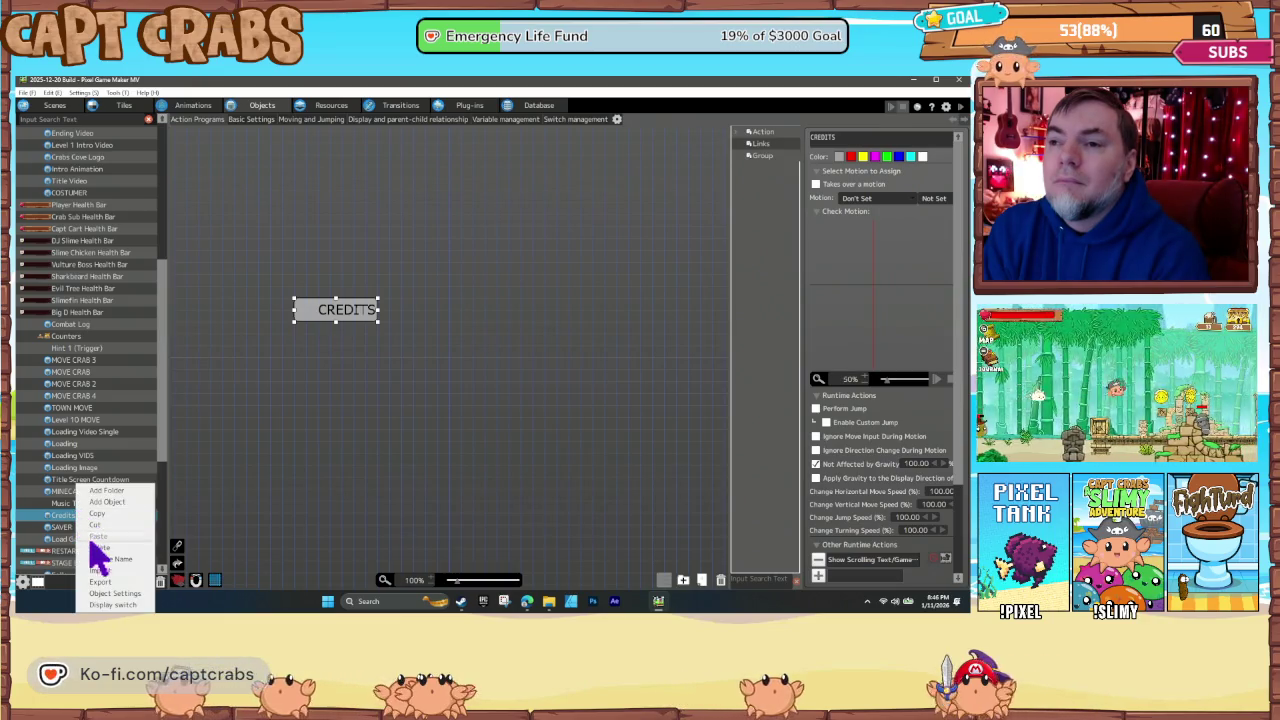
left_click(104, 582)
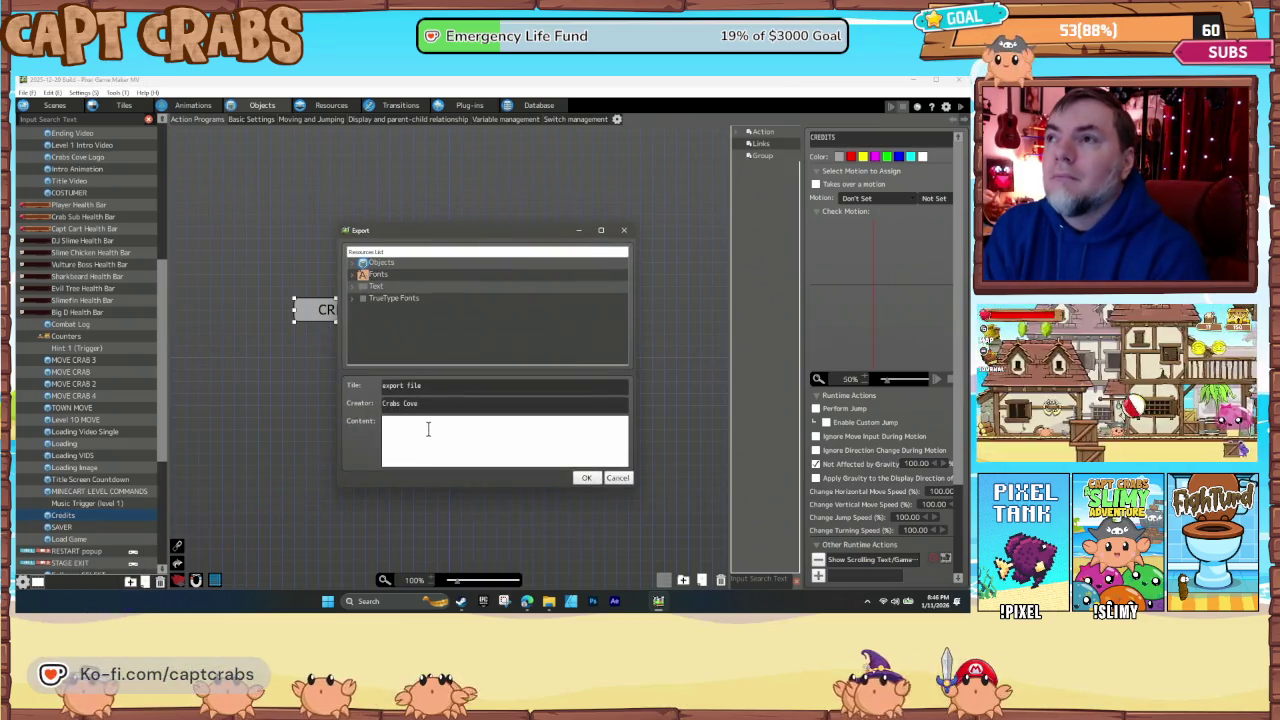
left_click(586, 478)
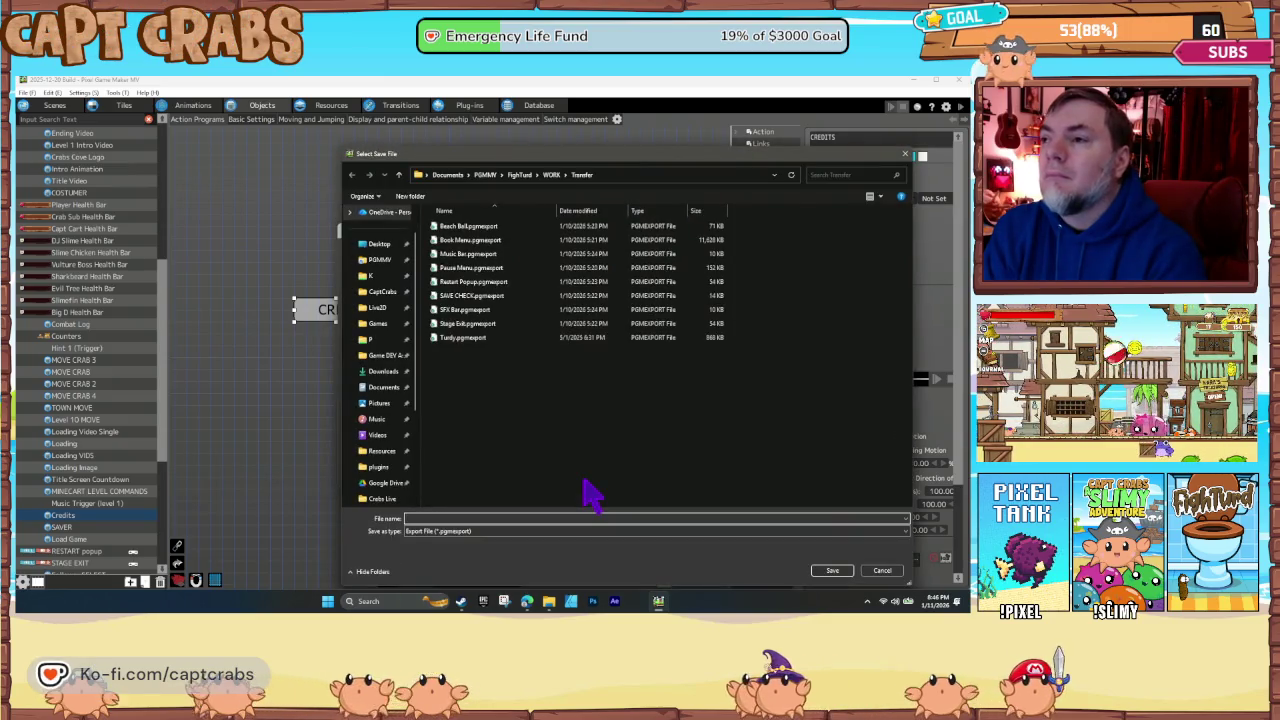
type("Credit")
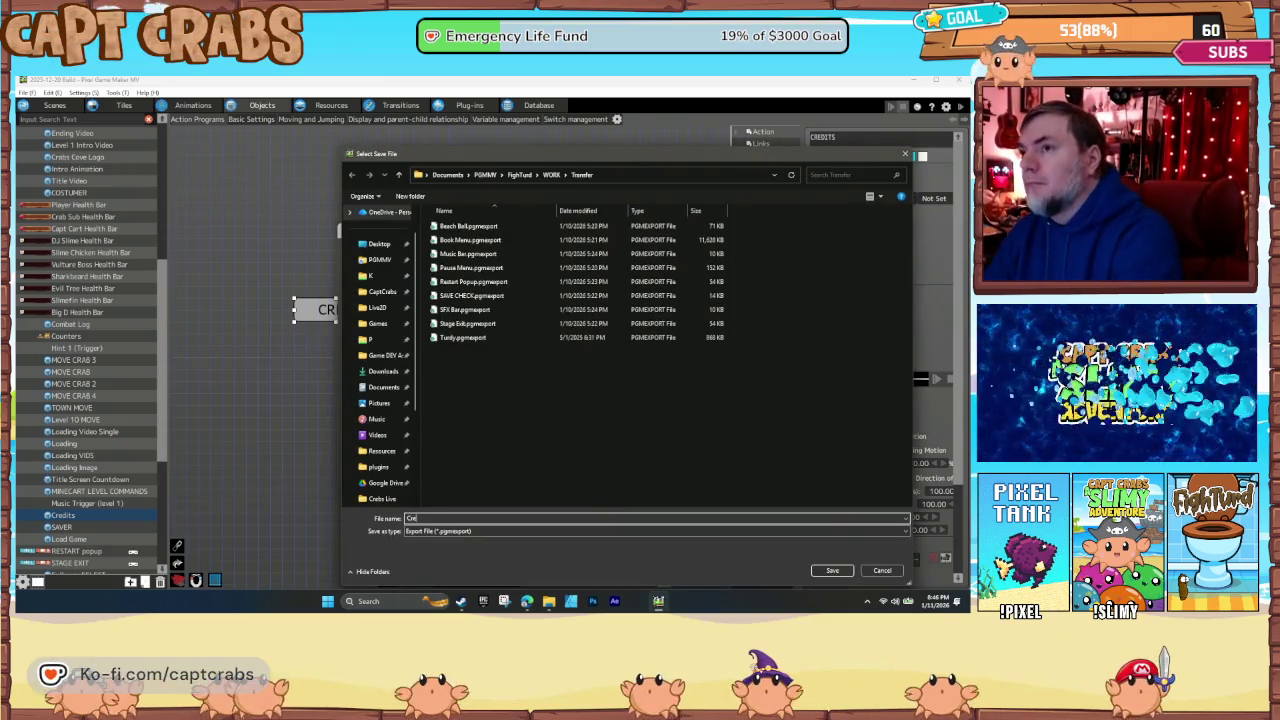
key("Return")
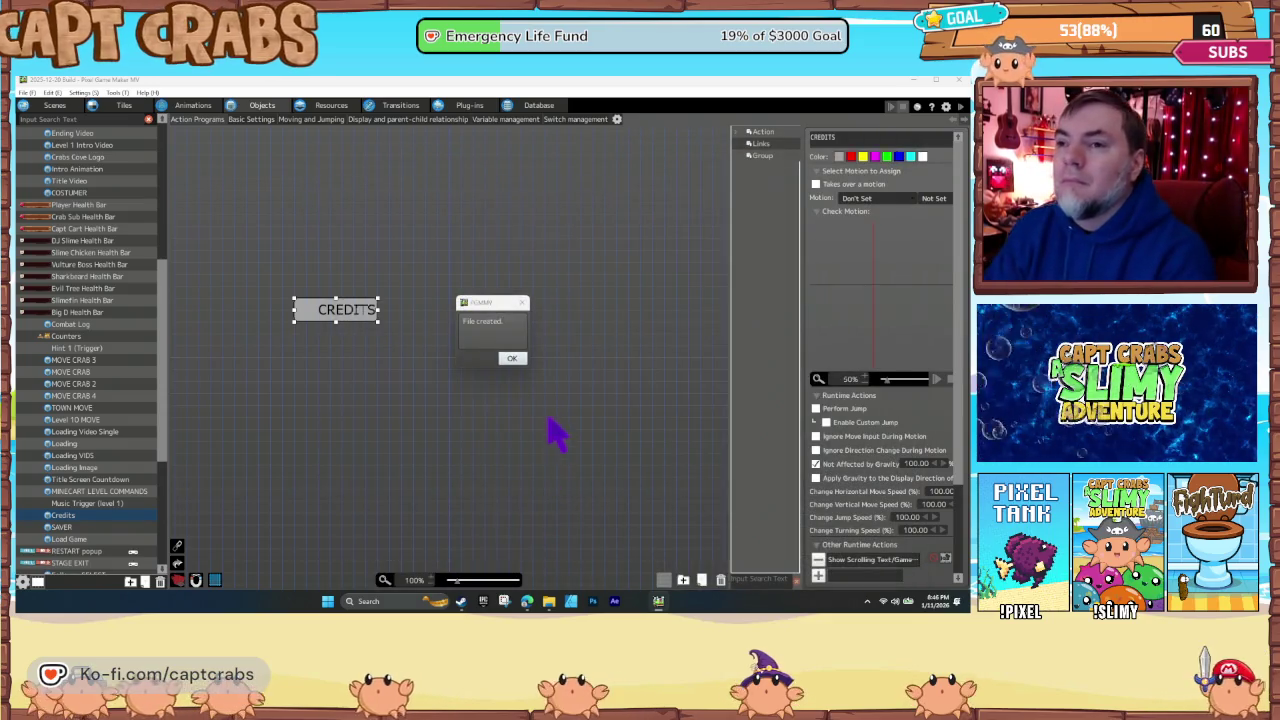
left_click(510, 359)
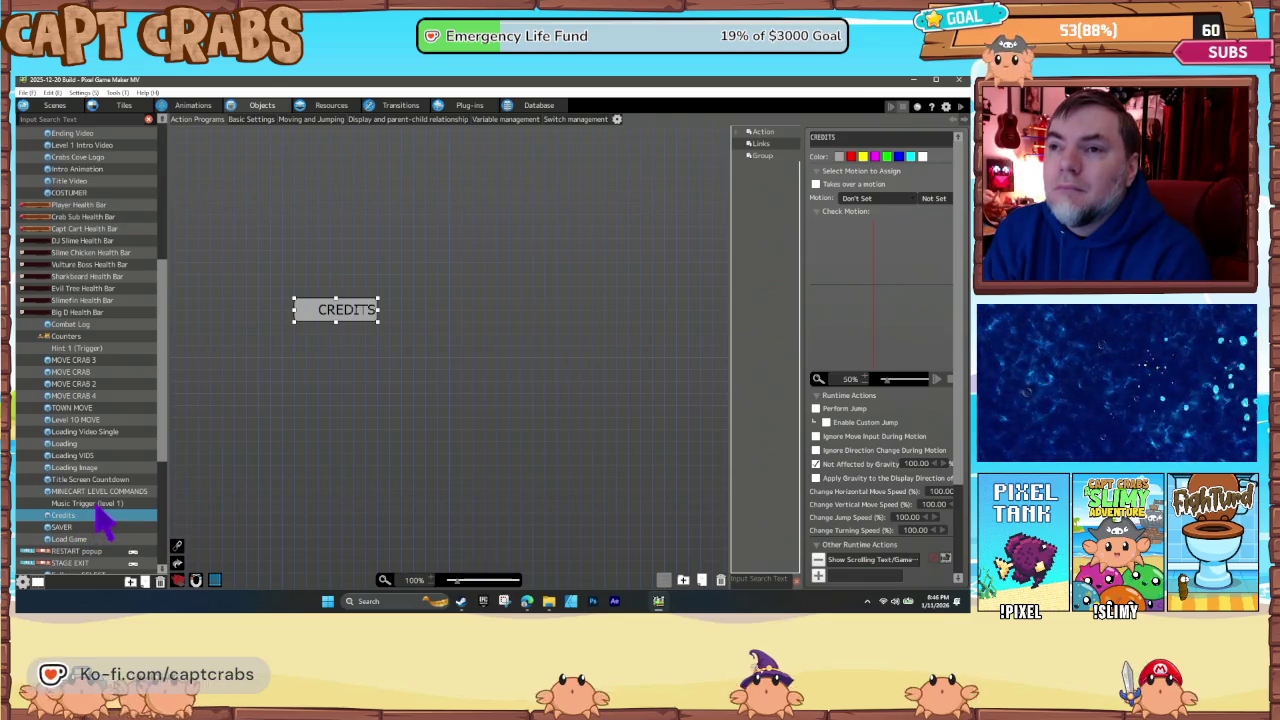
- Open 'menu scene' from the Scenes list
scroll(105, 520, "up", 1)
scroll(103, 520, "up", 12)
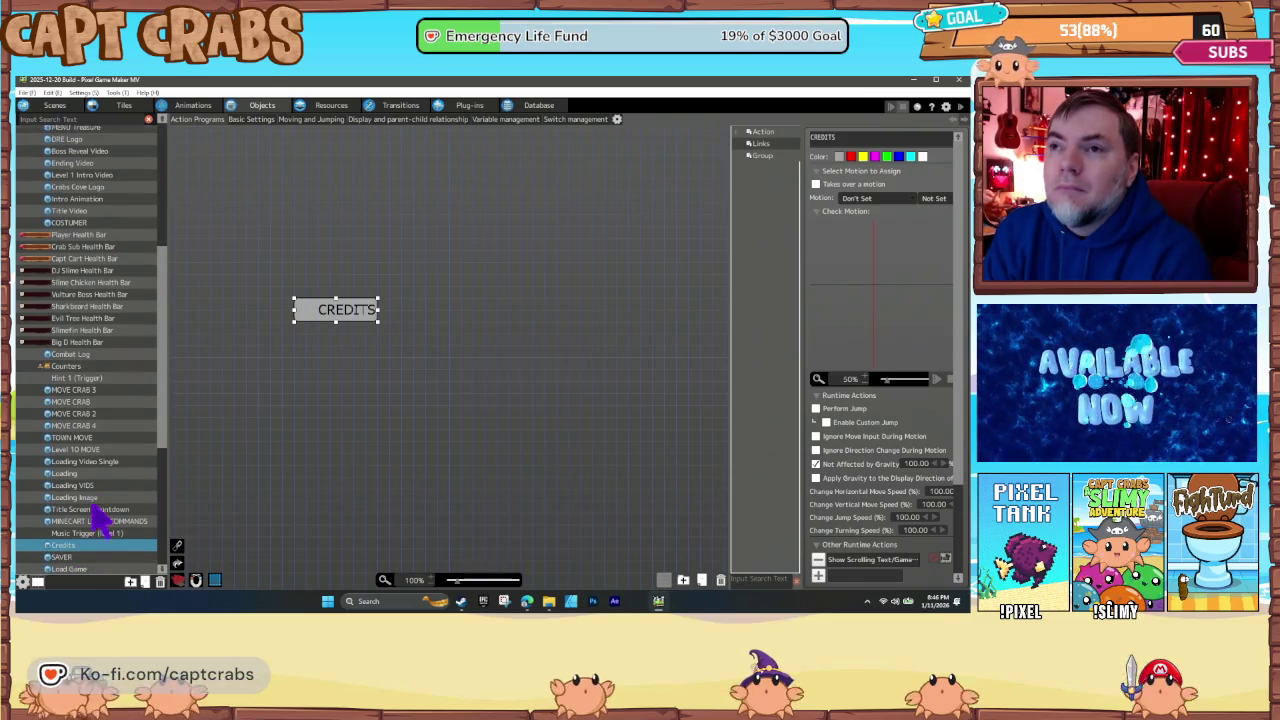
scroll(103, 520, "up", 8)
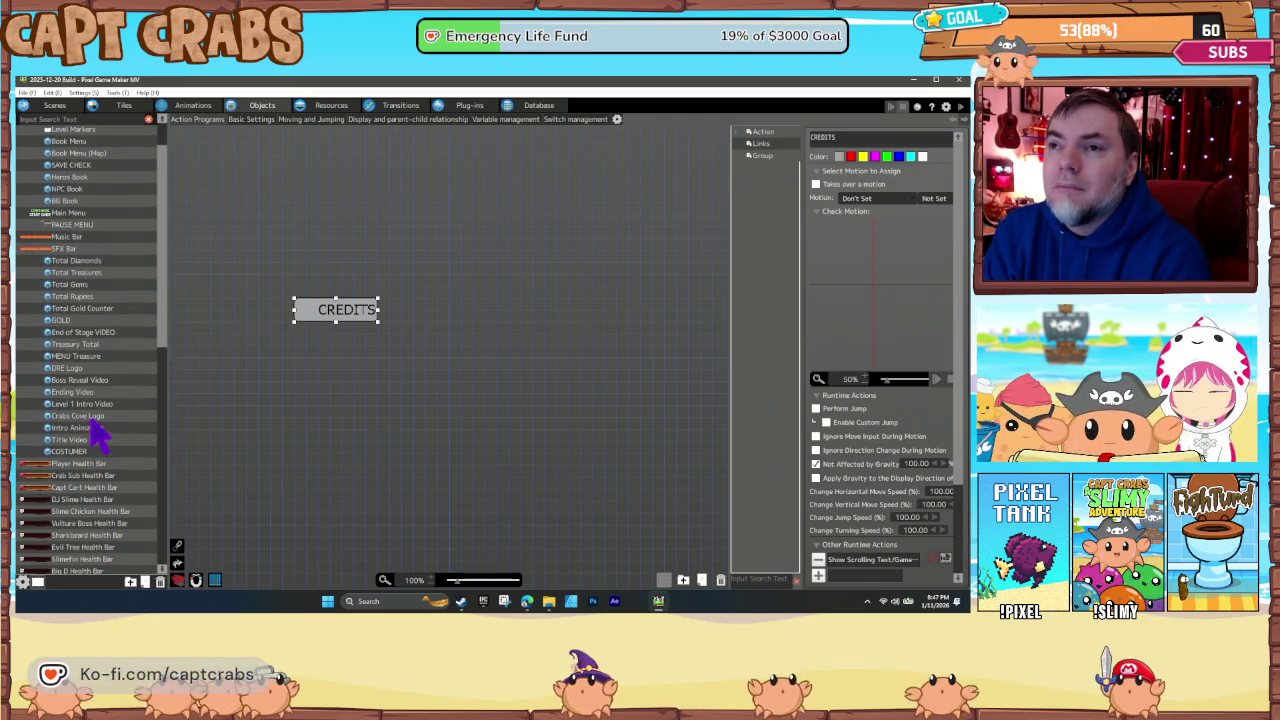
scroll(85, 380, "up", 1)
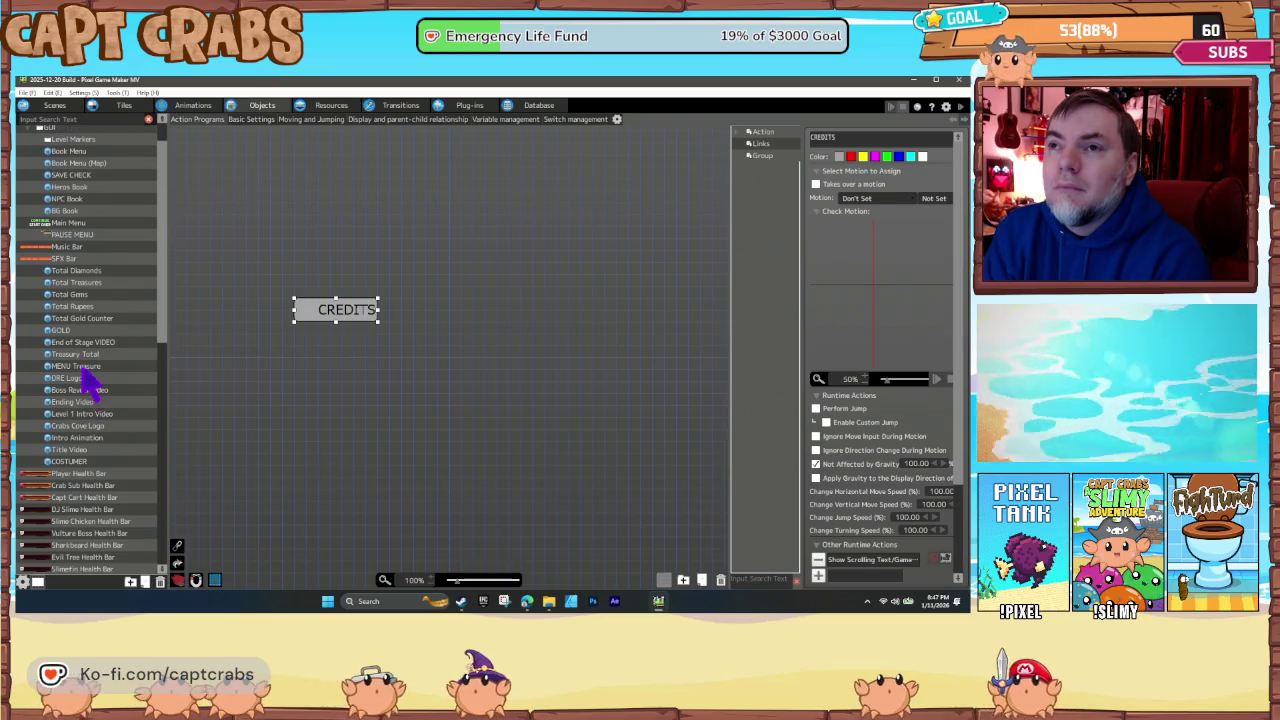
scroll(90, 380, "up", 4)
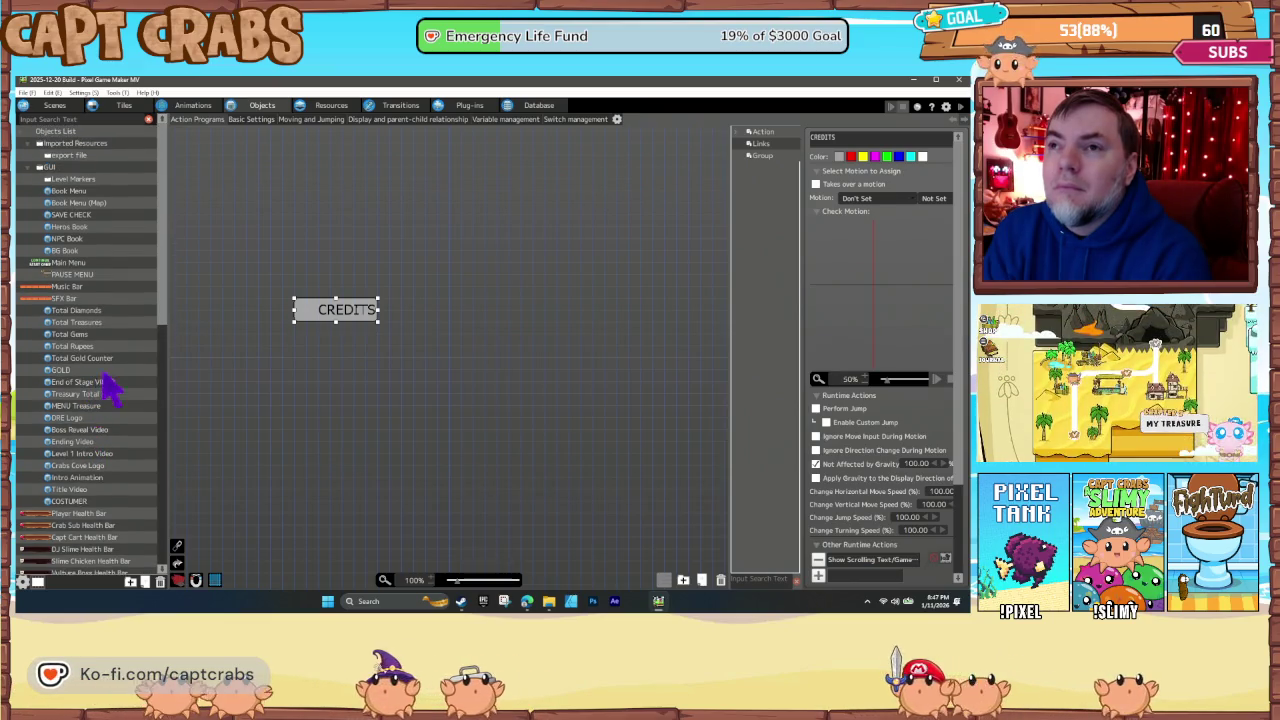
left_click(55, 106)
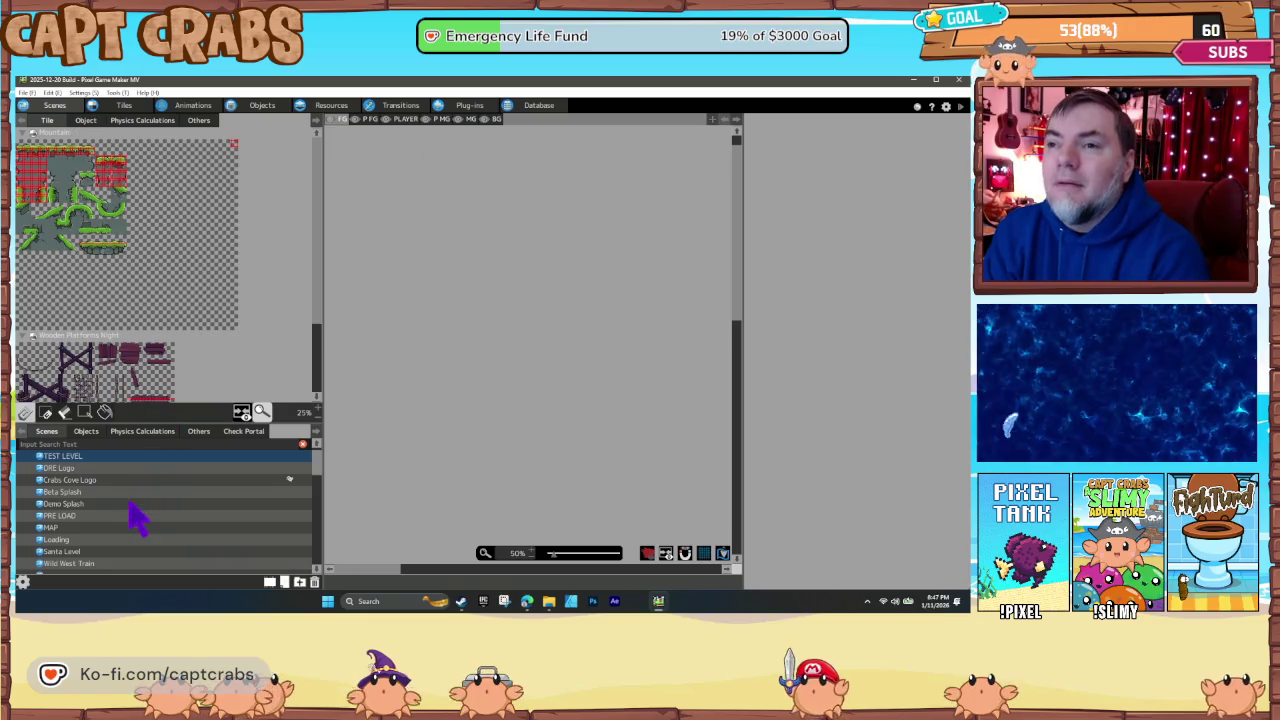
scroll(115, 535, "down", 2)
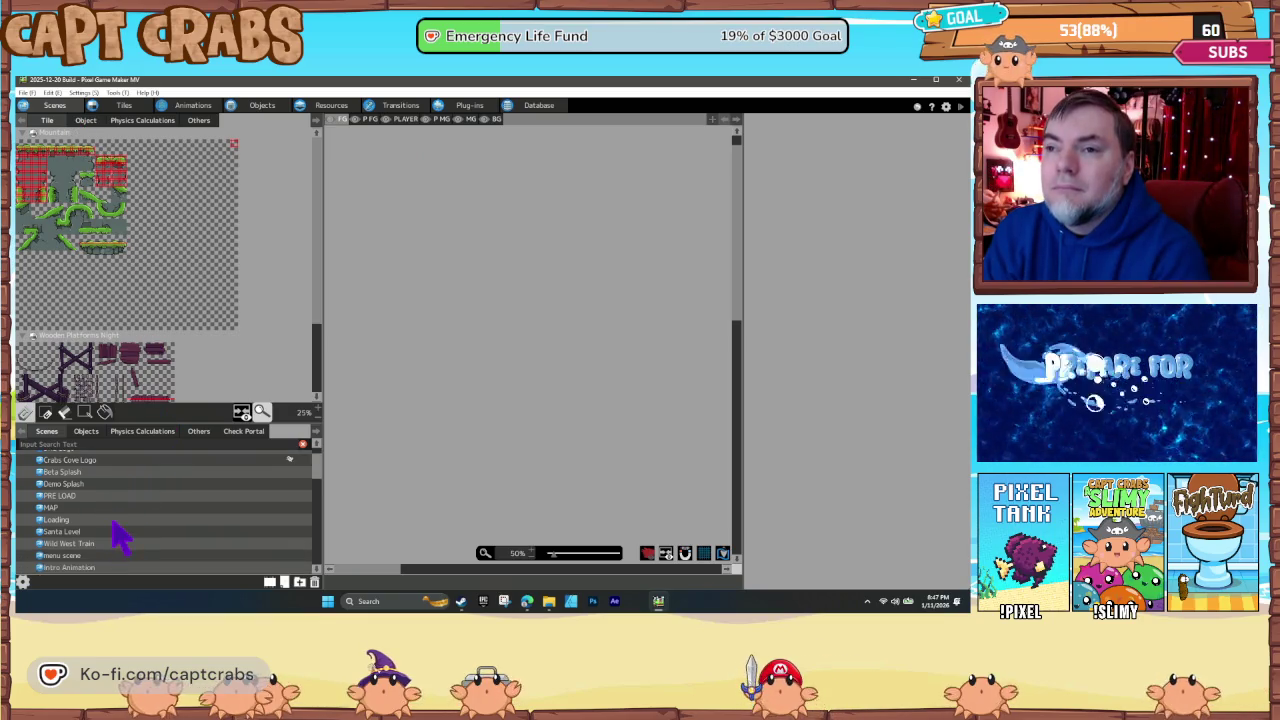
scroll(115, 535, "down", 3)
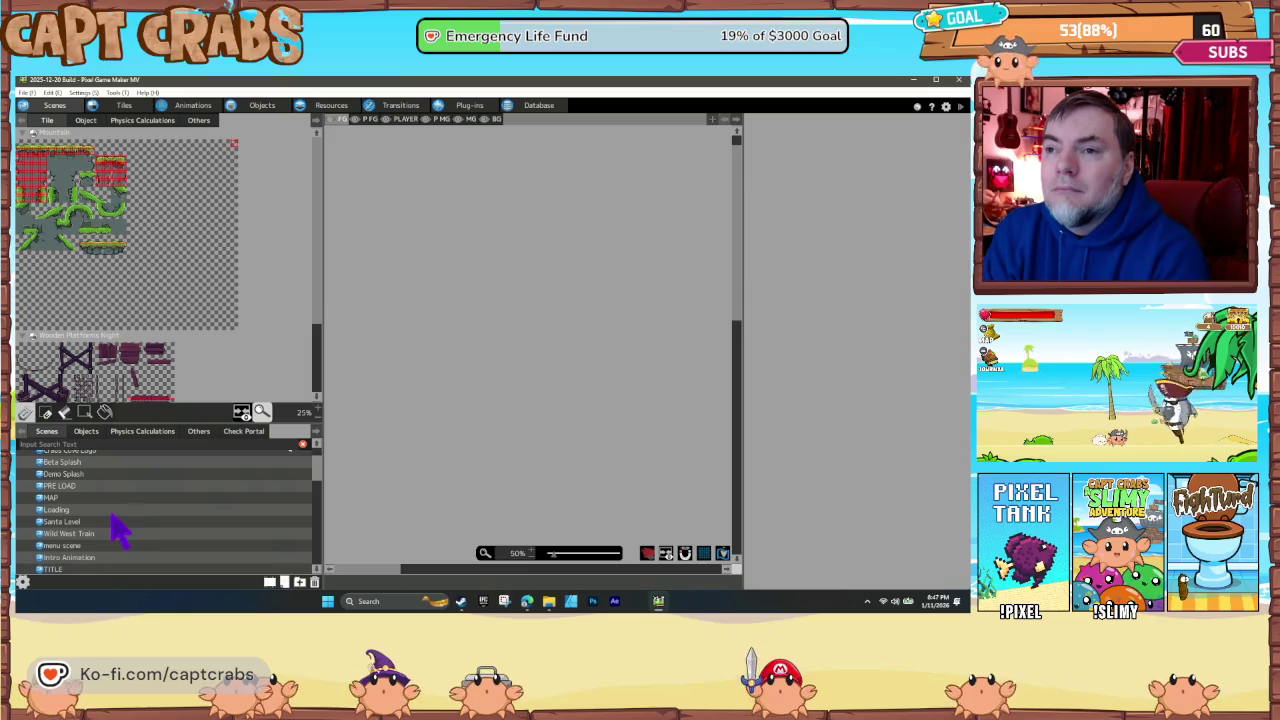
left_click(101, 516)
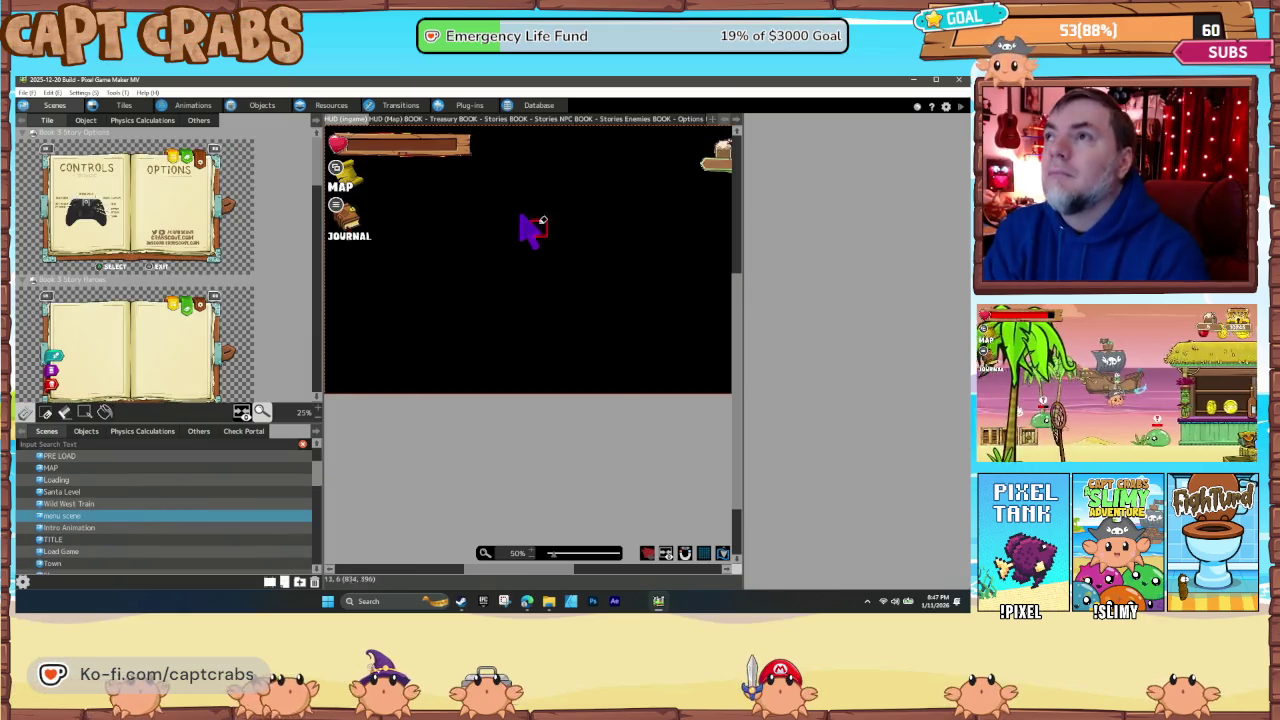
- Step through the menu scene's layers to Restart and list its placed objects
left_click(690, 119)
left_click(736, 119)
left_click(736, 119)
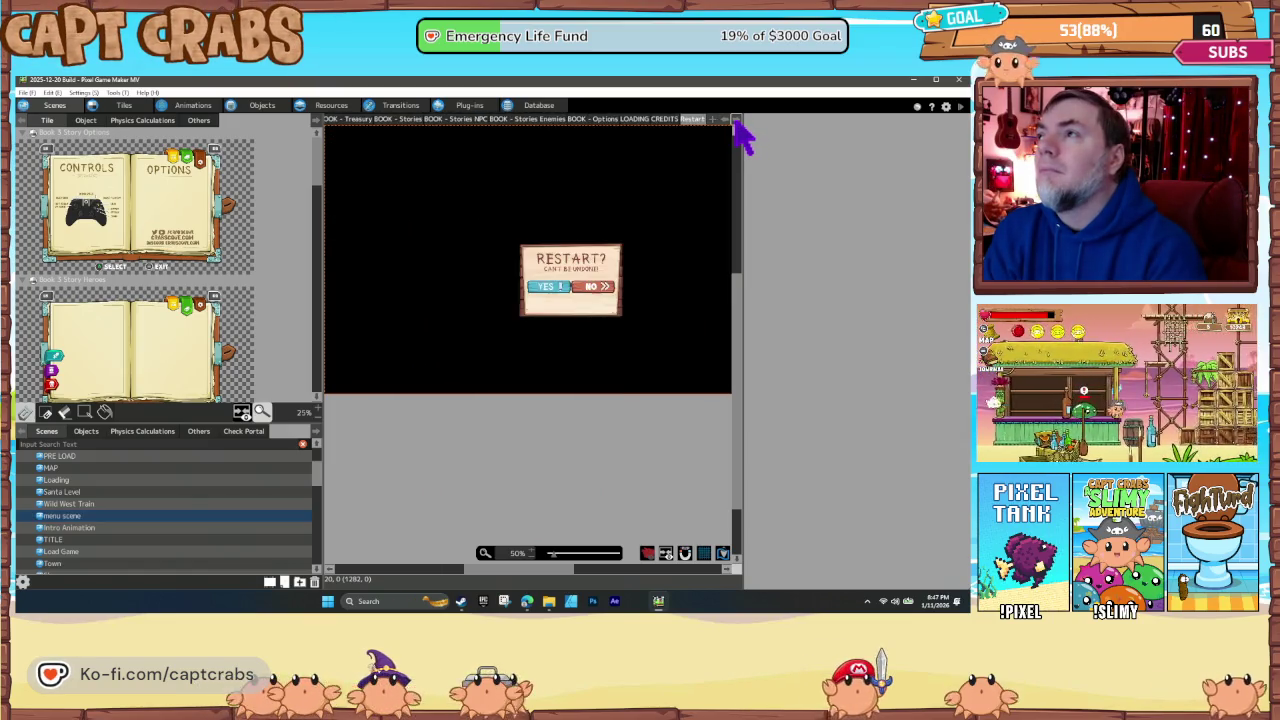
left_click(736, 119)
left_click(670, 119)
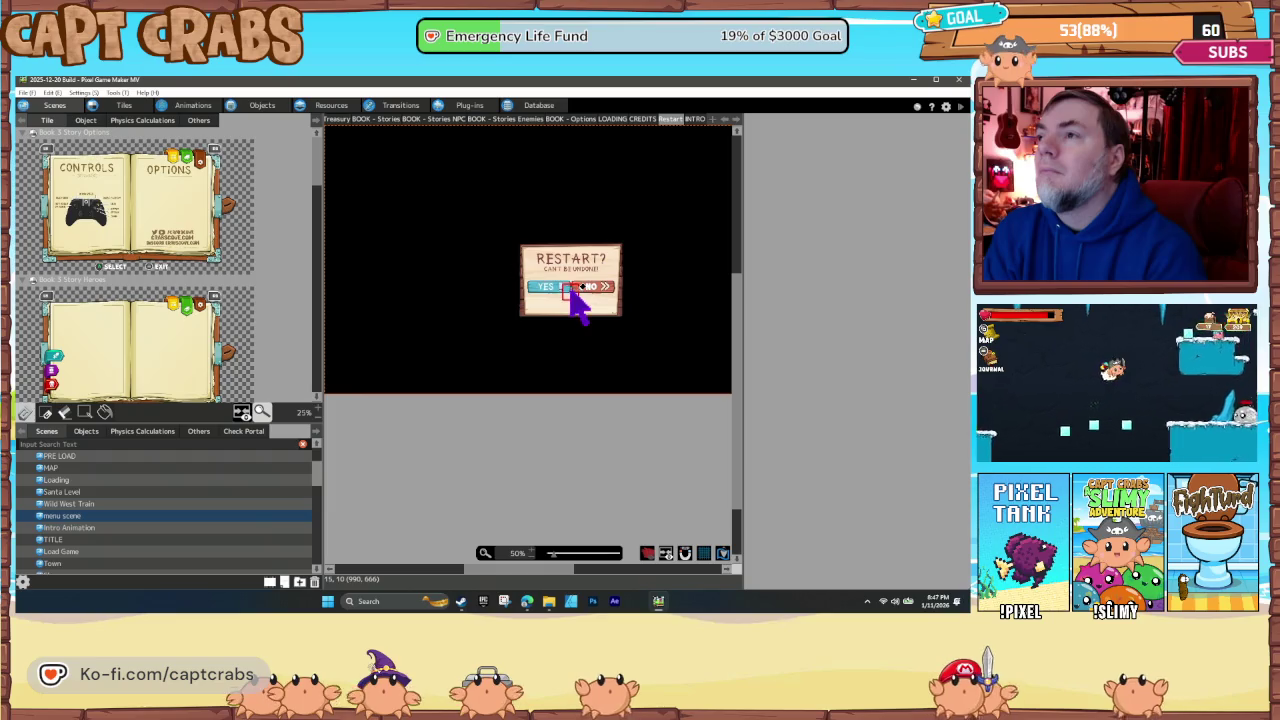
left_click(85, 431)
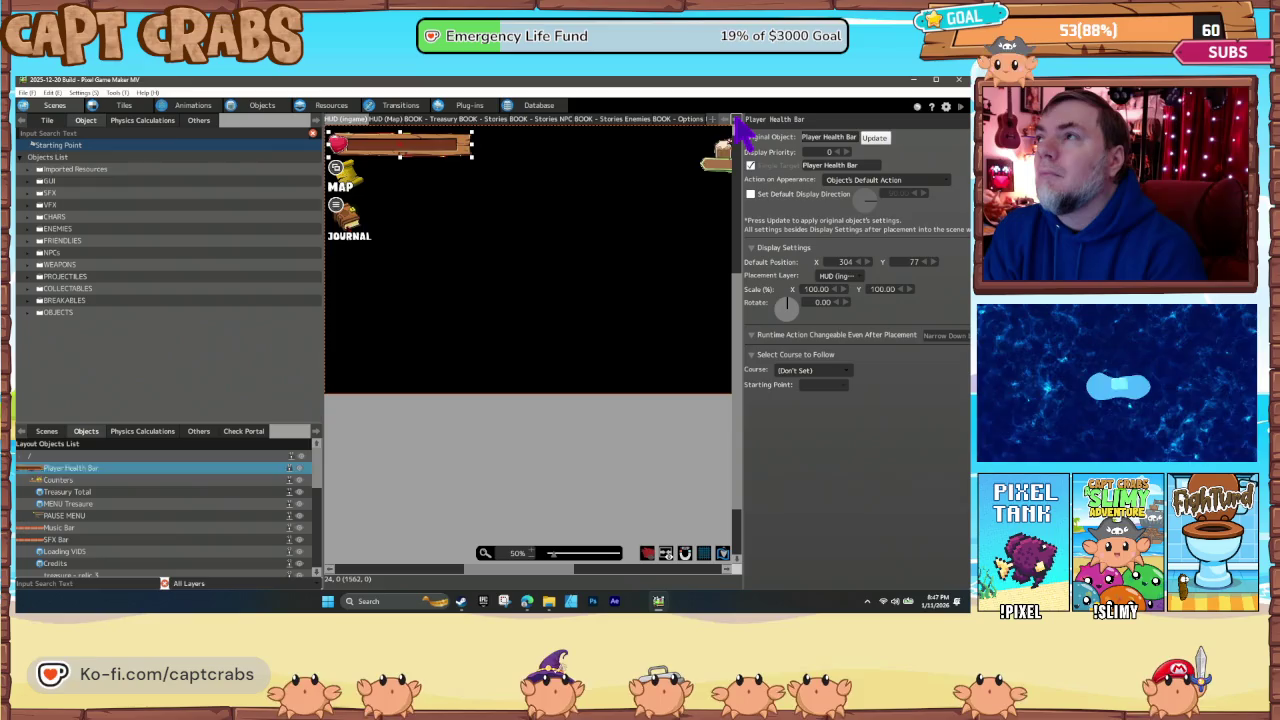
- Page through layers to the CREDITS scroll, then inspect the RESTART popup's placement (994, 656)
left_click(735, 119)
left_click(735, 119)
left_click(735, 119)
left_click(735, 119)
left_click(735, 119)
left_click(735, 119)
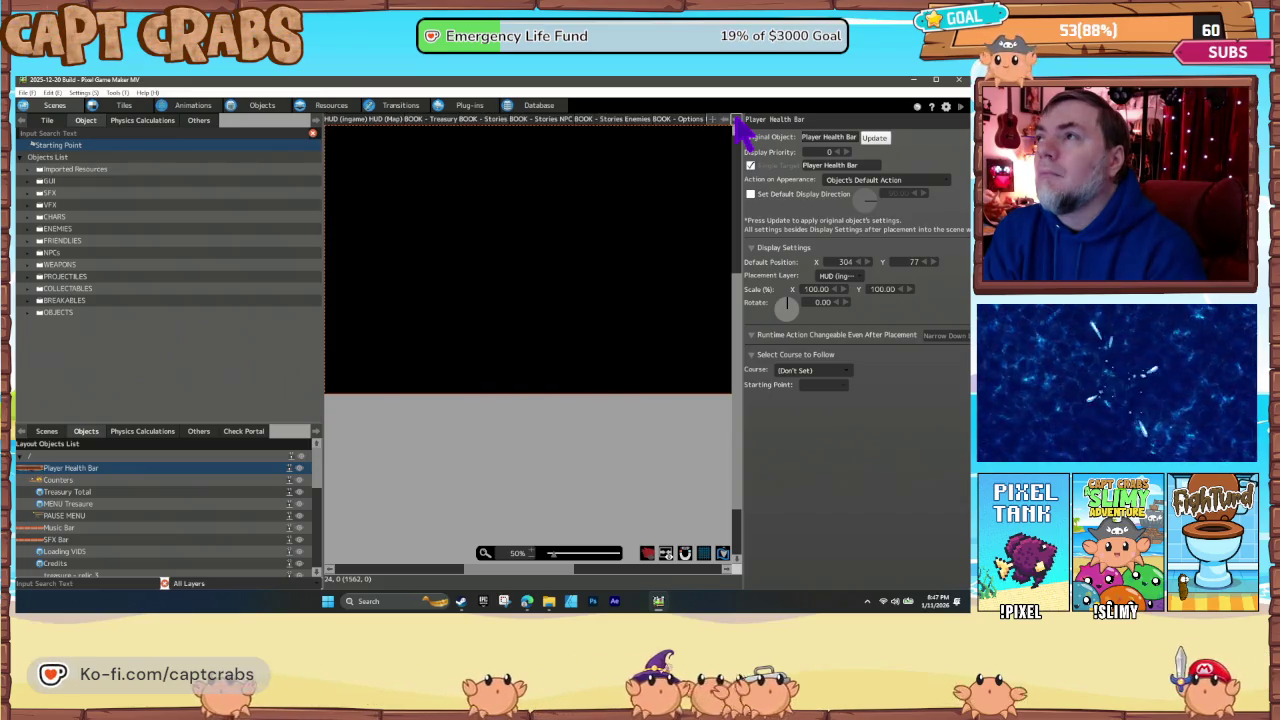
left_click(735, 119)
left_click(735, 119)
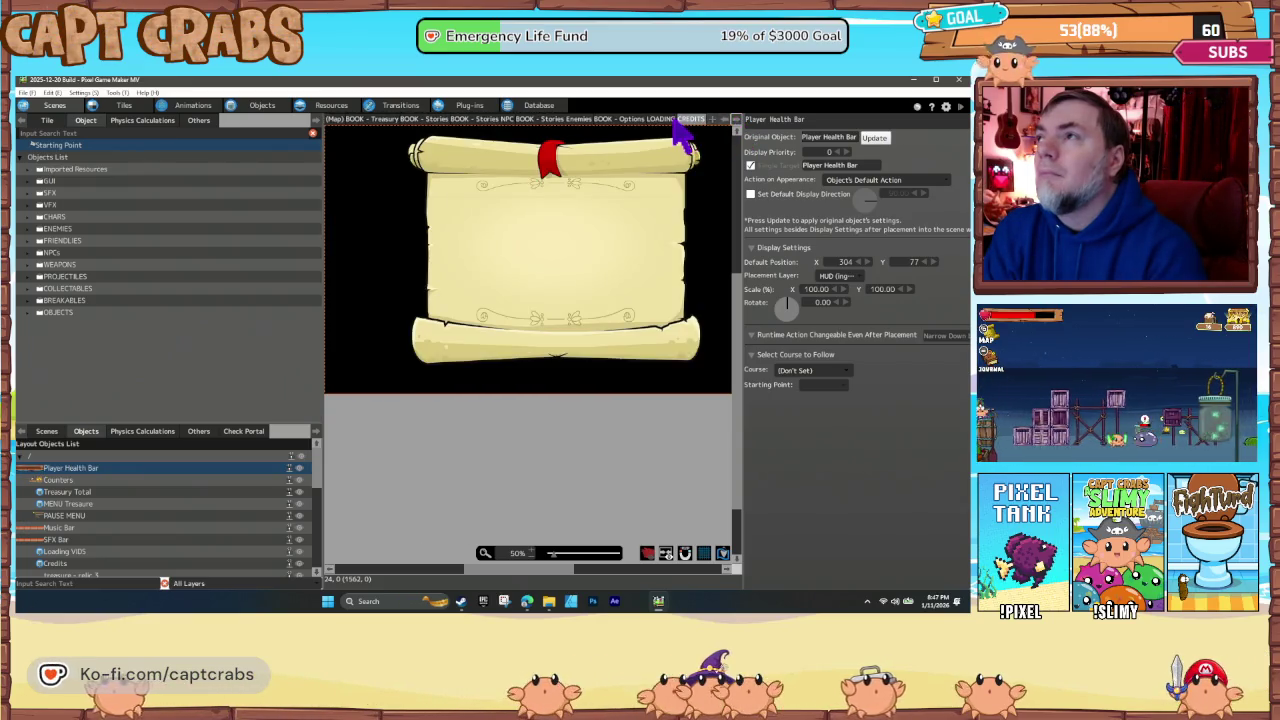
left_click(735, 119)
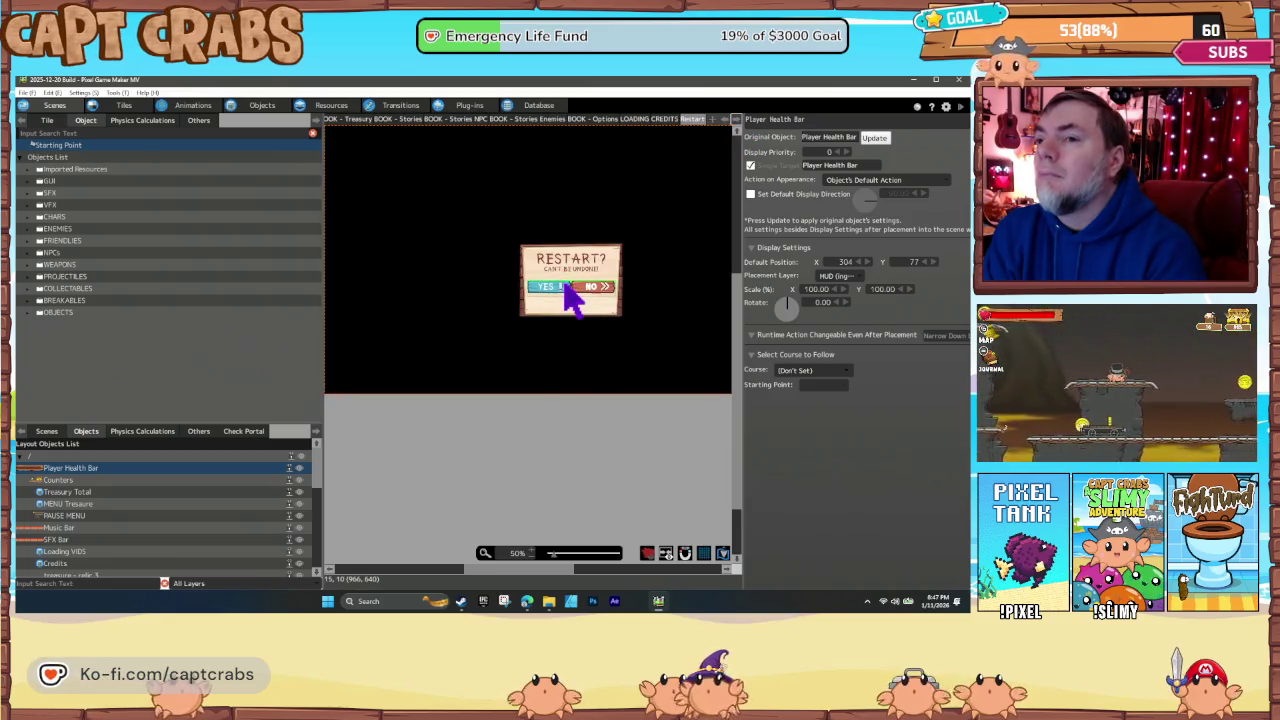
left_click(566, 284)
scroll(165, 535, "down", 3)
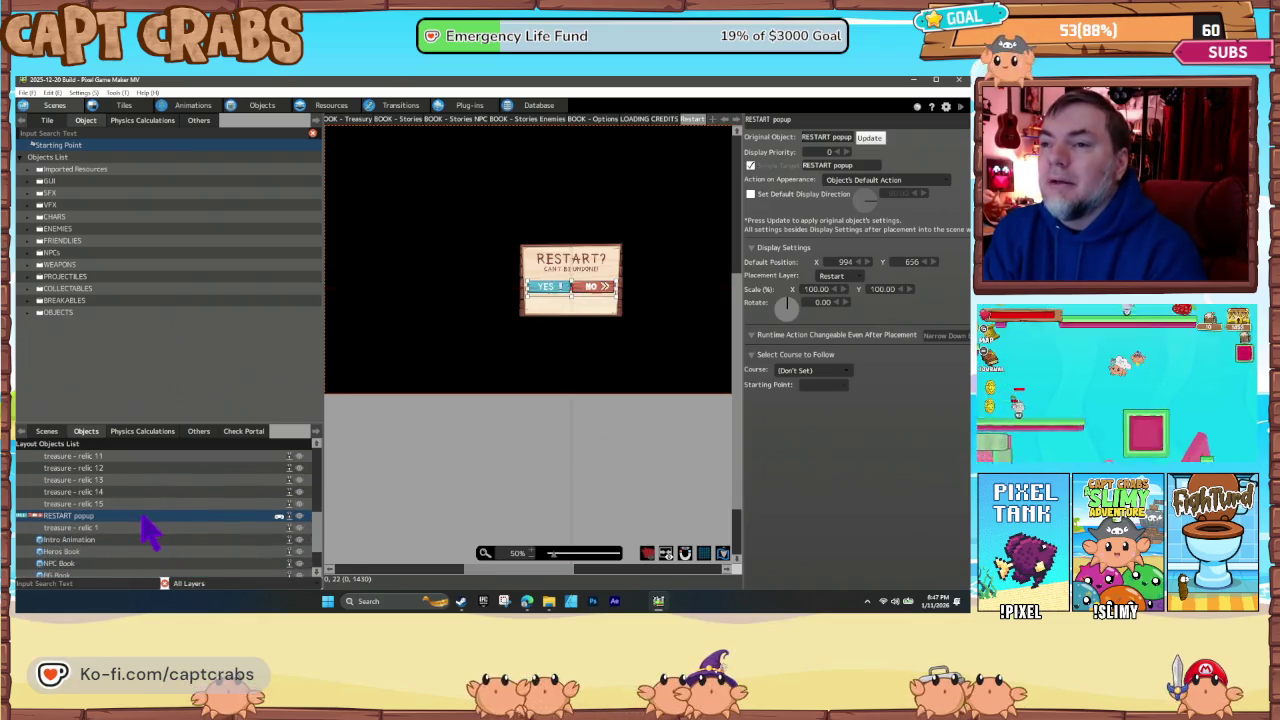
- Open the RESTART popup's action program, then export the object as 'Restart M' to the Transfer folder
right_click(148, 530)
left_click(165, 579)
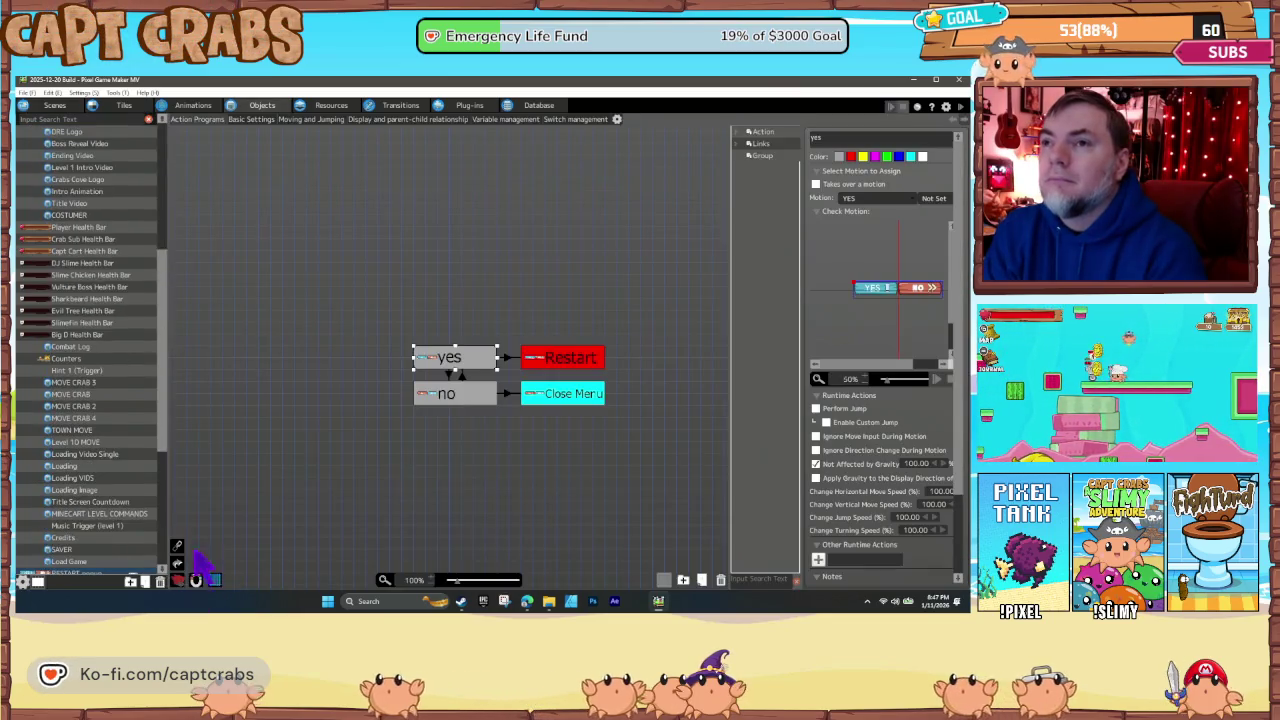
scroll(114, 468, "down", 3)
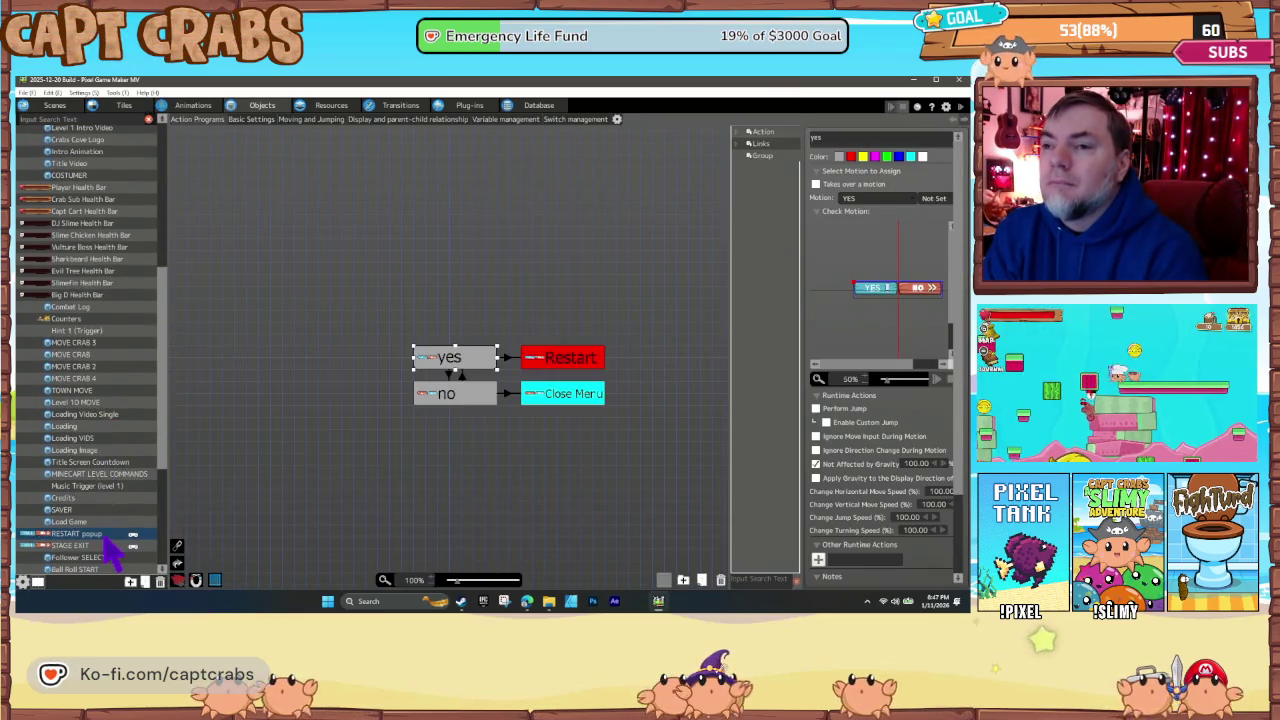
right_click(108, 538)
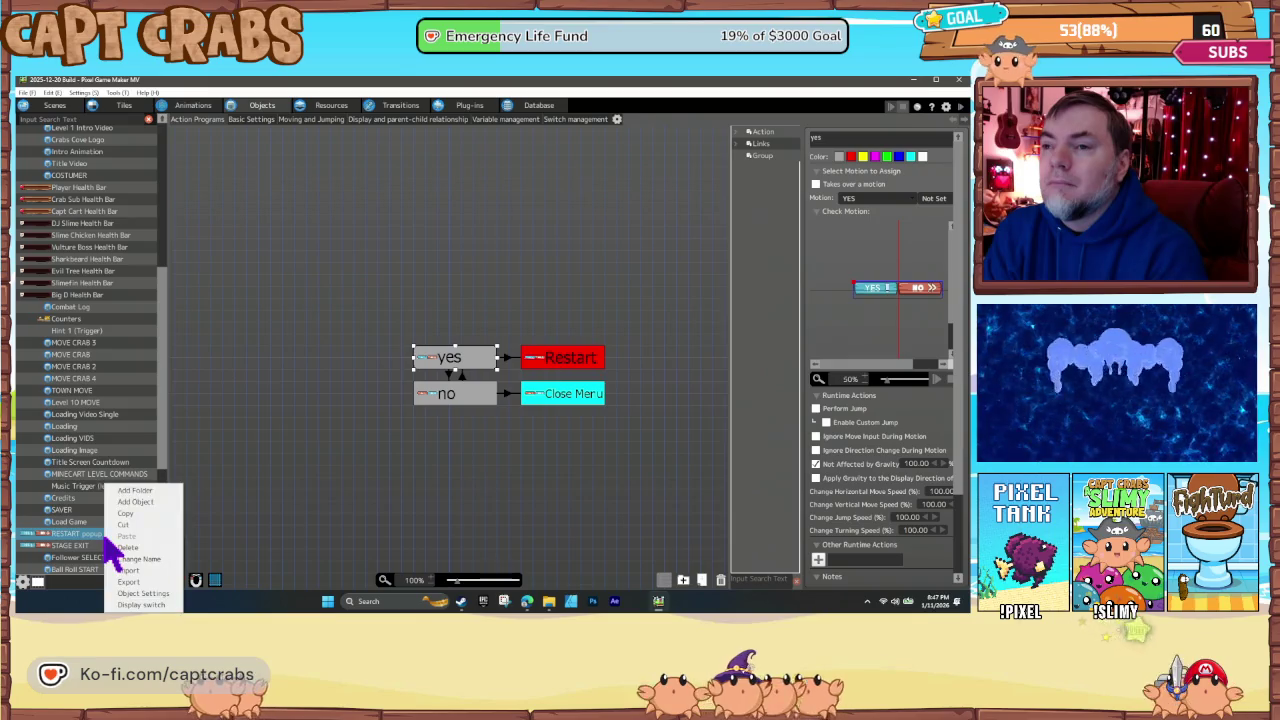
left_click(146, 583)
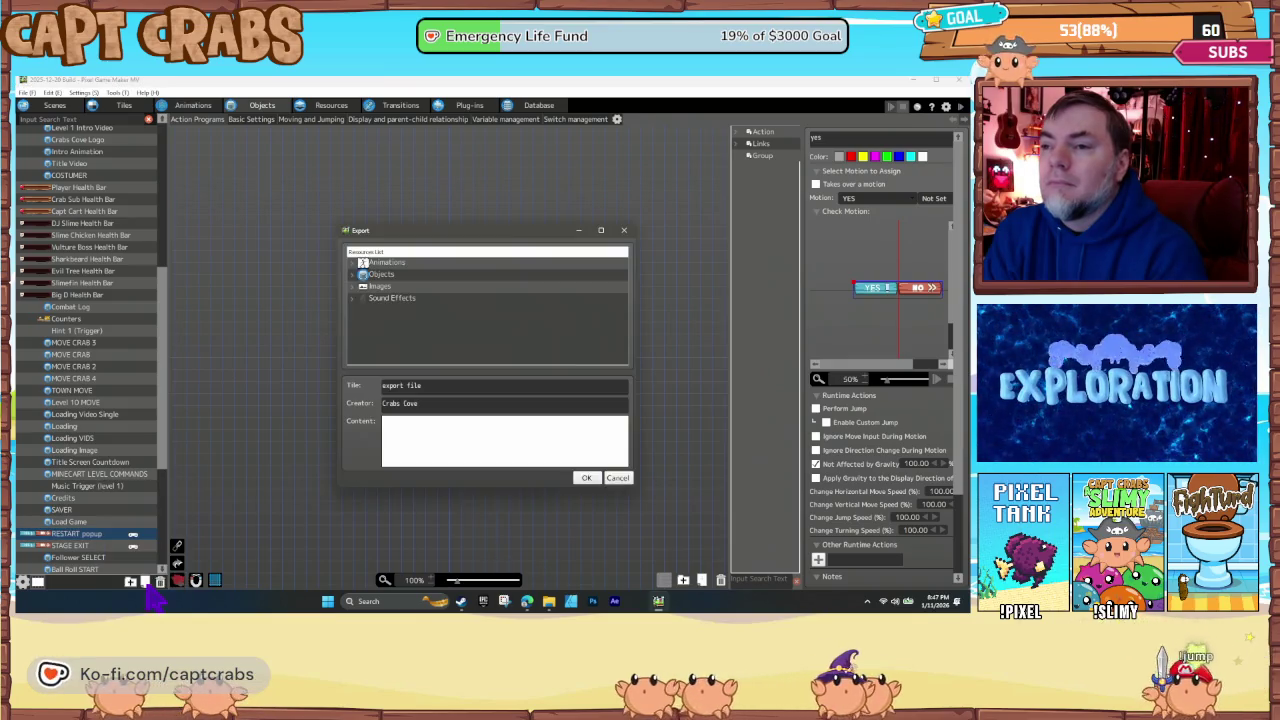
left_click(592, 477)
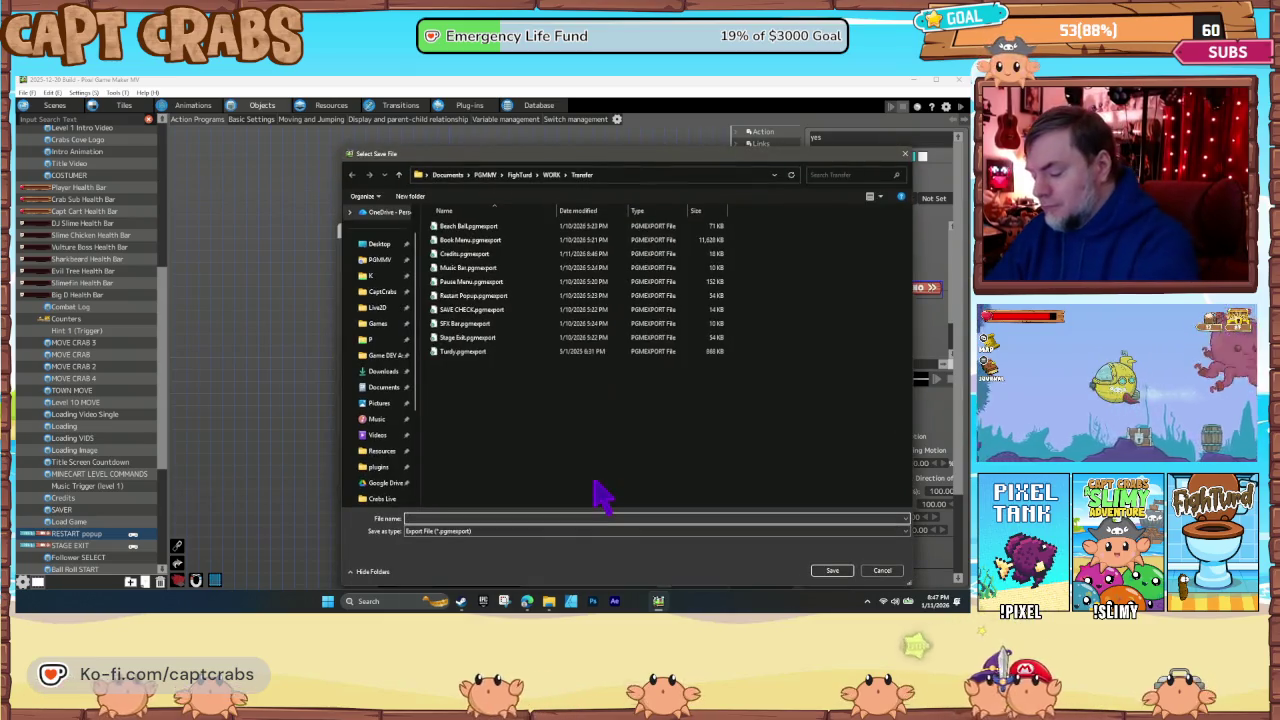
type("Restart Menu")
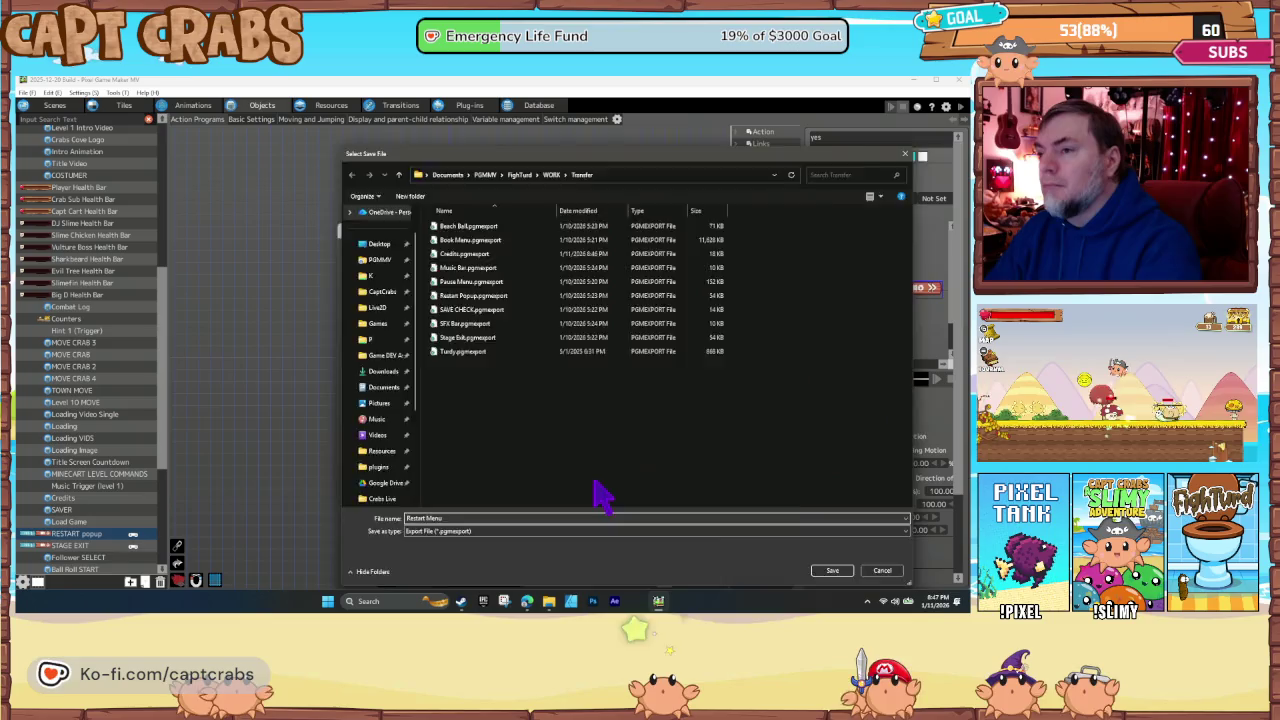
key("Return")
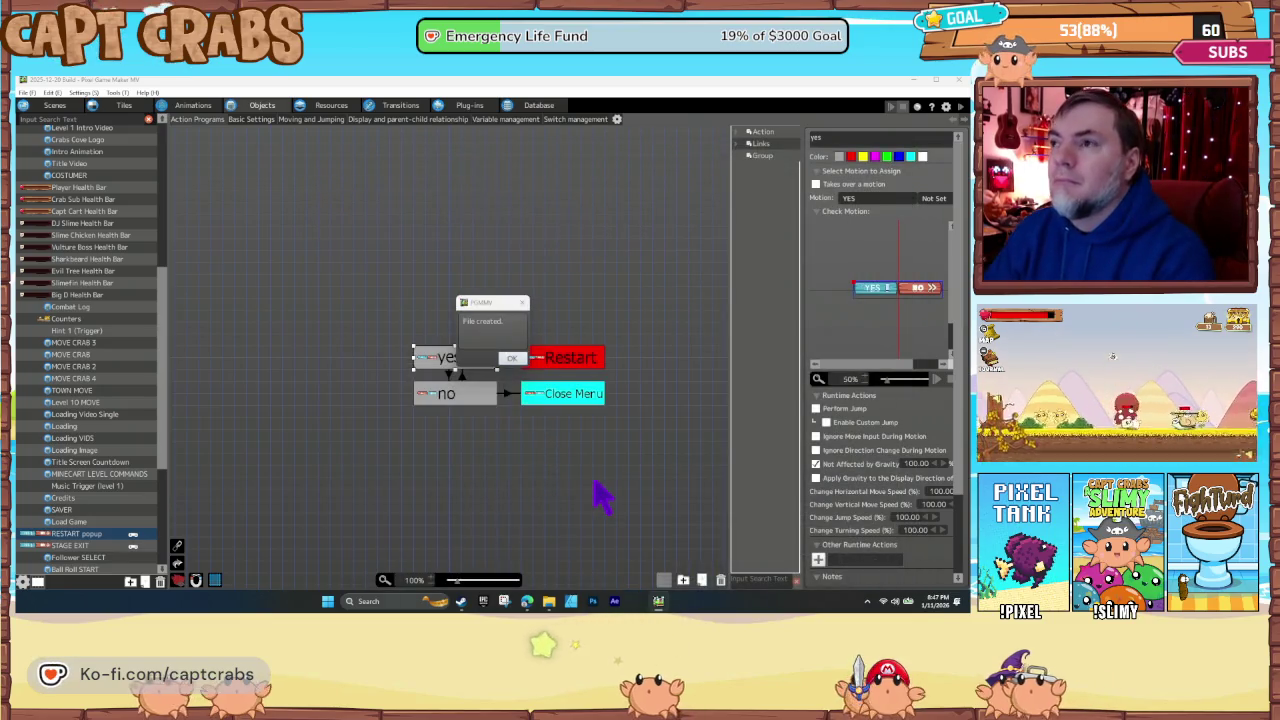
left_click(515, 359)
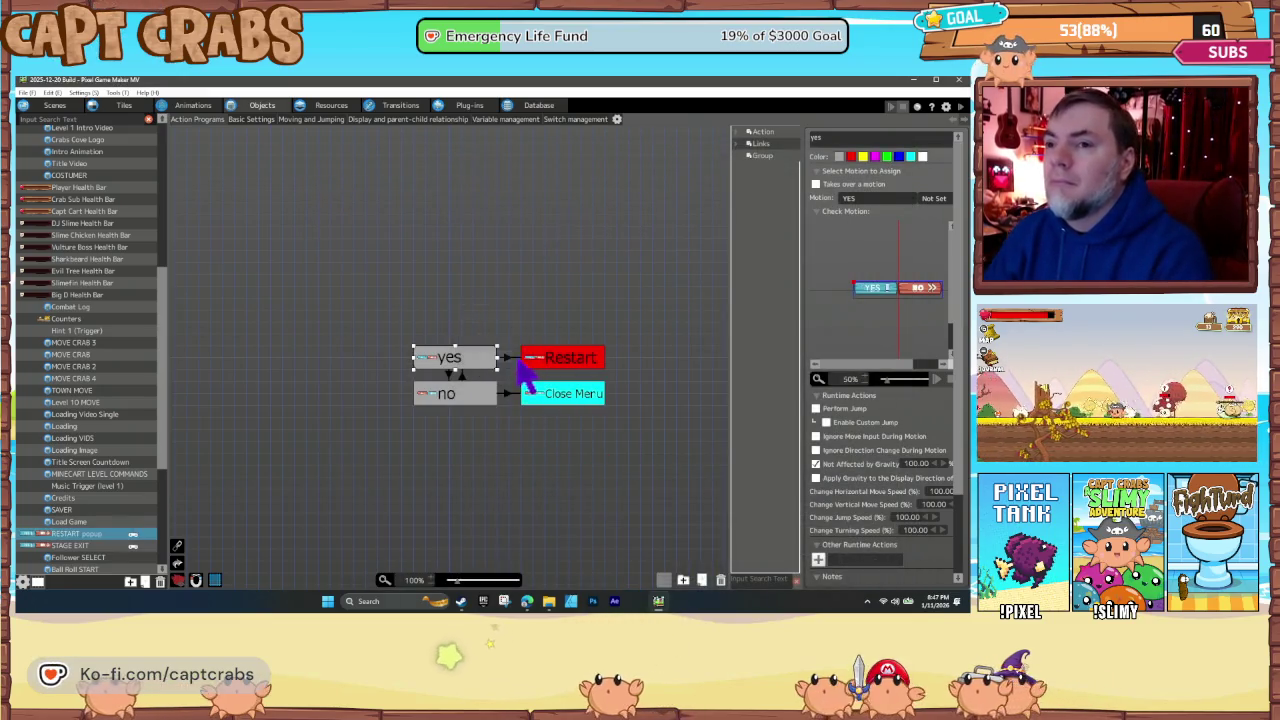
- Export the STAGE EXIT object as 'Stage Exit Menu' to the Transfer folder
right_click(86, 557)
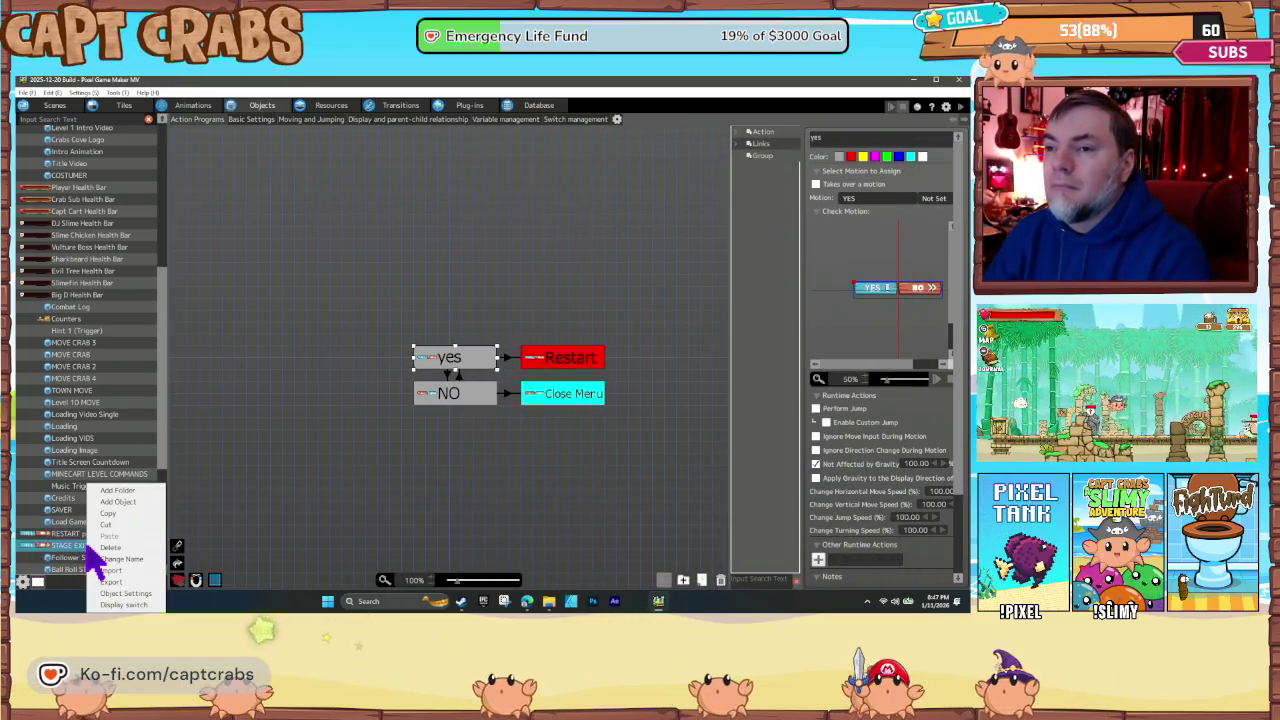
left_click(131, 583)
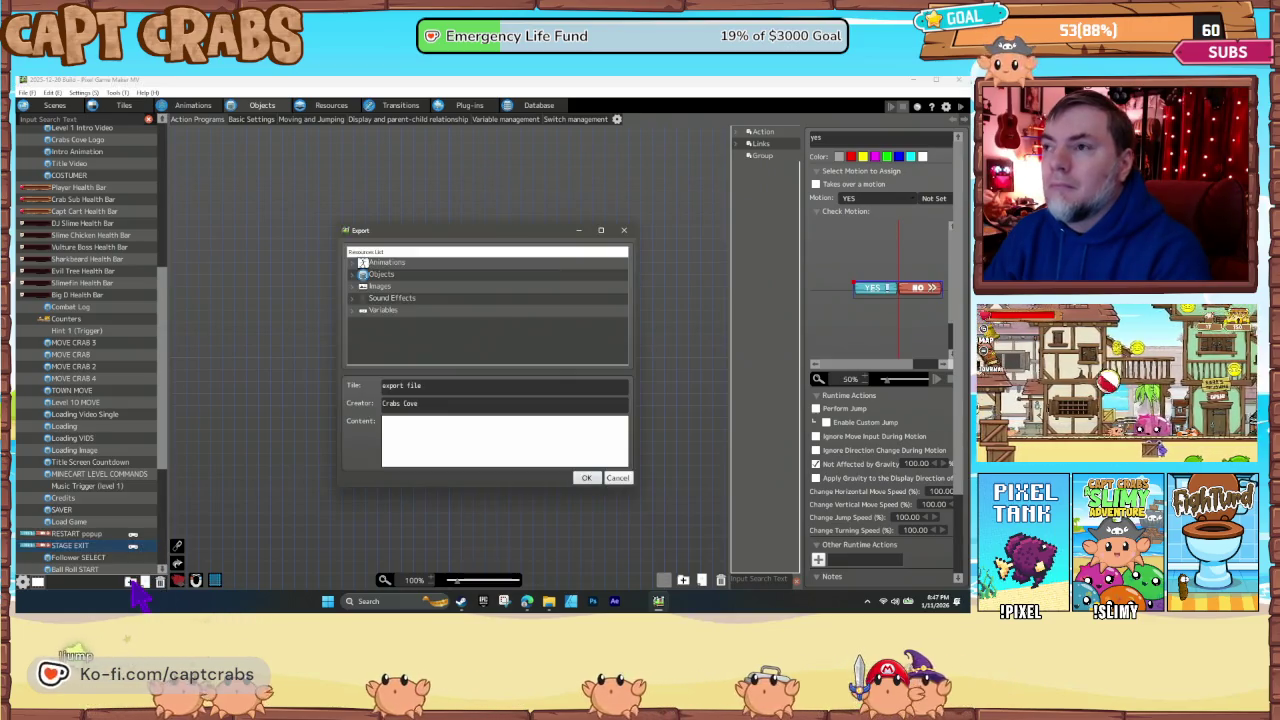
left_click(590, 478)
type("Stage Exi")
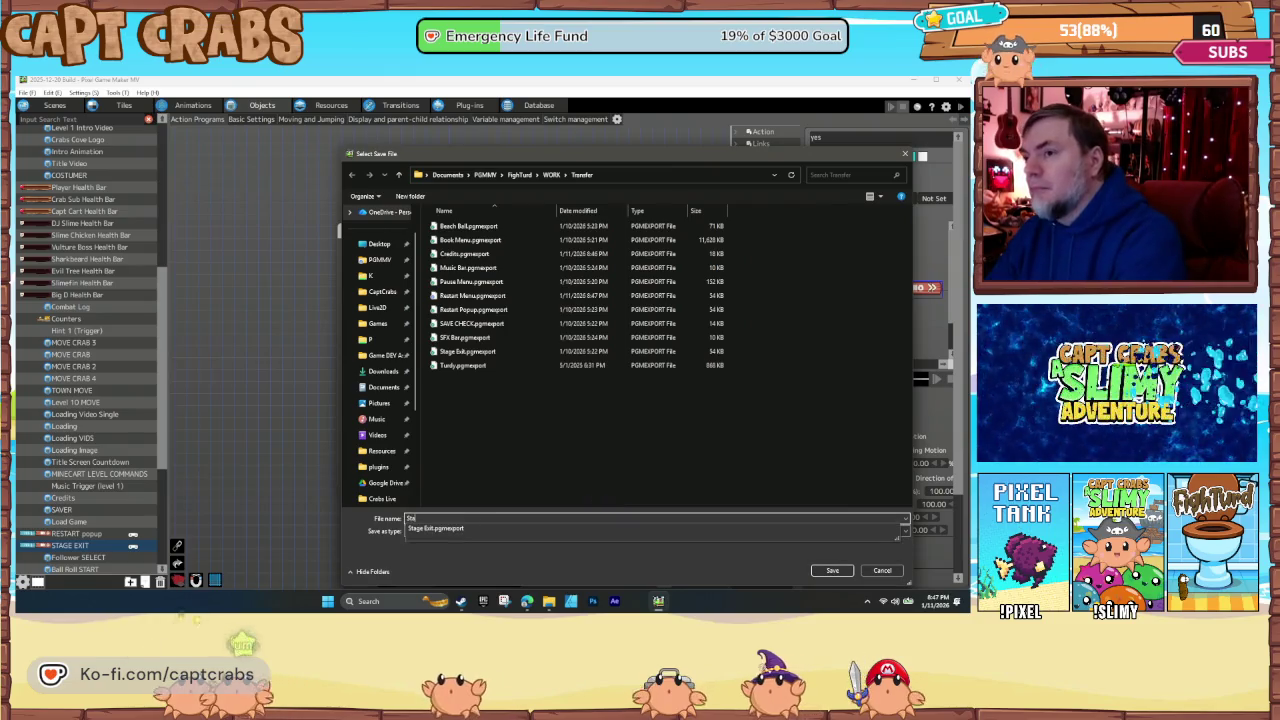
type("t Menu")
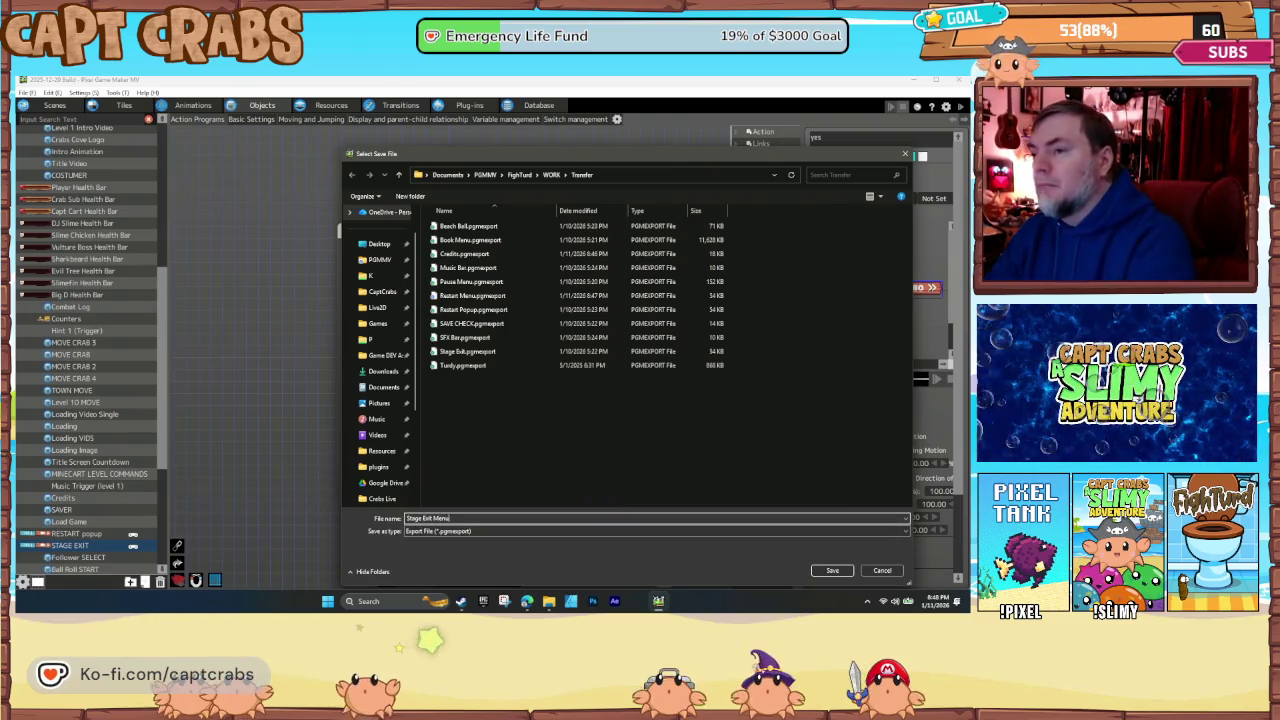
key("Return")
left_click(512, 358)
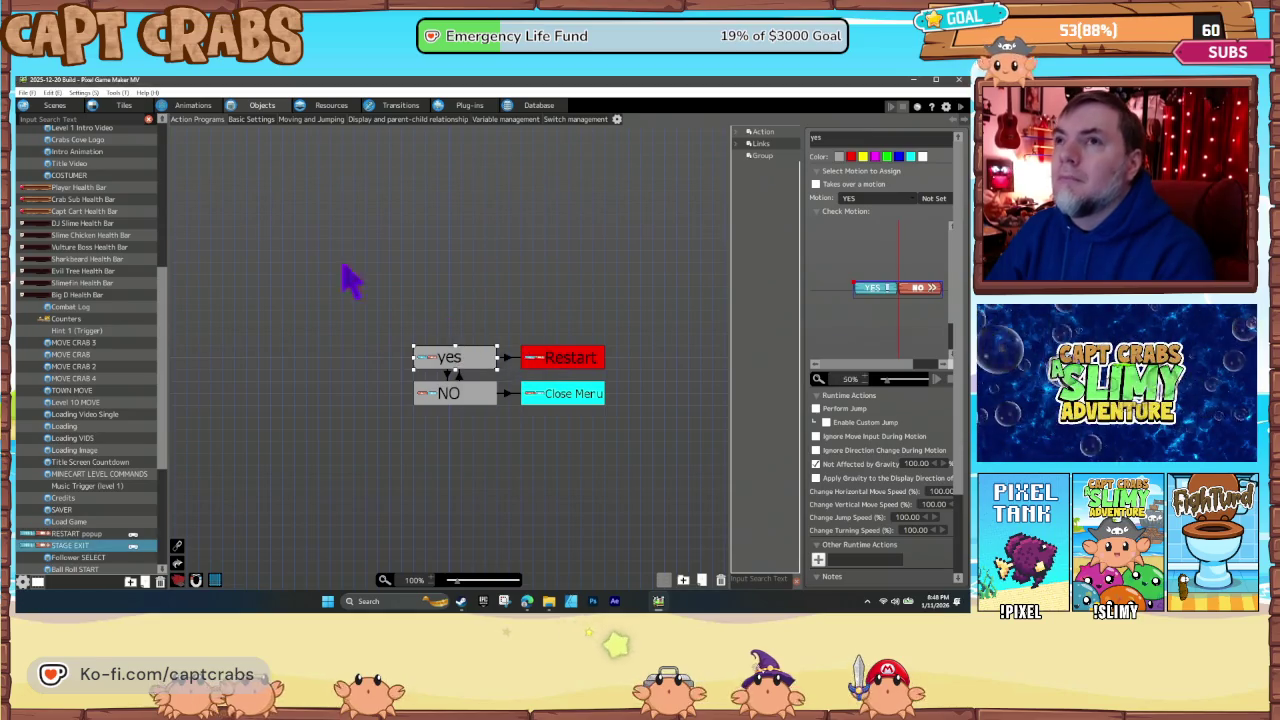
- From the PRE LOAD scene layout, open SAVE CHECK's base action program via Edit Base Object
left_click(56, 104)
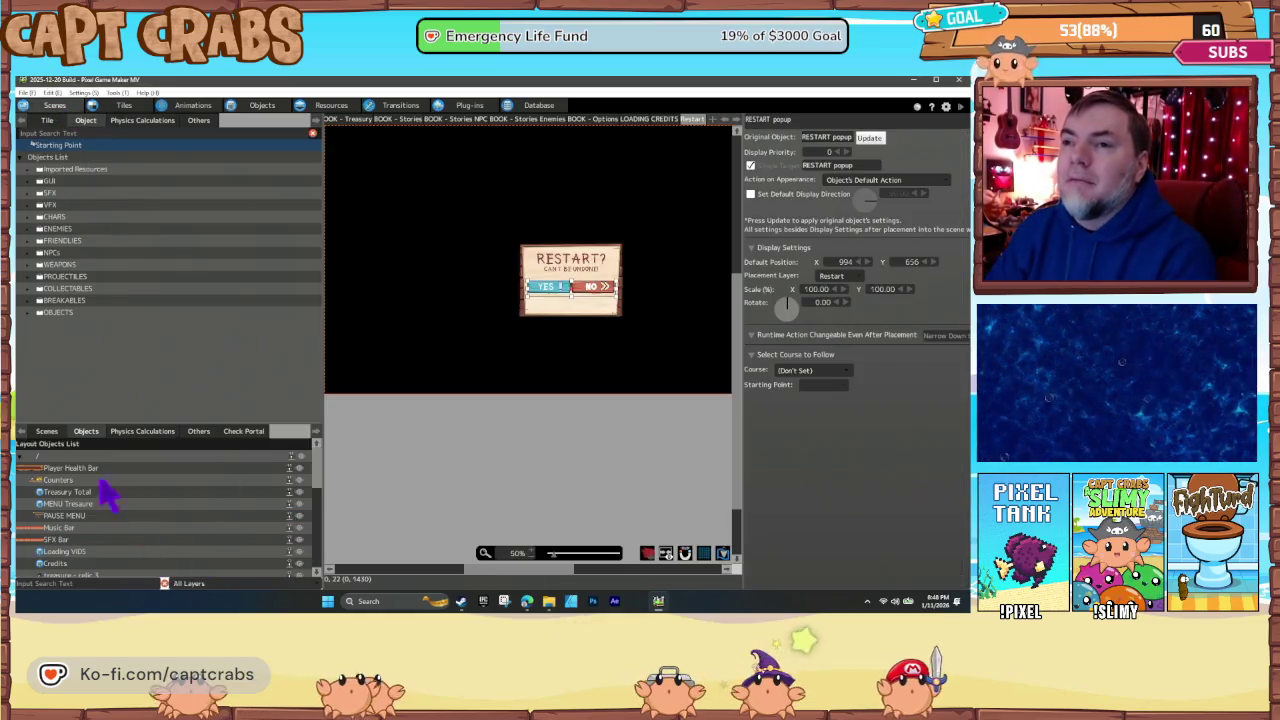
left_click(47, 431)
scroll(110, 540, "up", 3)
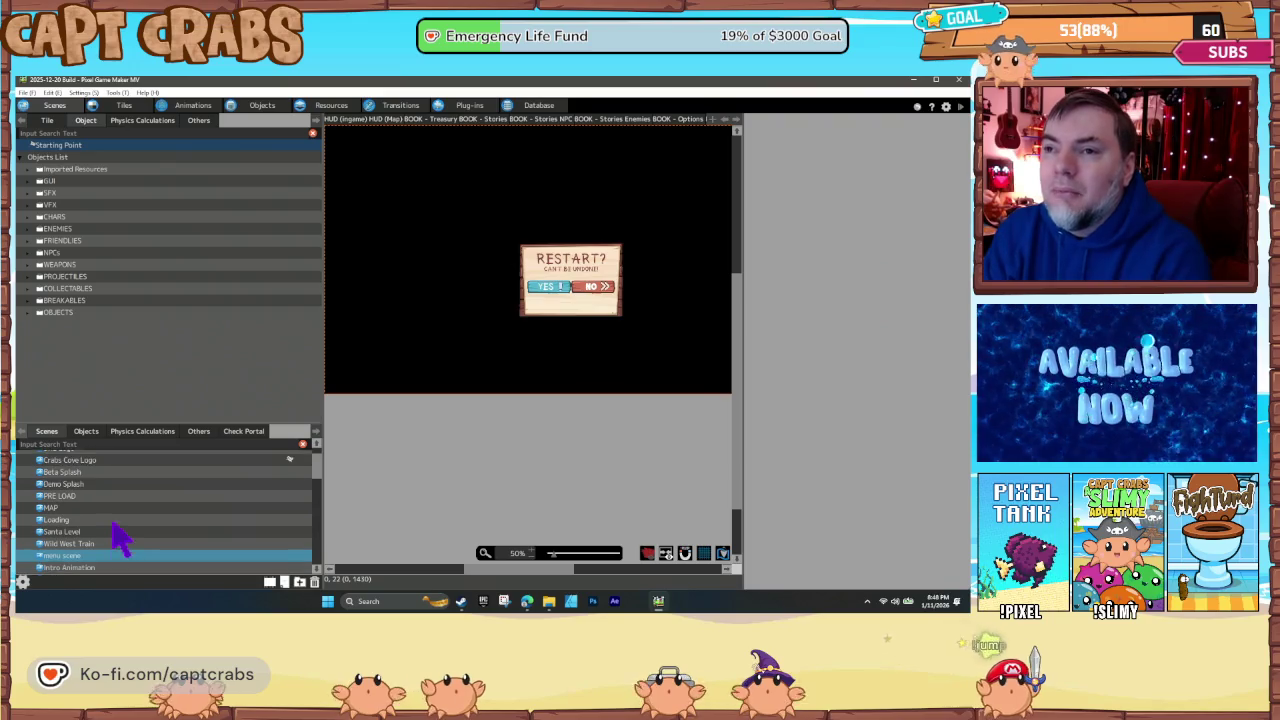
left_click(100, 528)
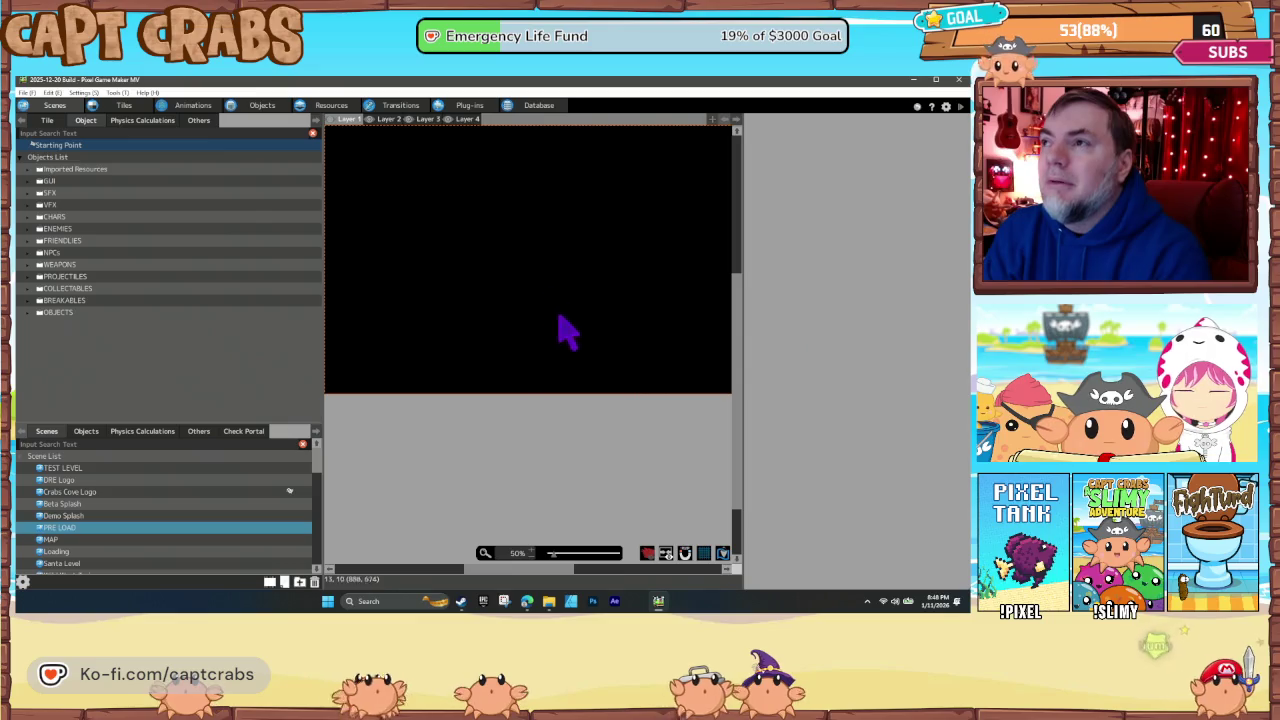
mouse_move(658, 378)
left_mouse_down()
mouse_move(440, 230)
mouse_move(380, 166)
left_mouse_up()
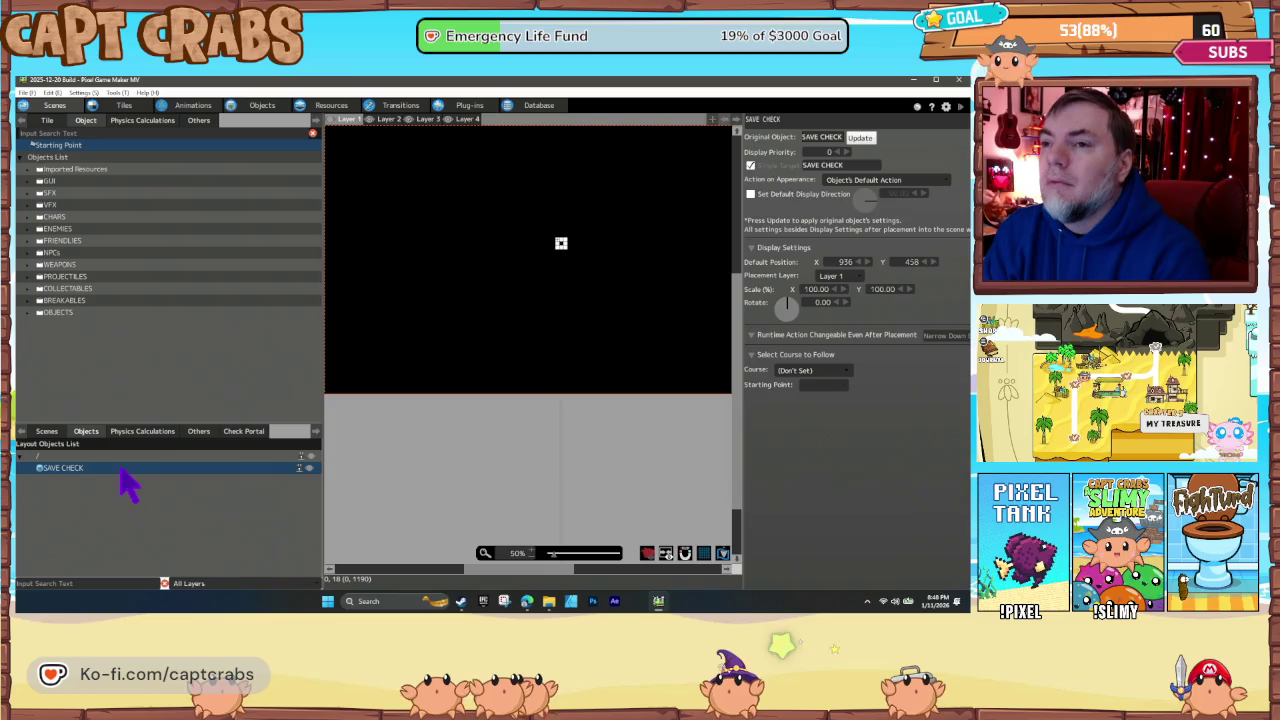
right_click(128, 485)
left_click(157, 548)
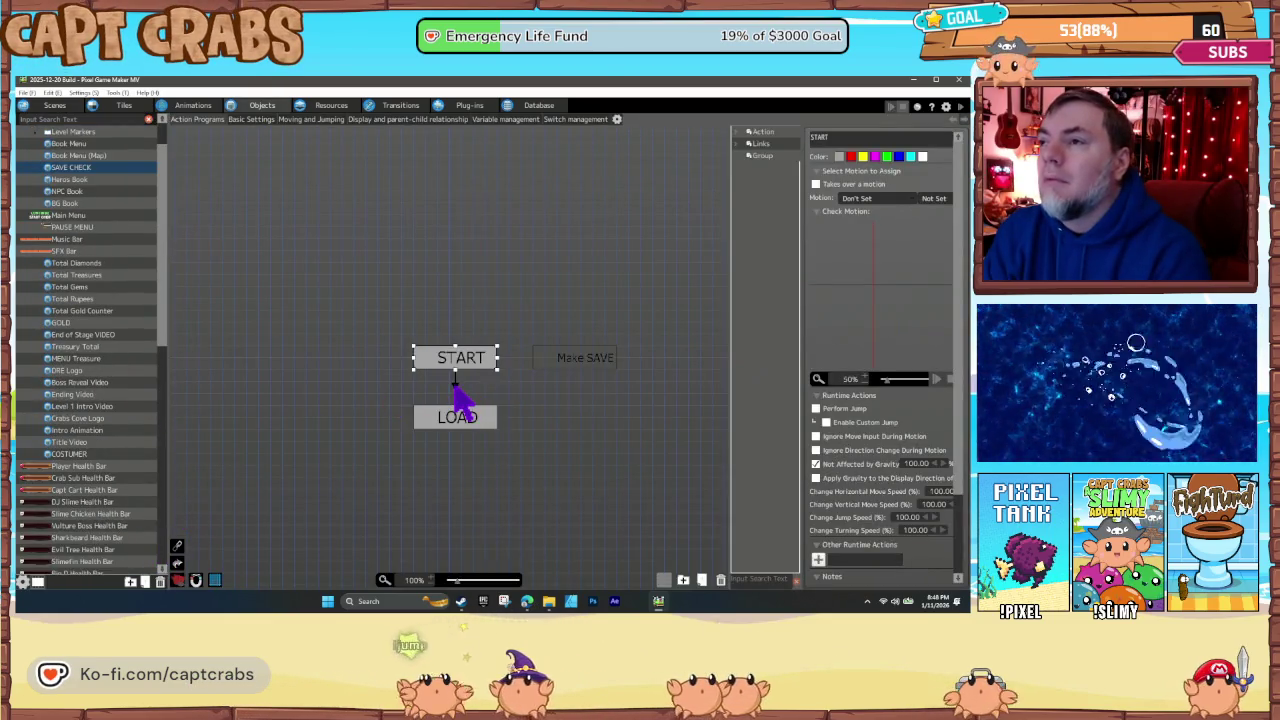
- Inspect LOAD's File Slot variable, Load File switch and 'Loading..' text actions, cancelling each unchanged
left_click(457, 388)
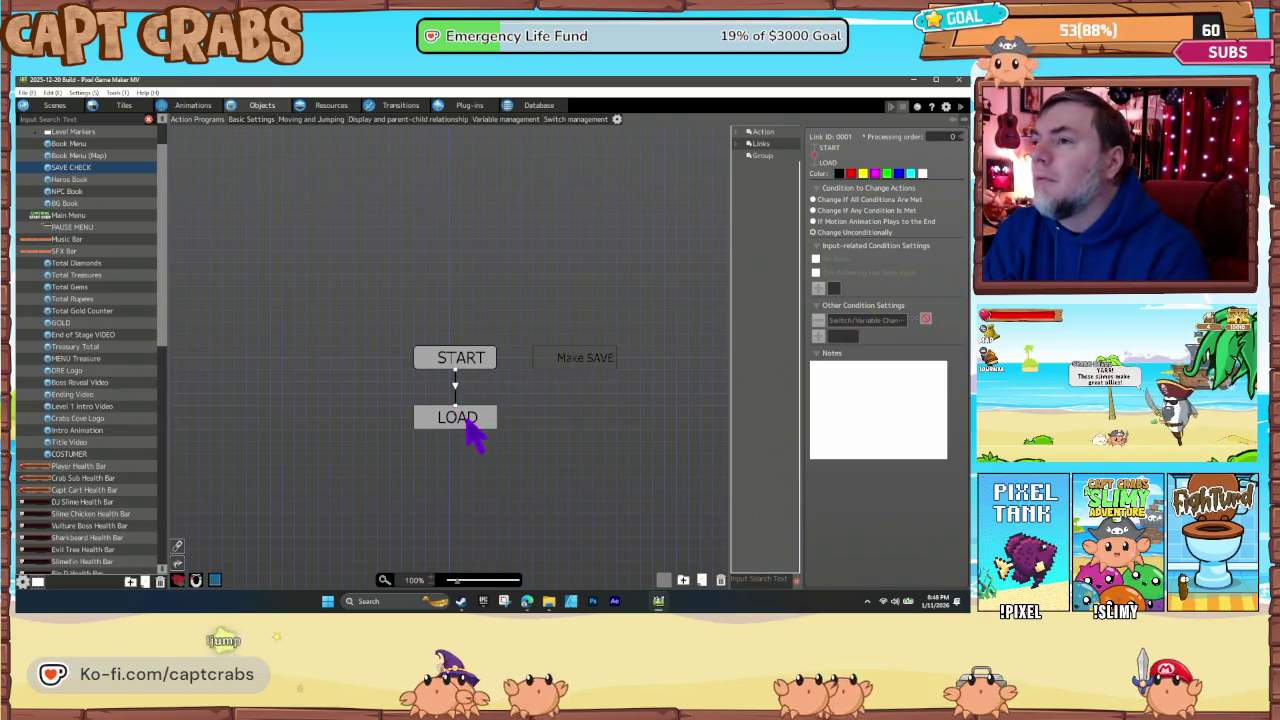
left_click(466, 418)
scroll(858, 505, "down", 3)
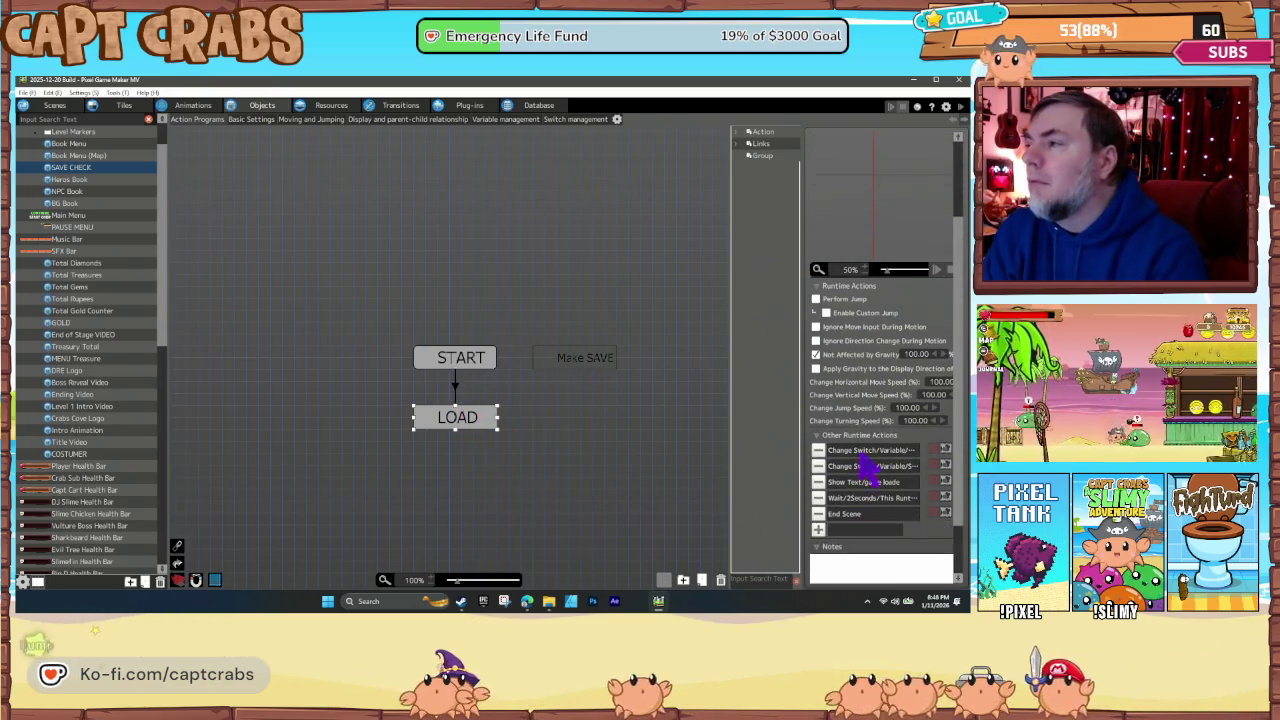
double_click(864, 451)
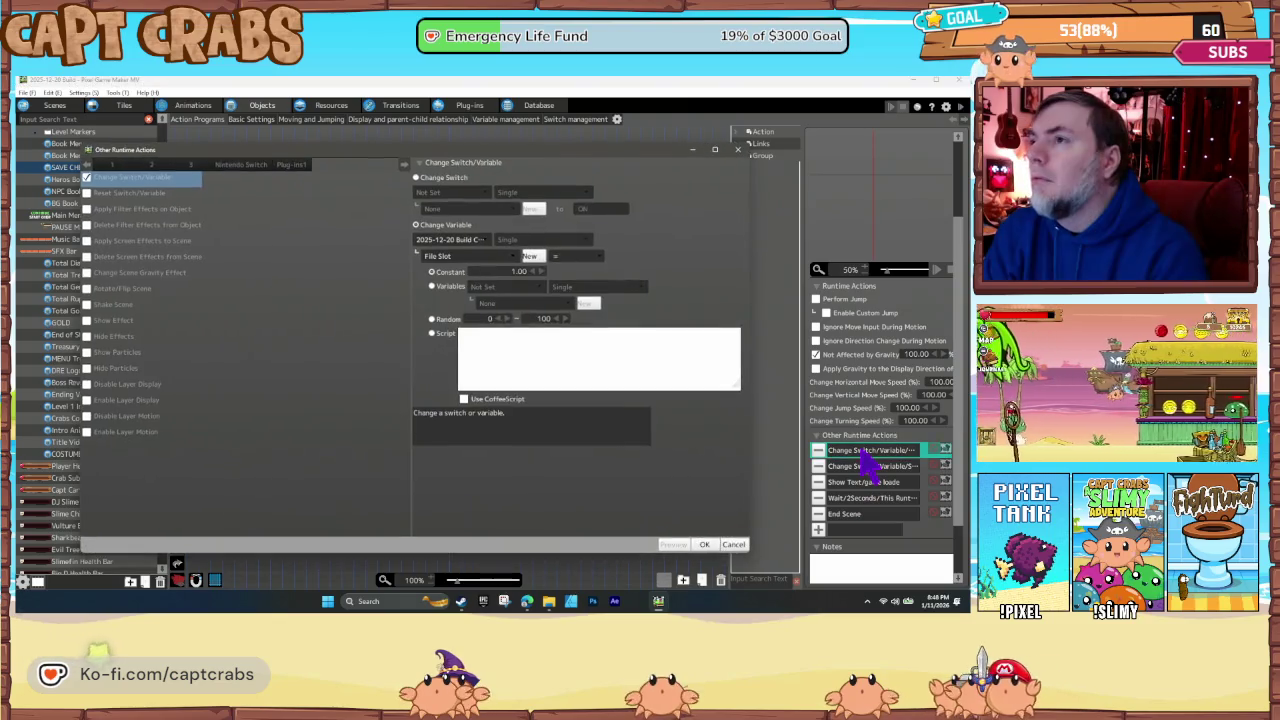
left_click(733, 545)
double_click(860, 466)
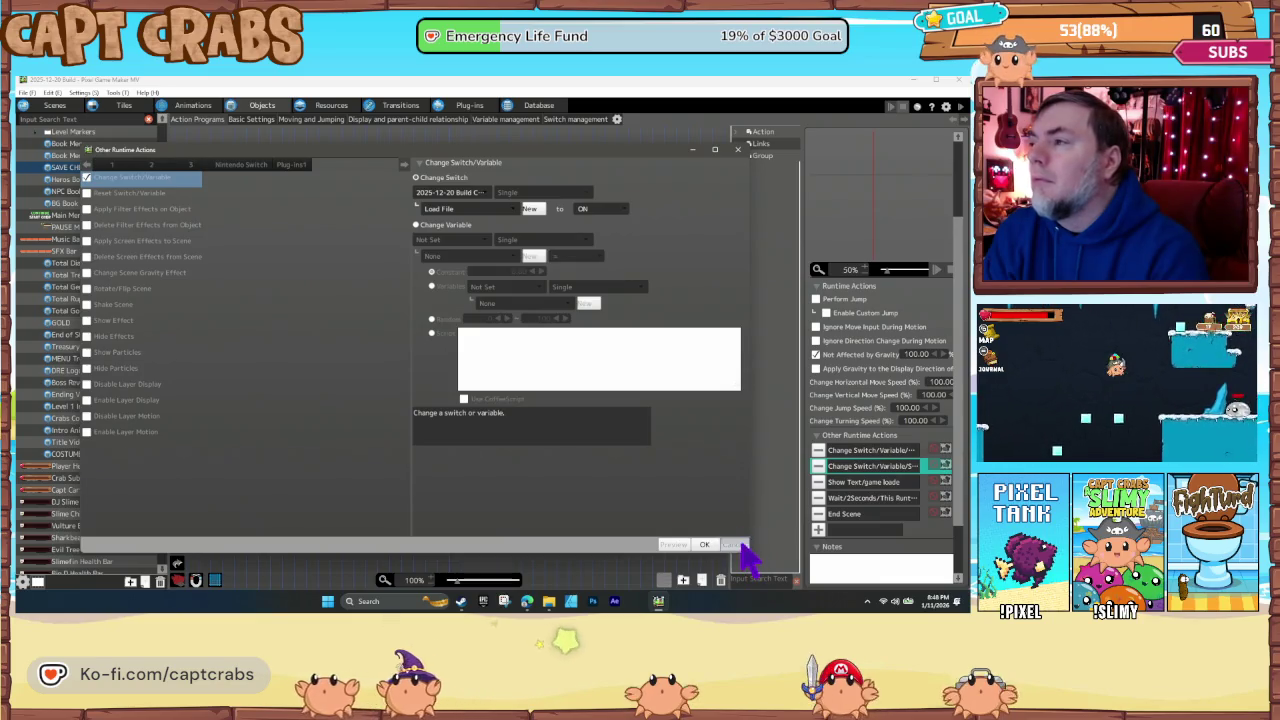
left_click(733, 545)
double_click(850, 482)
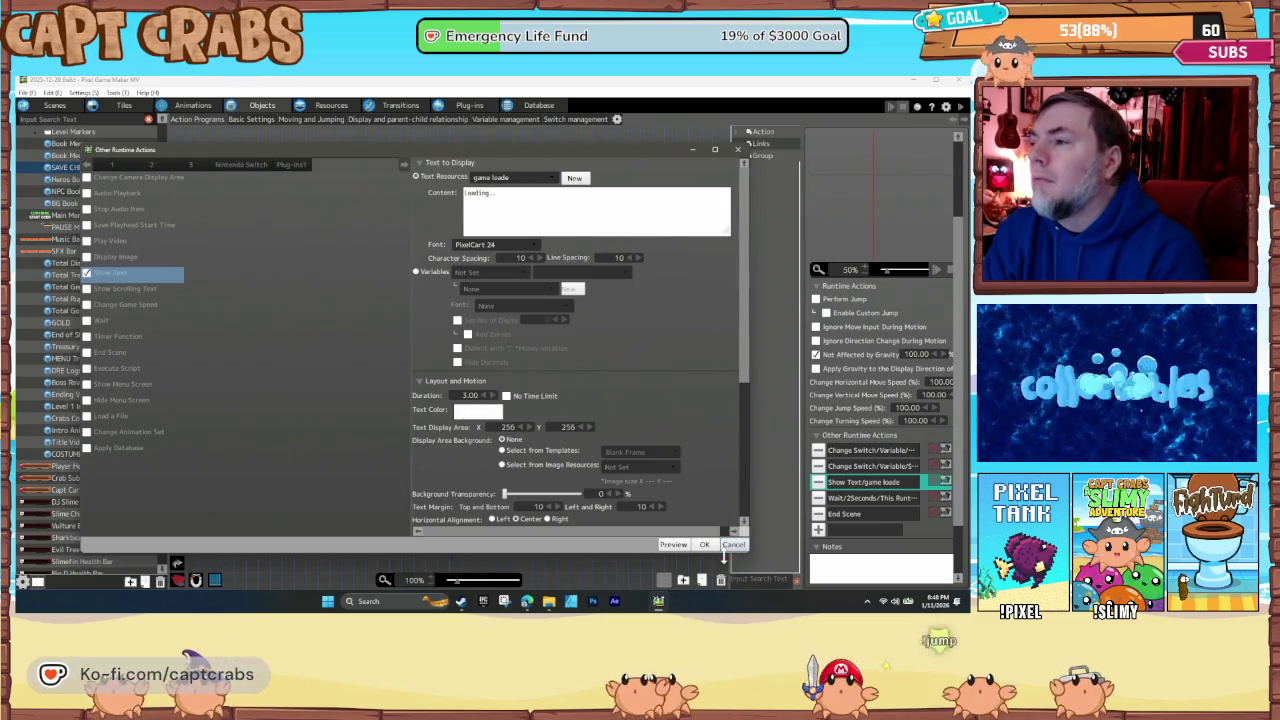
left_click(726, 547)
- Export the SAVE CHECK object to the Transfer folder as a new PreLoad .pgmexport file
right_click(82, 169)
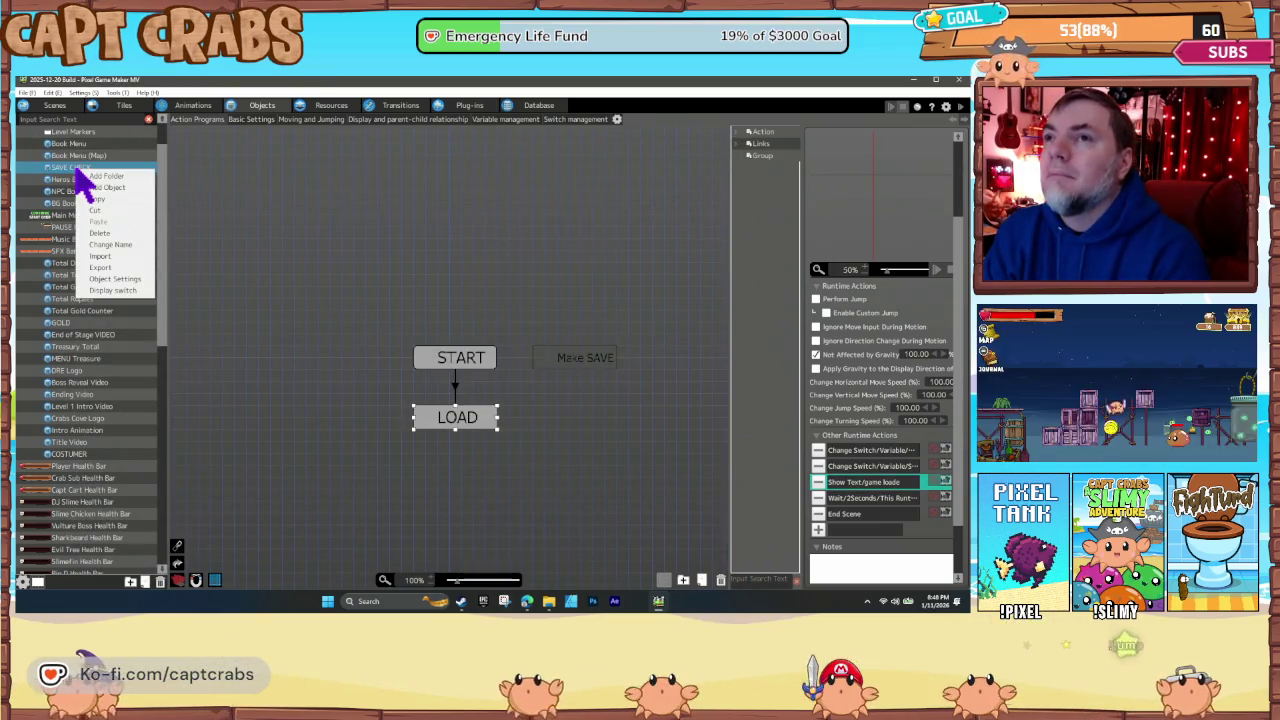
left_click(108, 267)
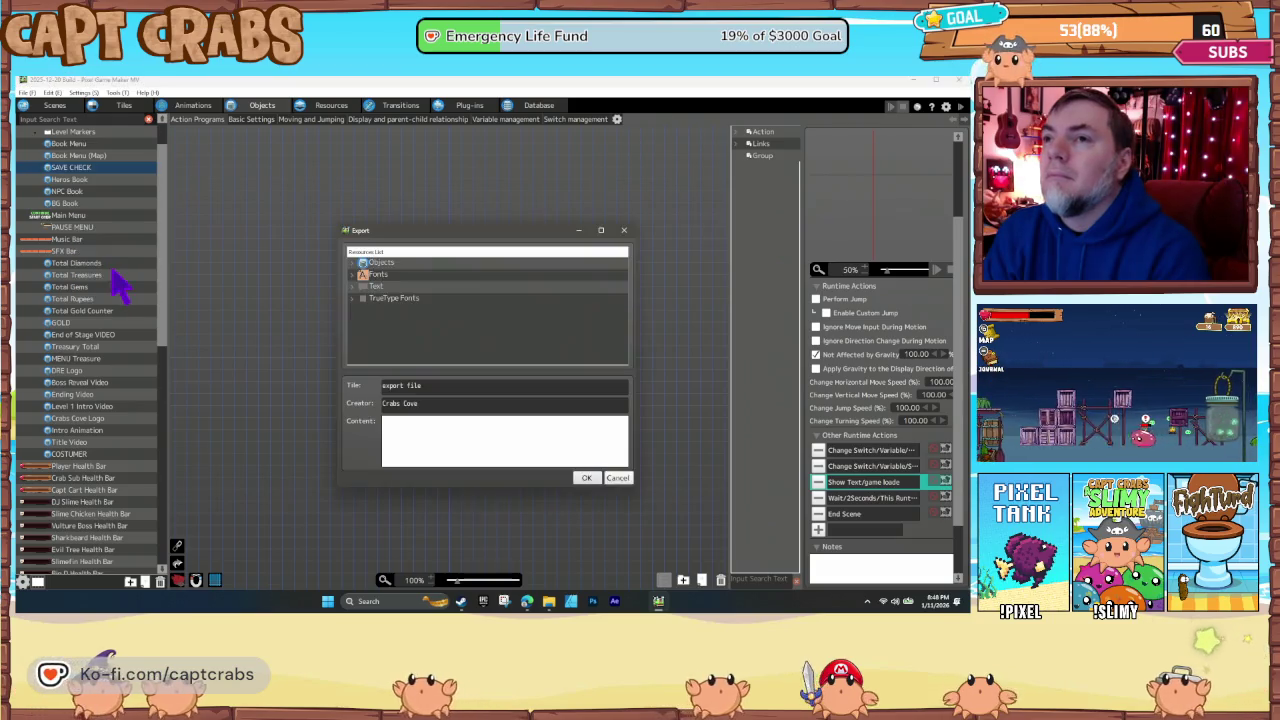
left_click(585, 477)
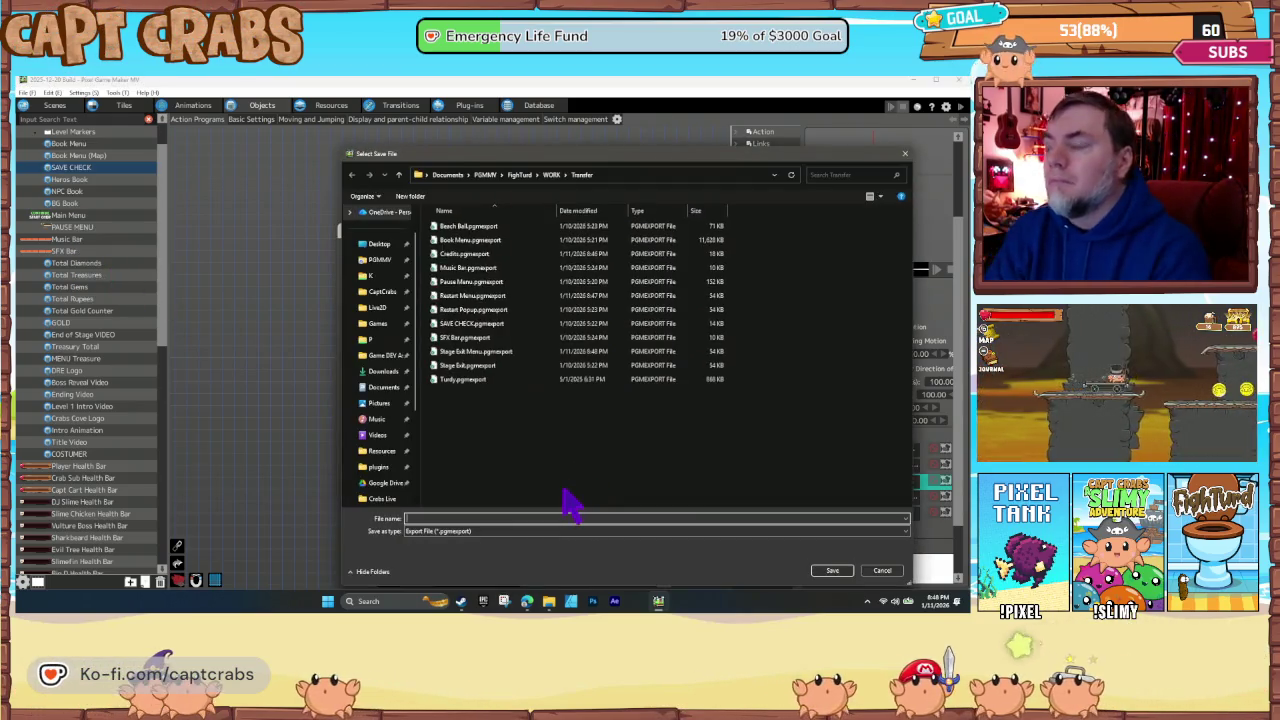
type("PreLoad SAVE")
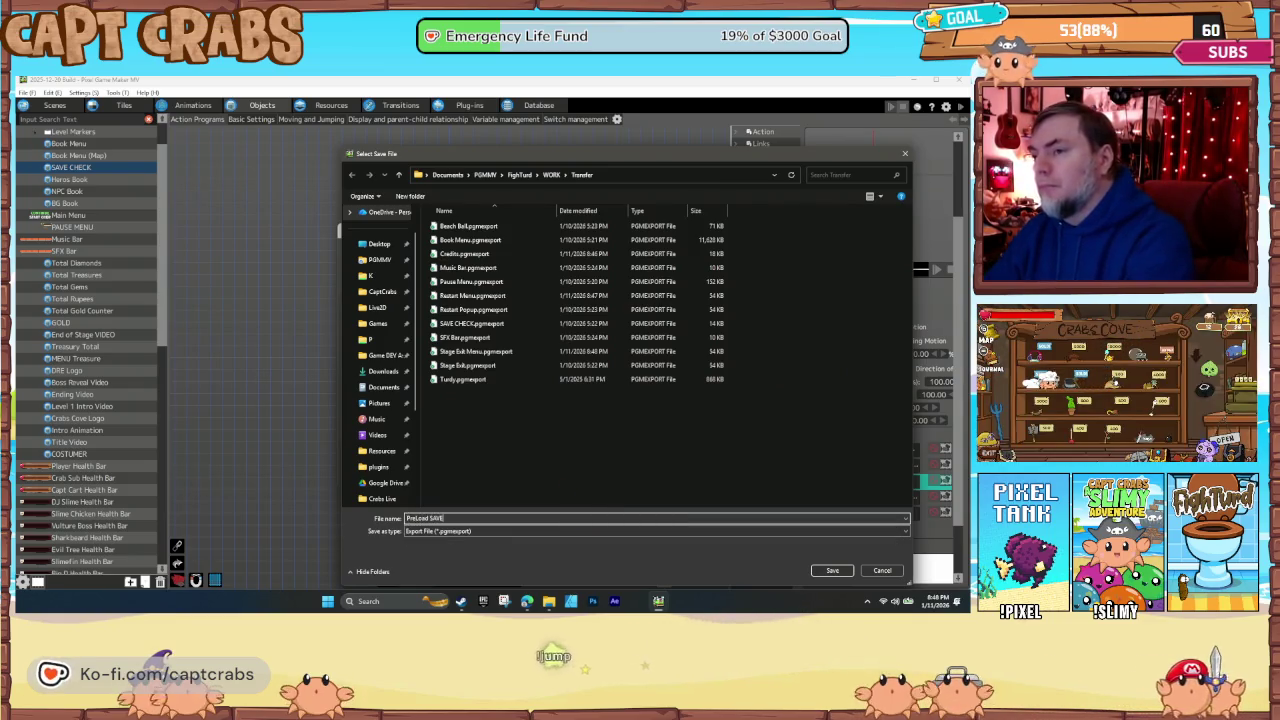
key("Return")
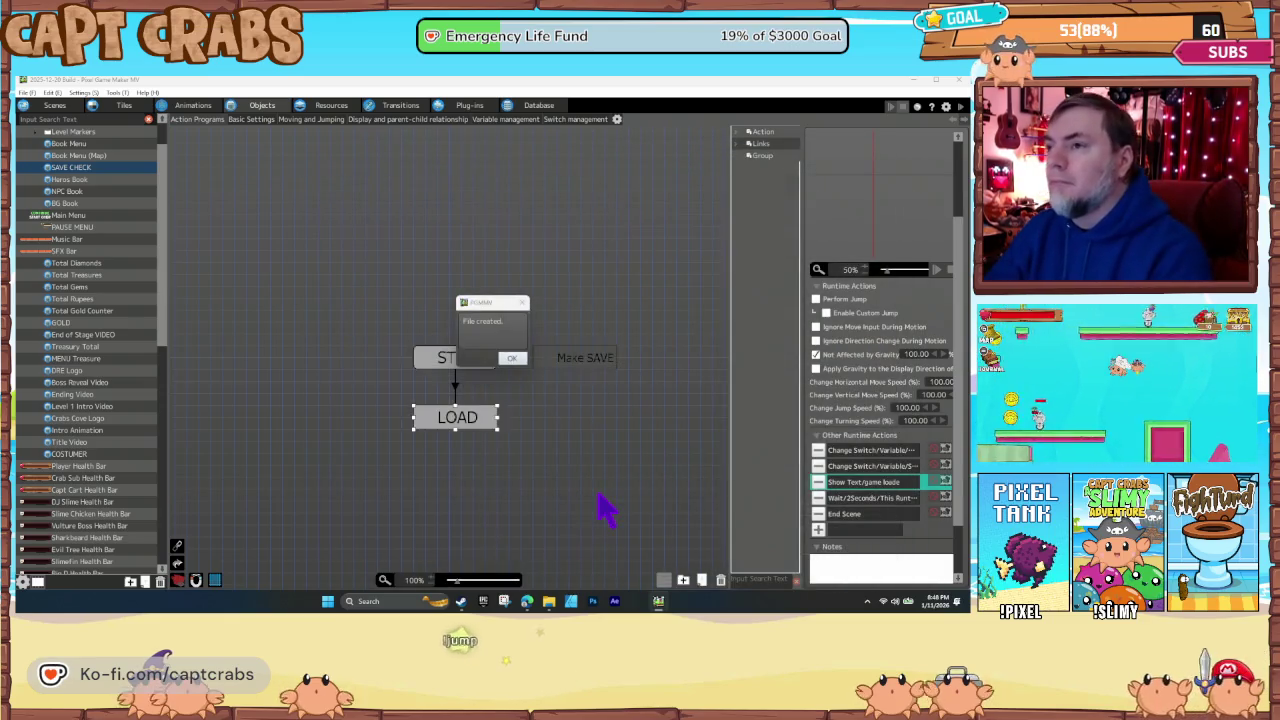
left_click(511, 360)
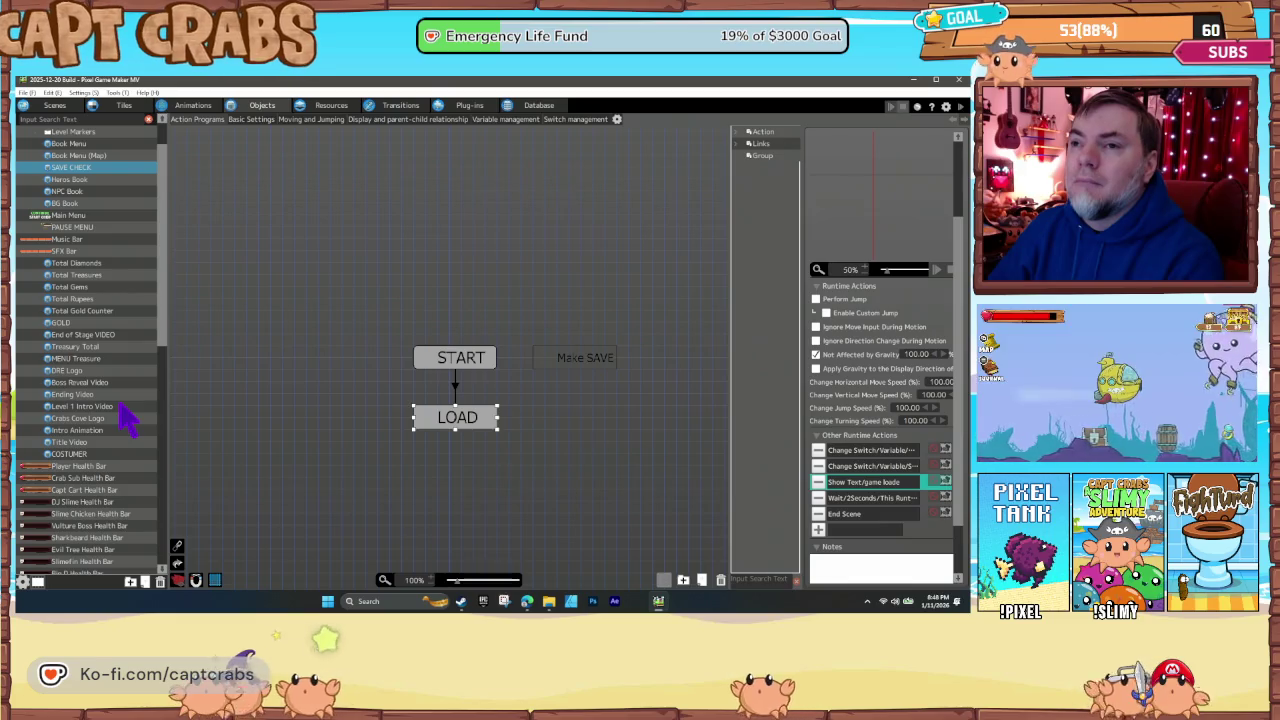
- Browse the object list, looking over the Ending Video and Crabs Cove Logo objects
scroll(123, 420, "down", 1)
scroll(117, 430, "down", 1)
scroll(117, 430, "down", 7)
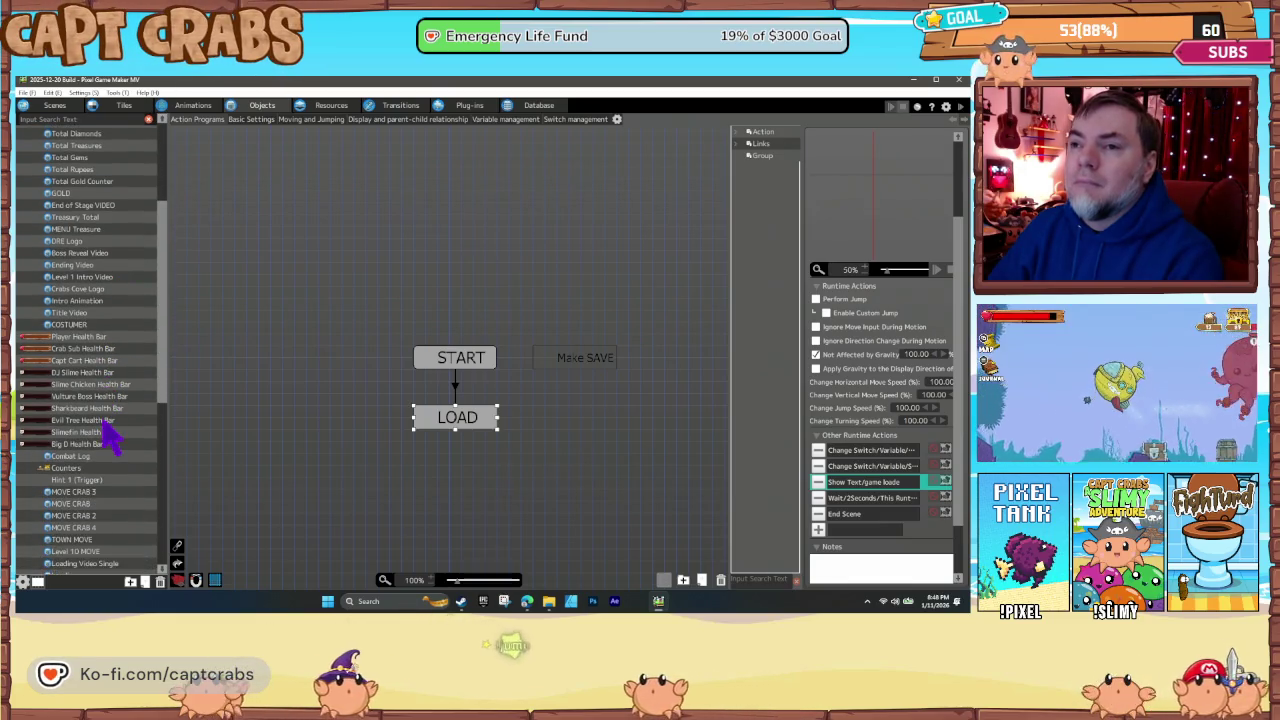
scroll(93, 423, "down", 2)
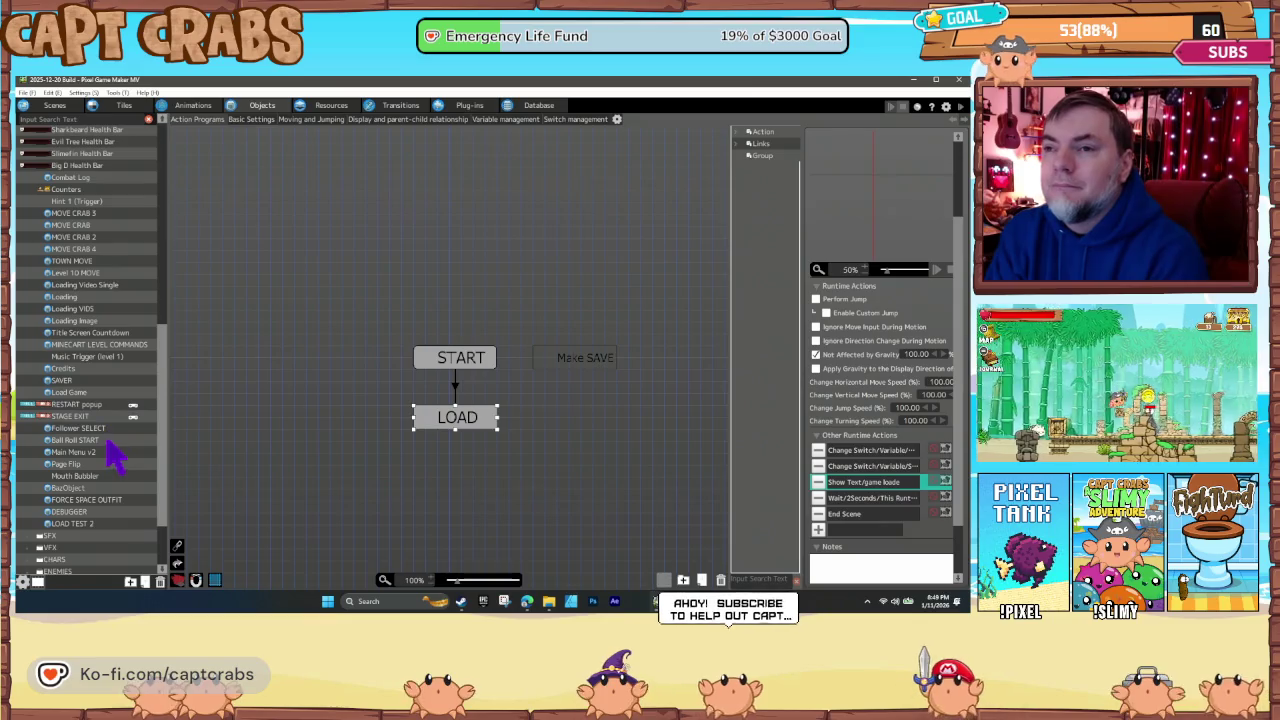
scroll(88, 448, "up", 4)
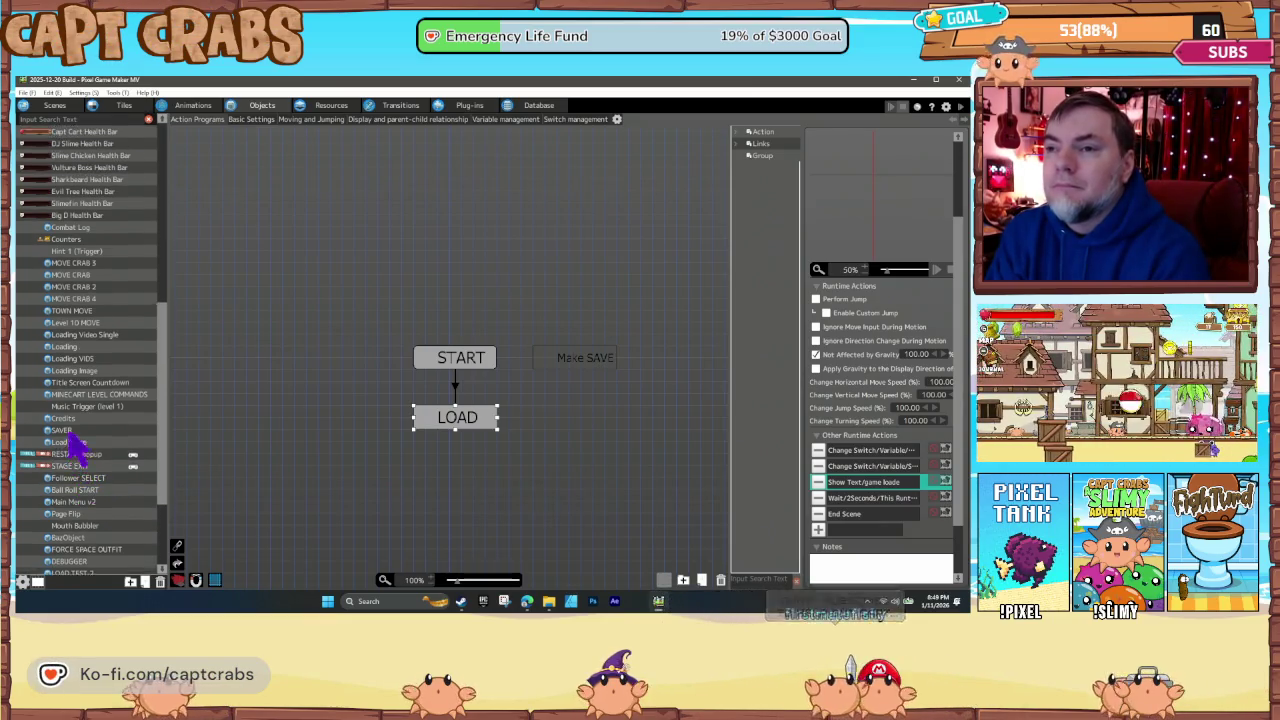
scroll(84, 452, "up", 3)
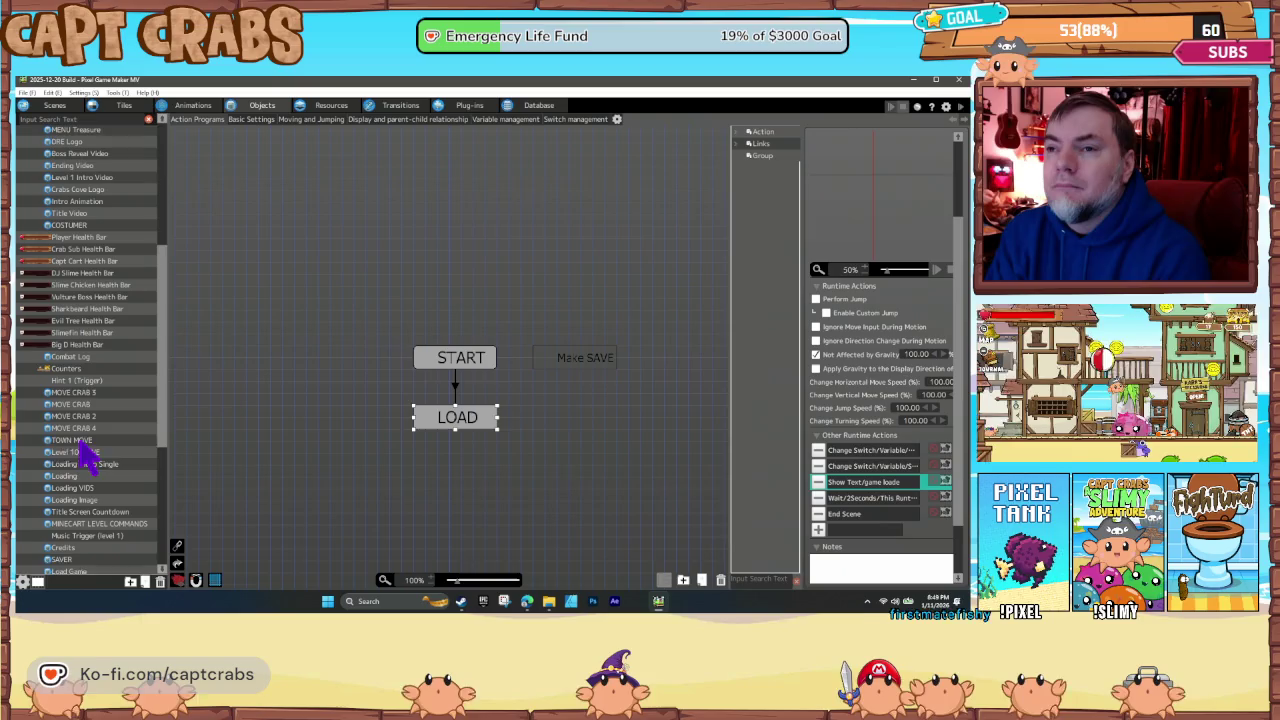
scroll(88, 456, "up", 1)
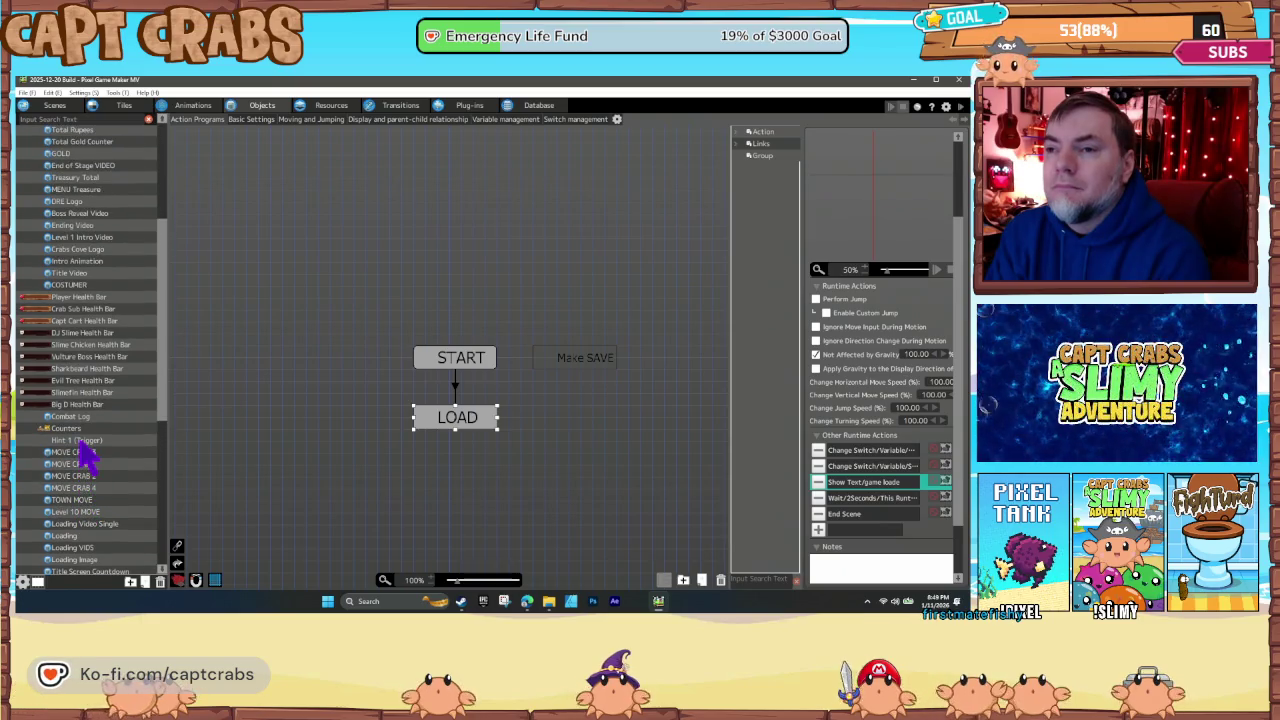
scroll(88, 456, "up", 1)
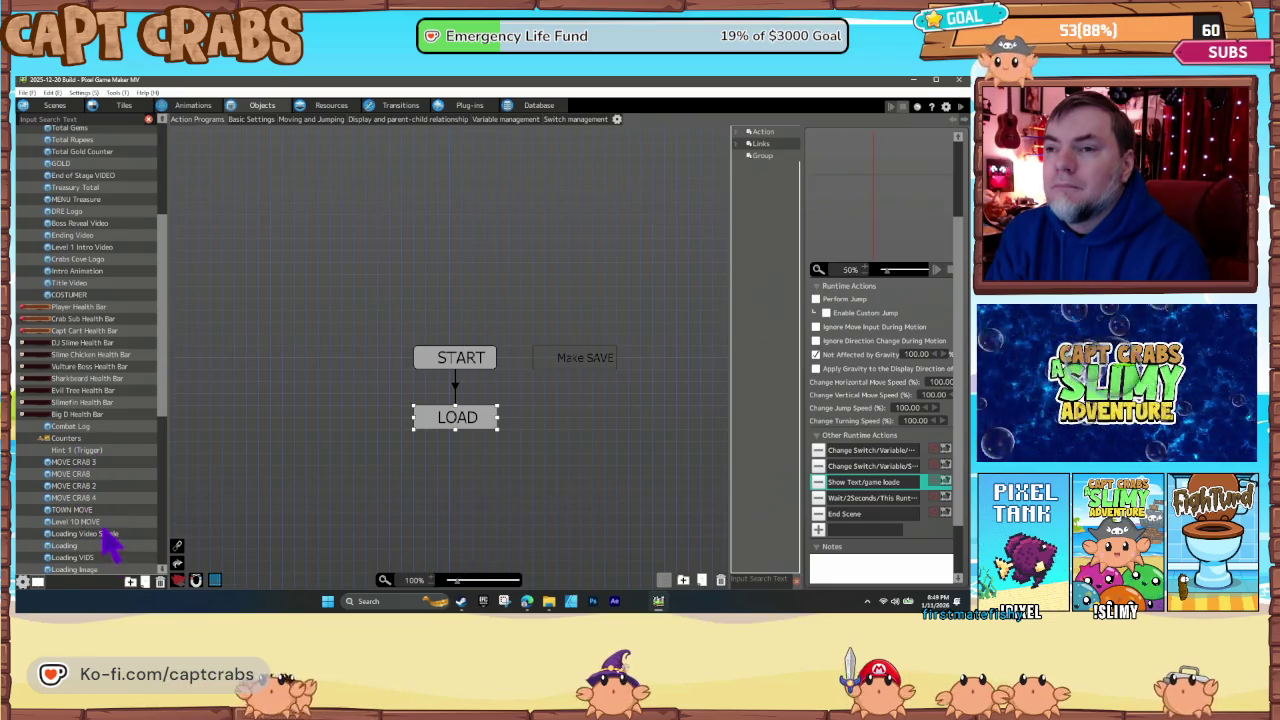
scroll(106, 522, "up", 8)
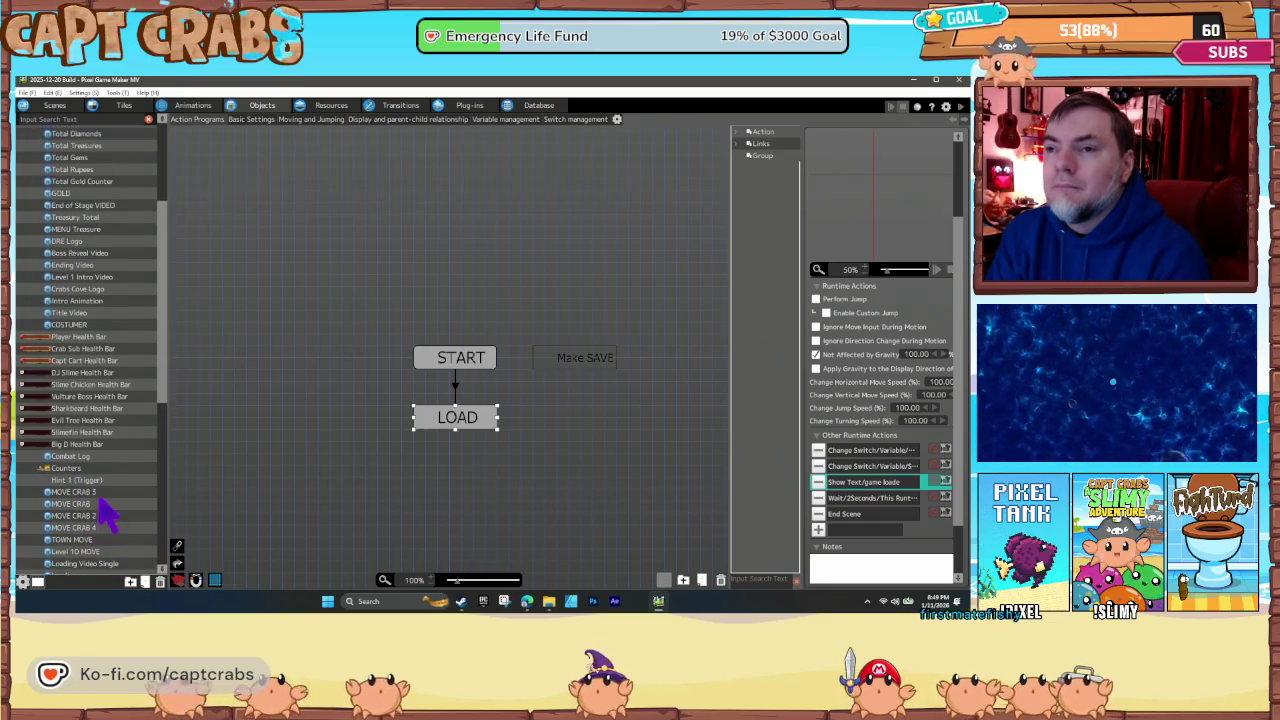
scroll(104, 514, "up", 9)
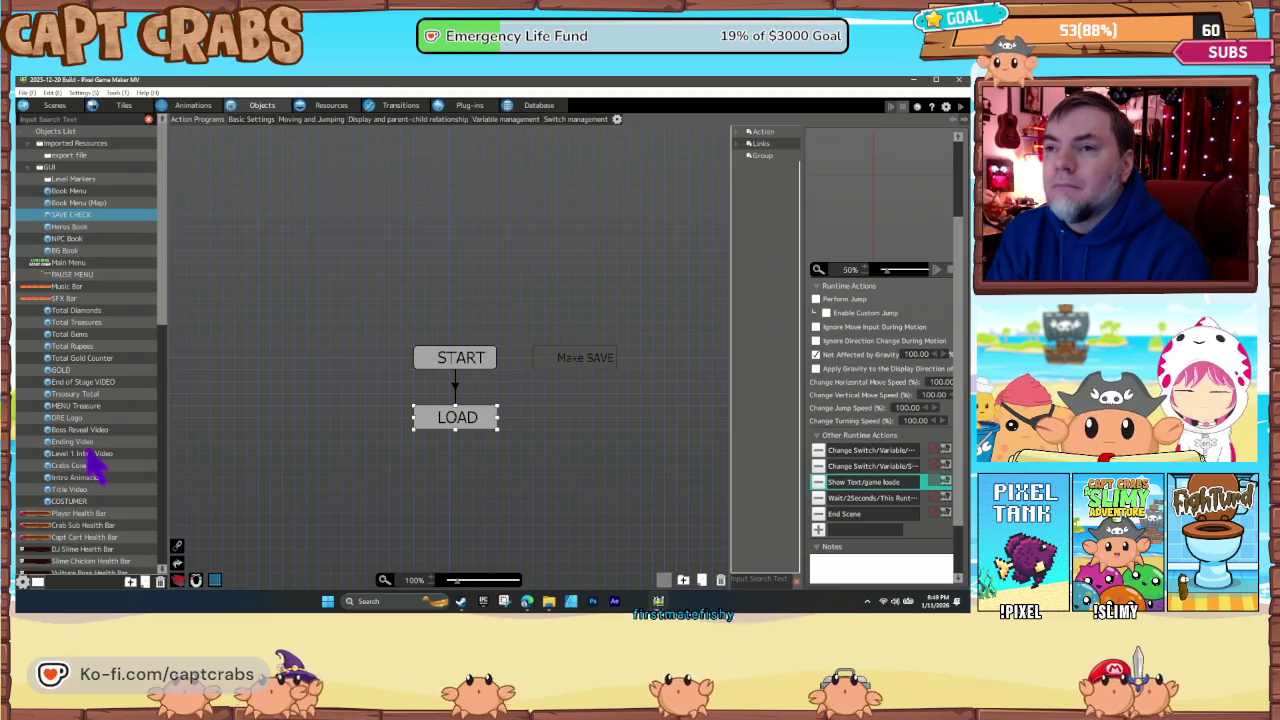
left_click(85, 443)
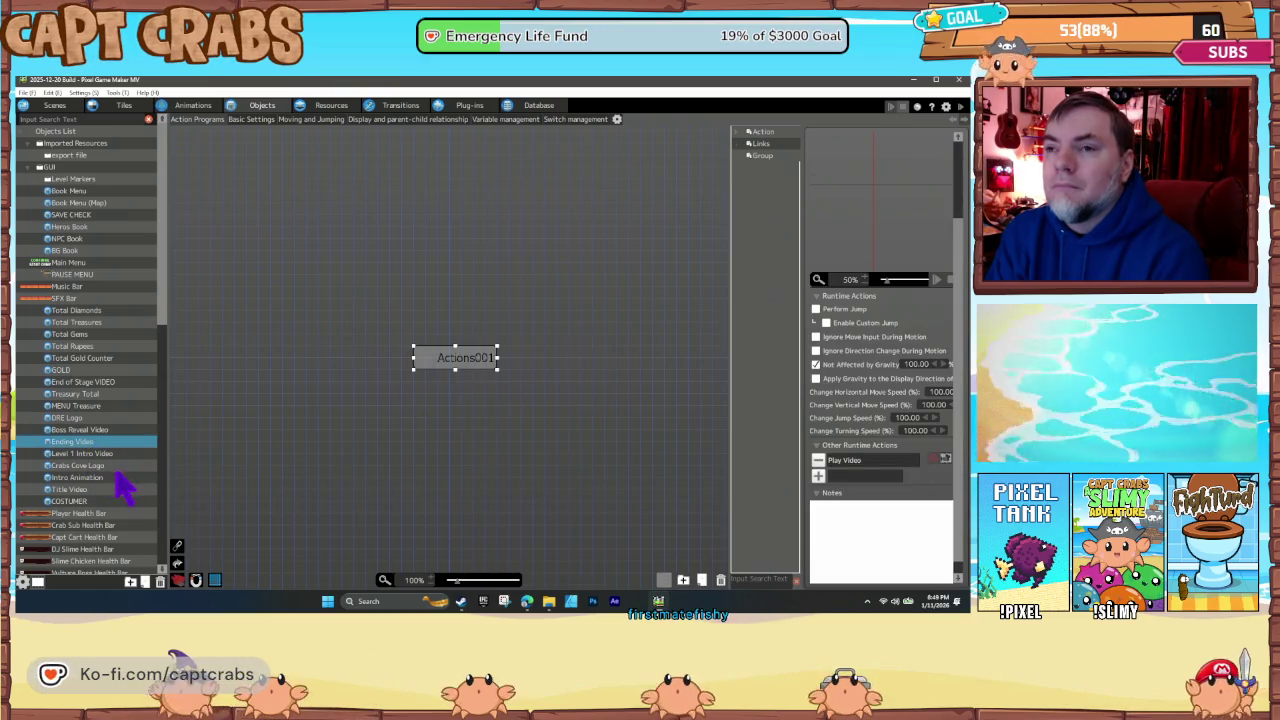
left_click(98, 466)
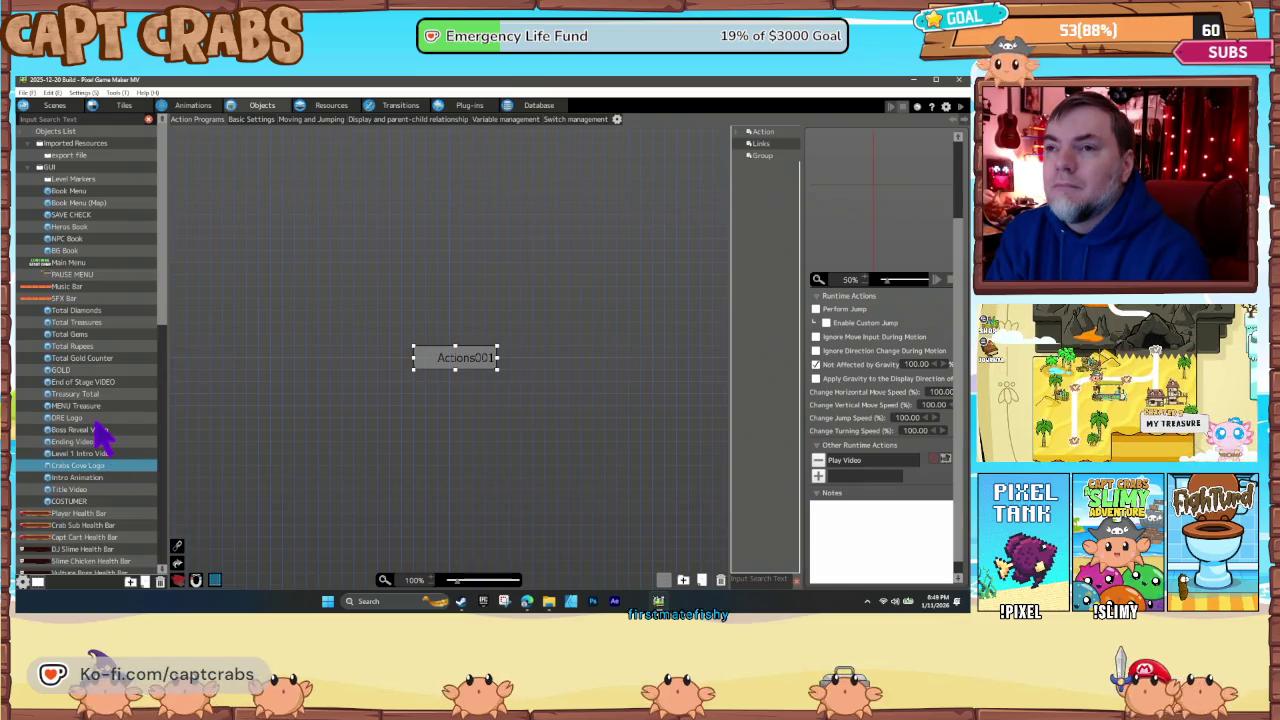
- Check DRE Logo, MENU Treasure and Total Gold Counter, then display SAVE CHECK's action program
left_click(95, 420)
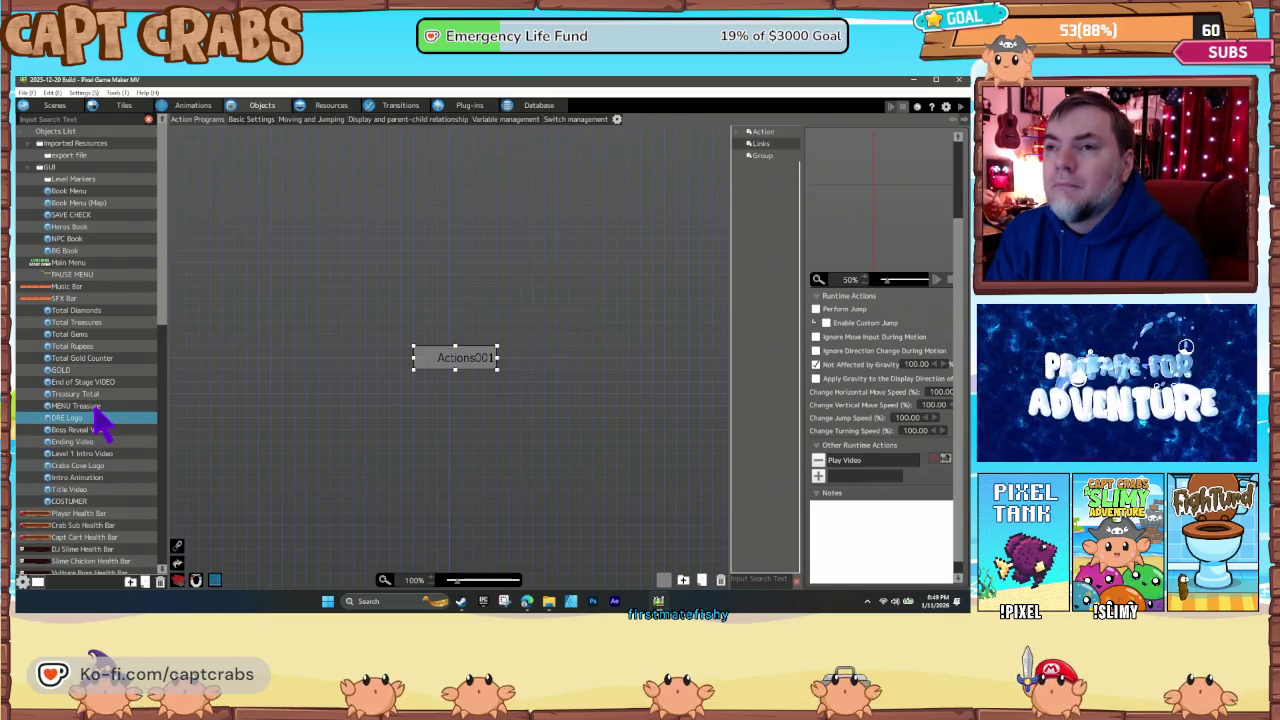
left_click(96, 407)
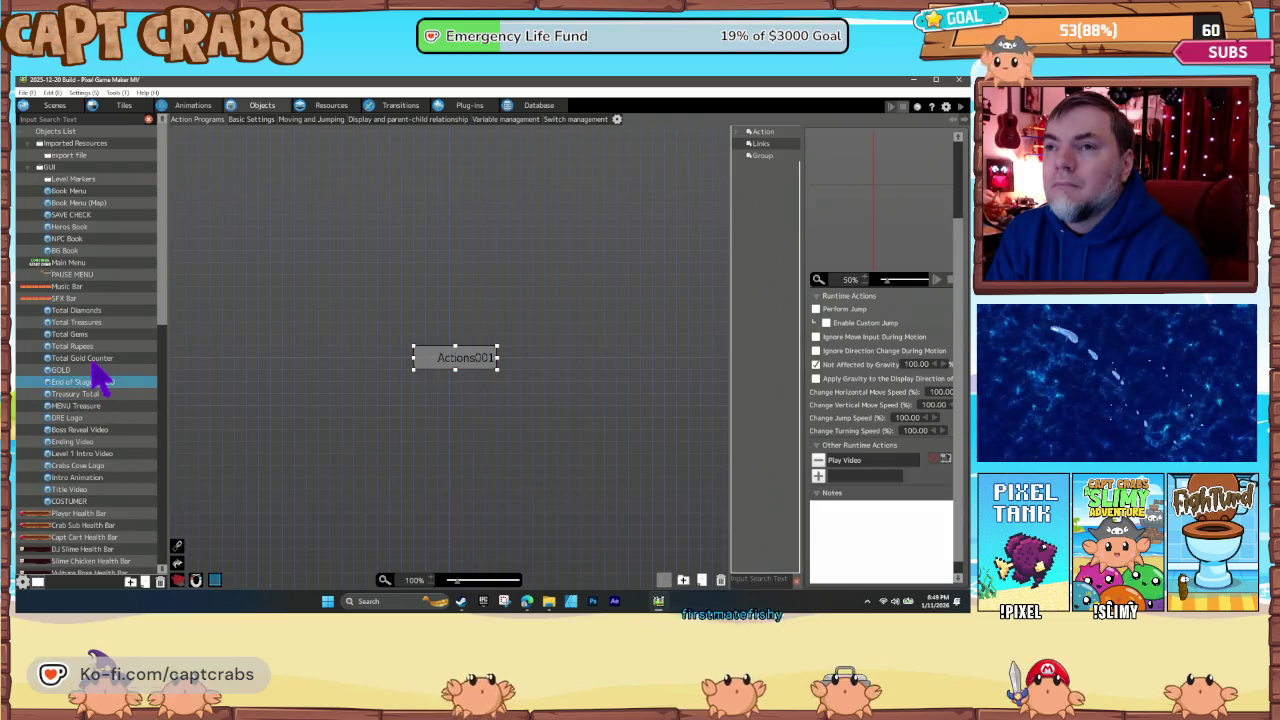
left_click(98, 360)
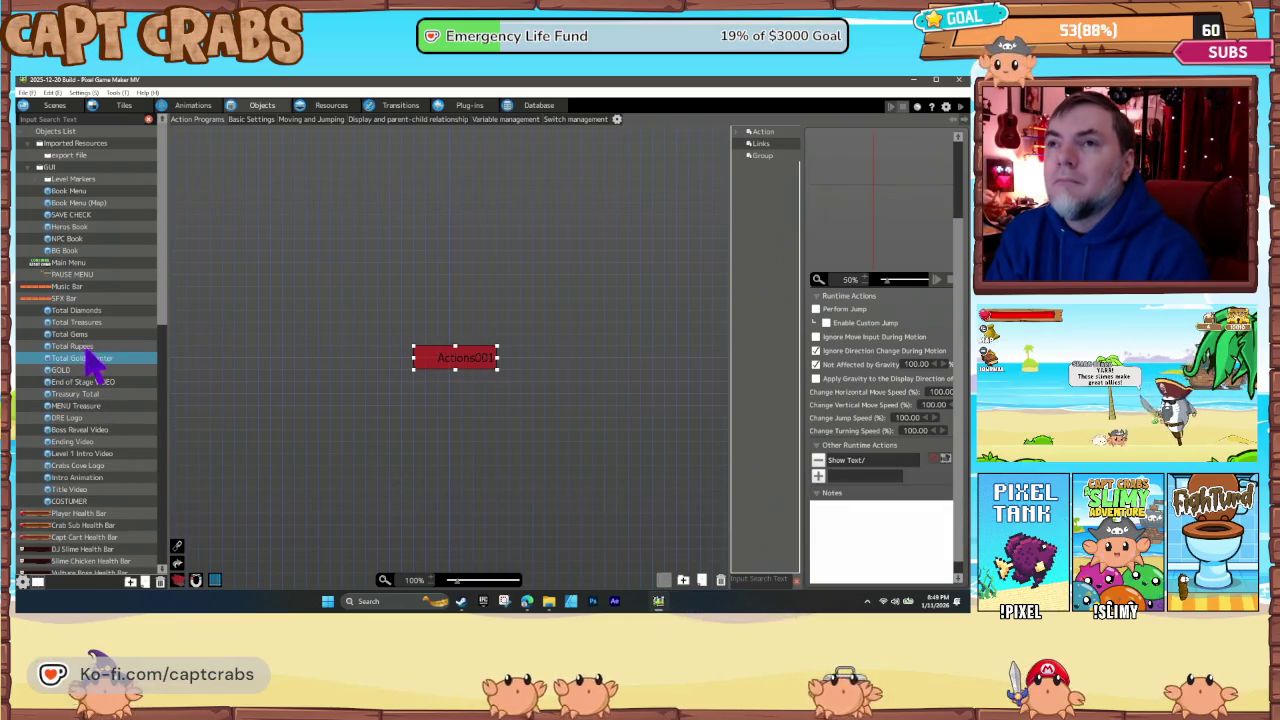
left_click(97, 214)
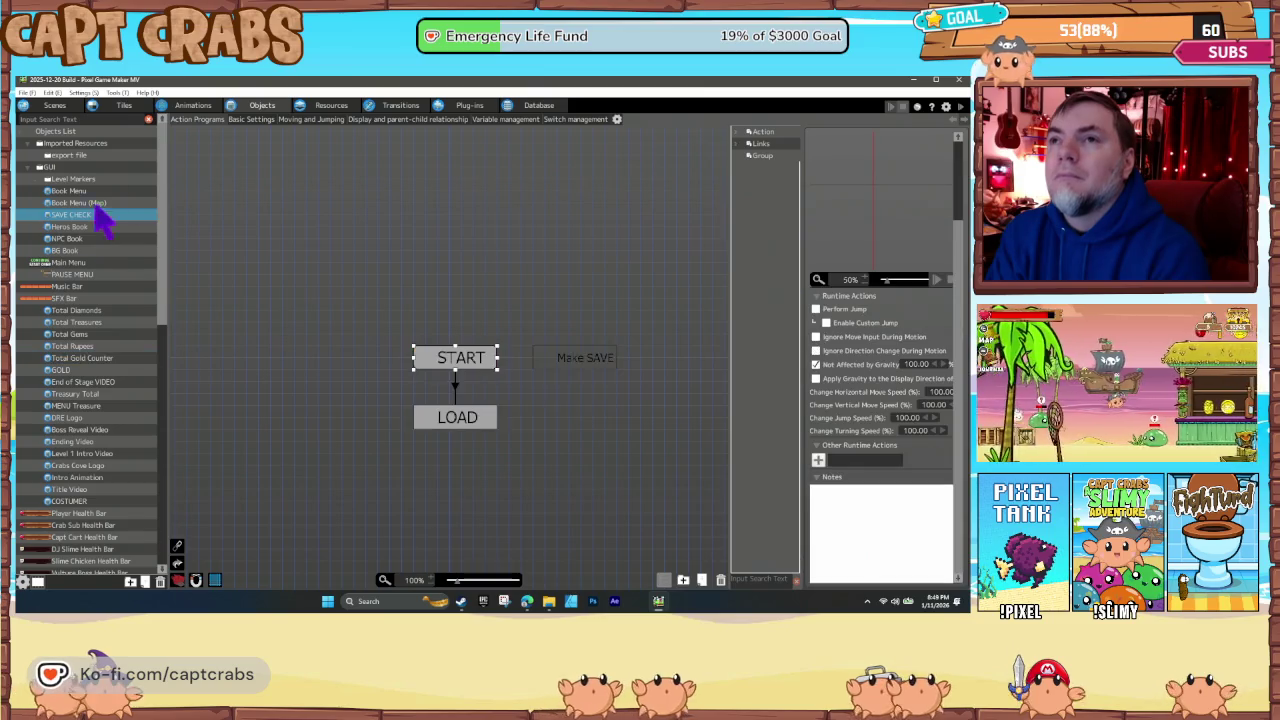
- Relaunch Pixel Game Maker MV, reopen FightTurd from Recent Projects and show its Objects list
left_click(955, 84)
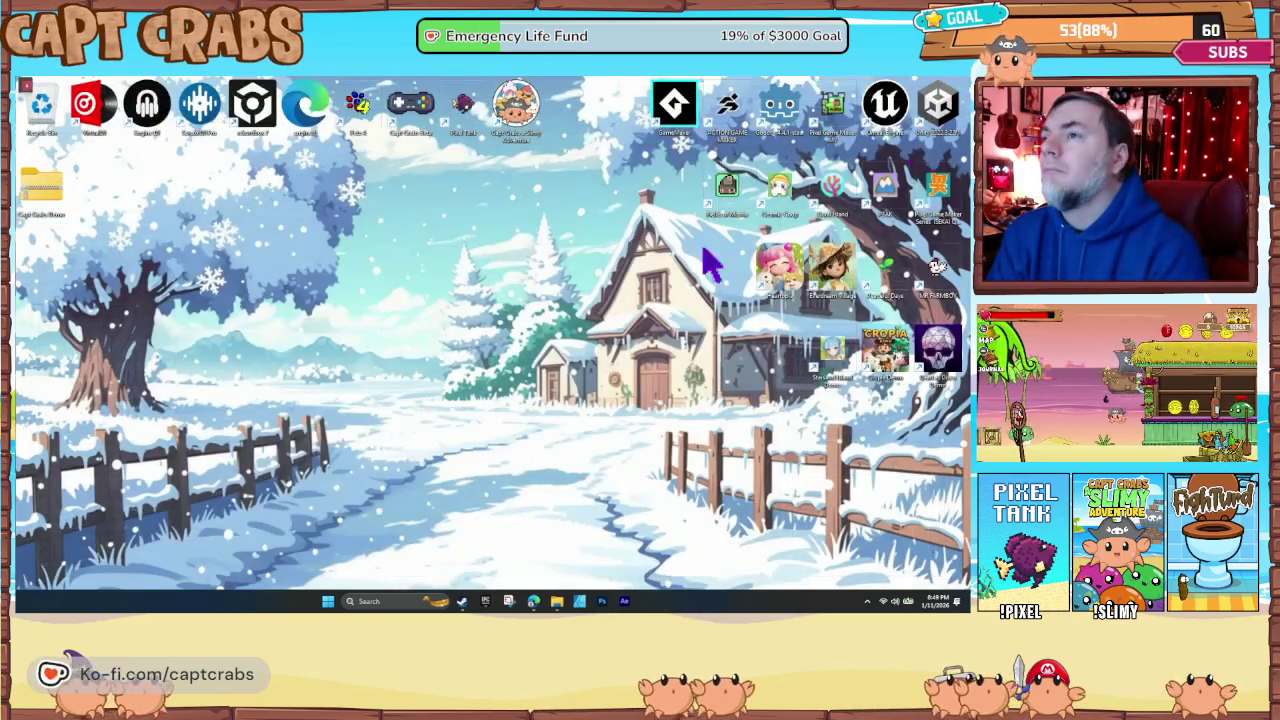
double_click(840, 125)
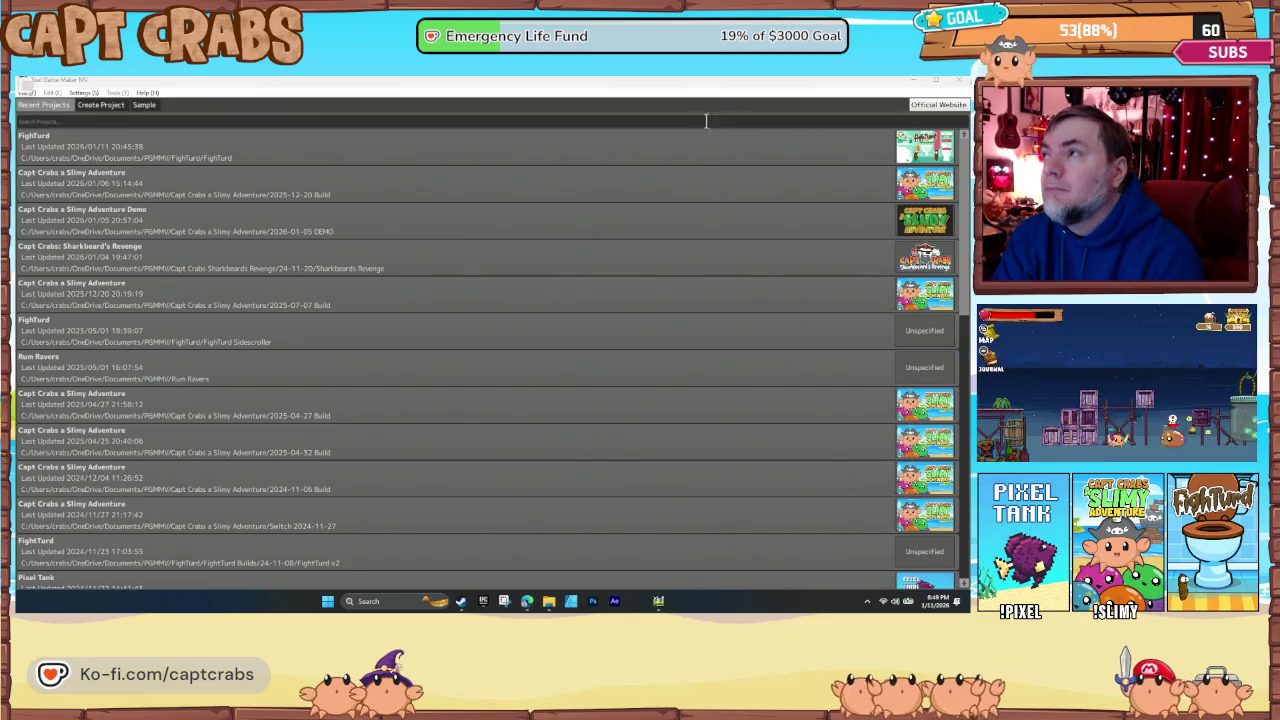
double_click(733, 157)
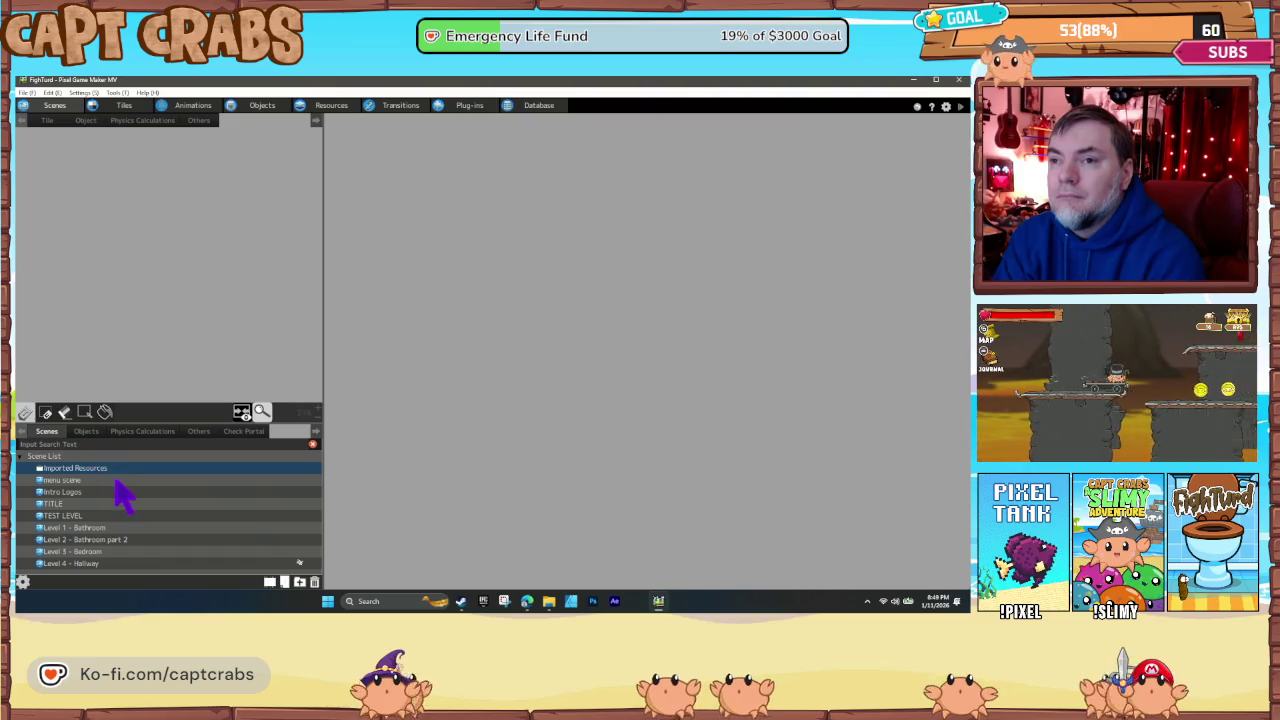
left_click(264, 106)
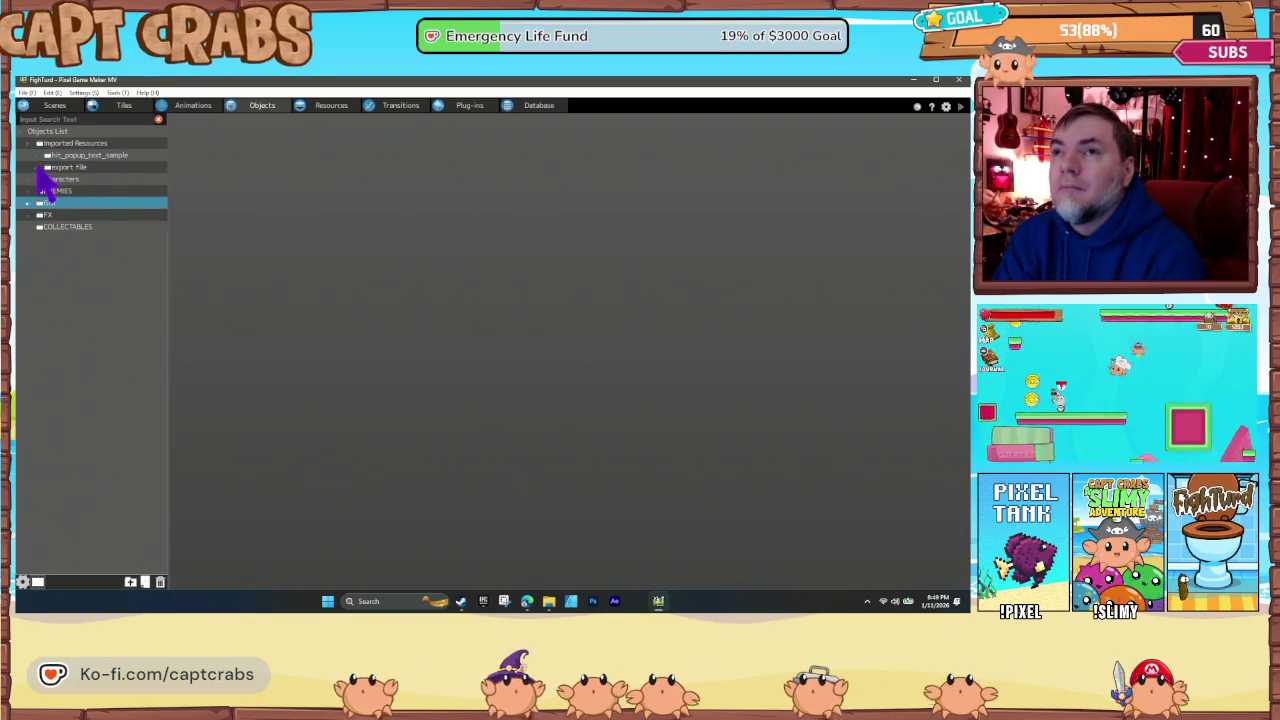
- Import the first menu .pgmexport from the Transfer folder into the export file folder
double_click(50, 168)
right_click(70, 170)
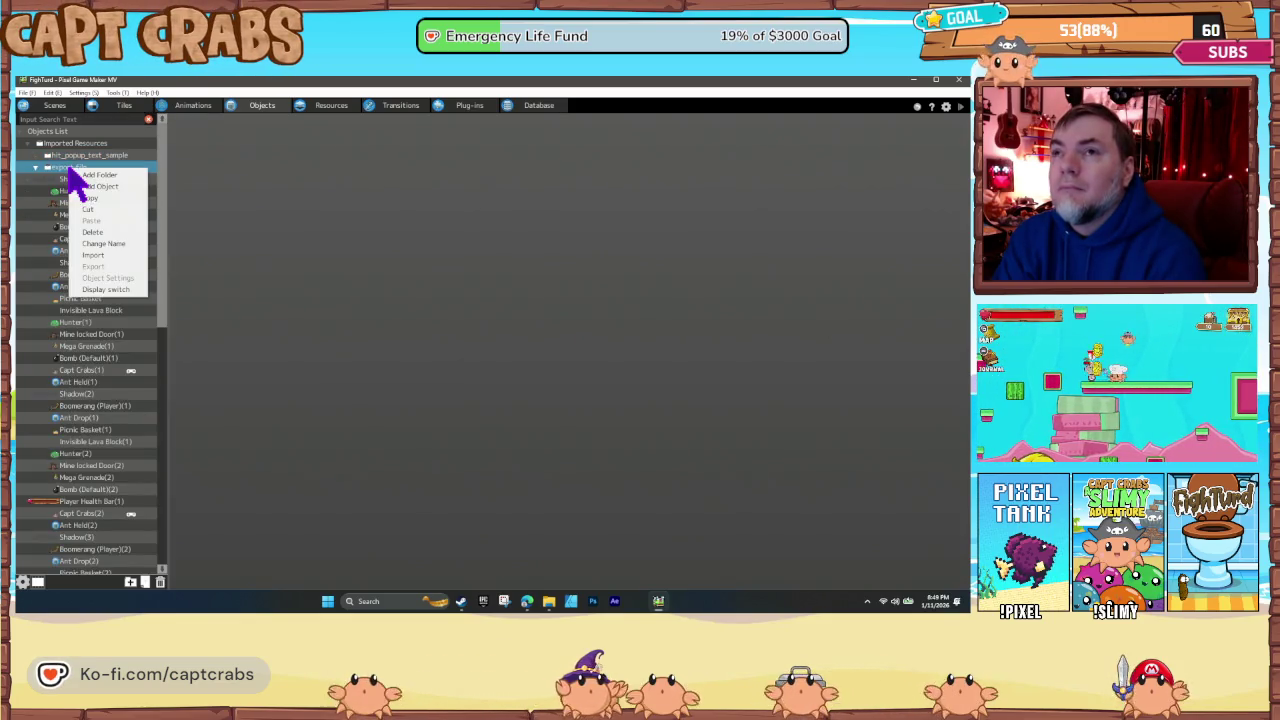
left_click(112, 256)
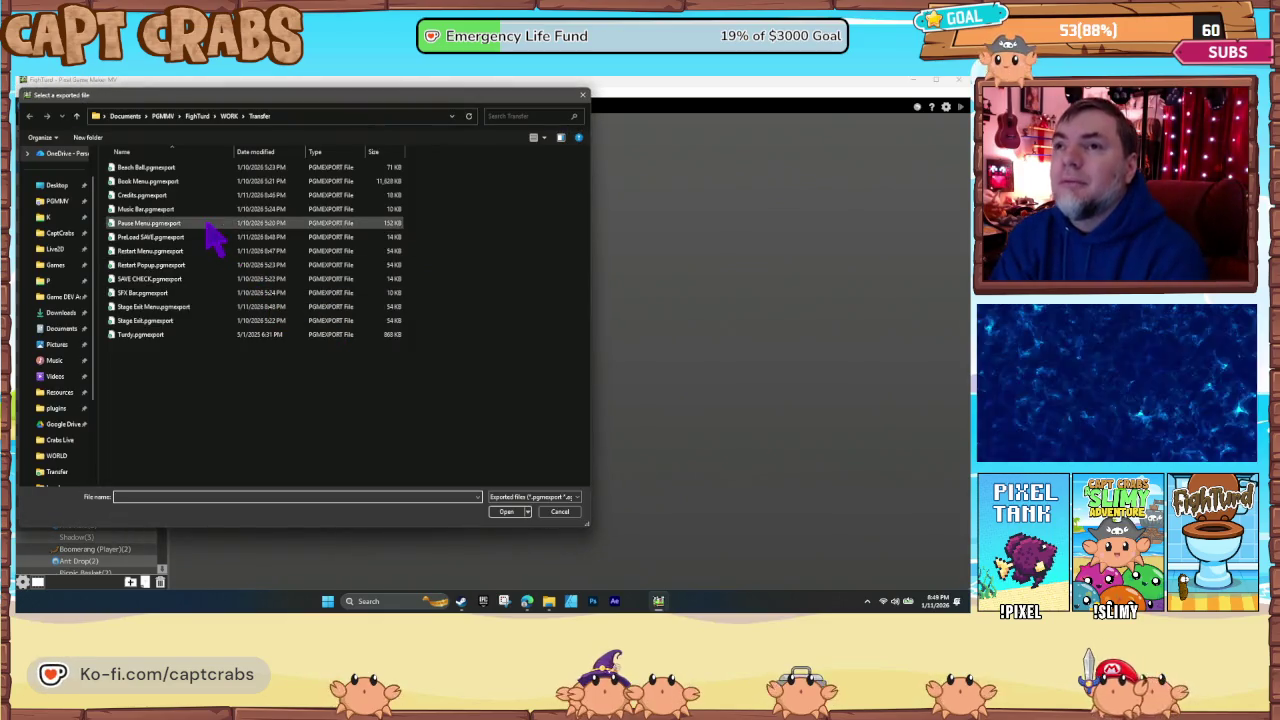
double_click(156, 240)
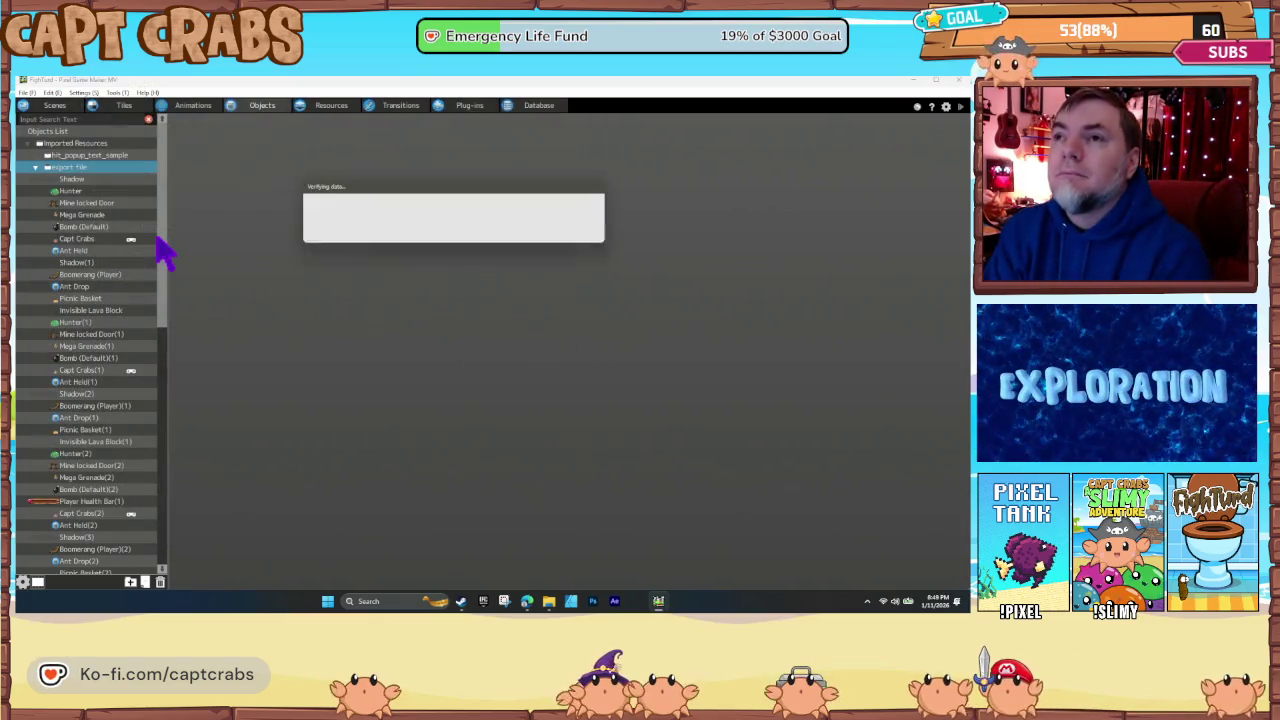
left_click(604, 443)
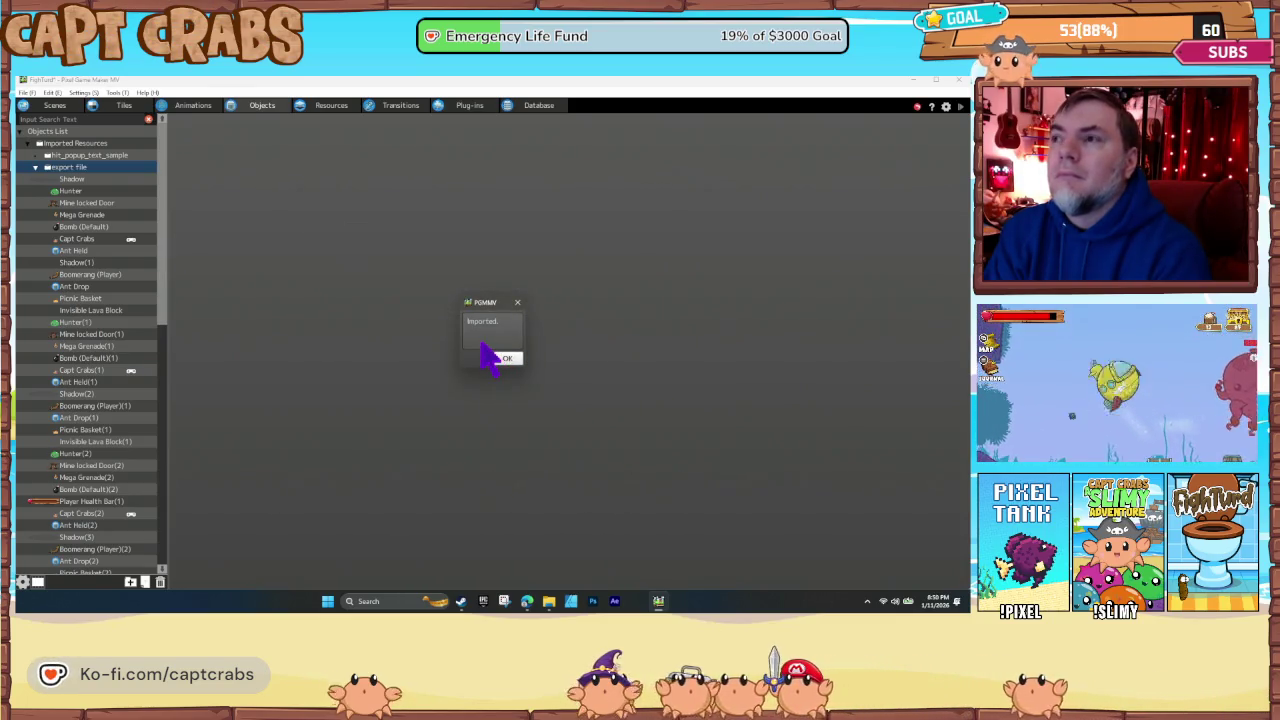
left_click(505, 362)
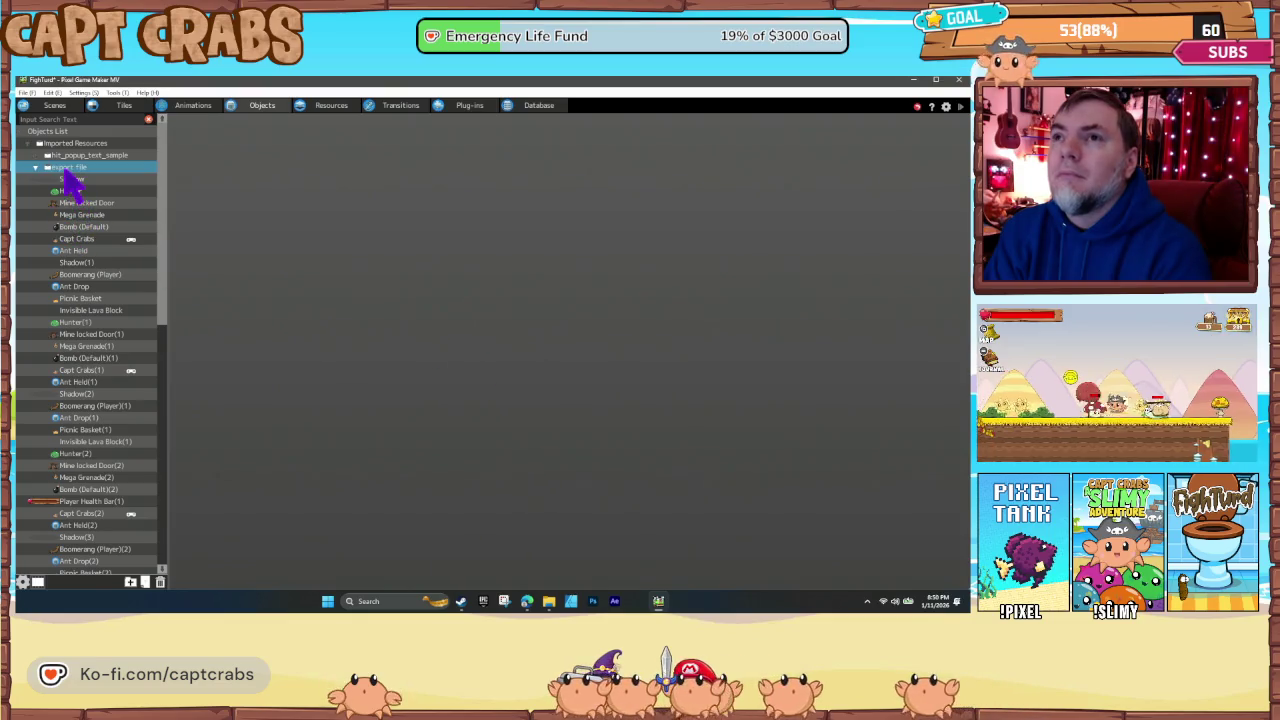
- Import the Stage Exit Menu export into the export file folder
right_click(72, 180)
left_click(100, 257)
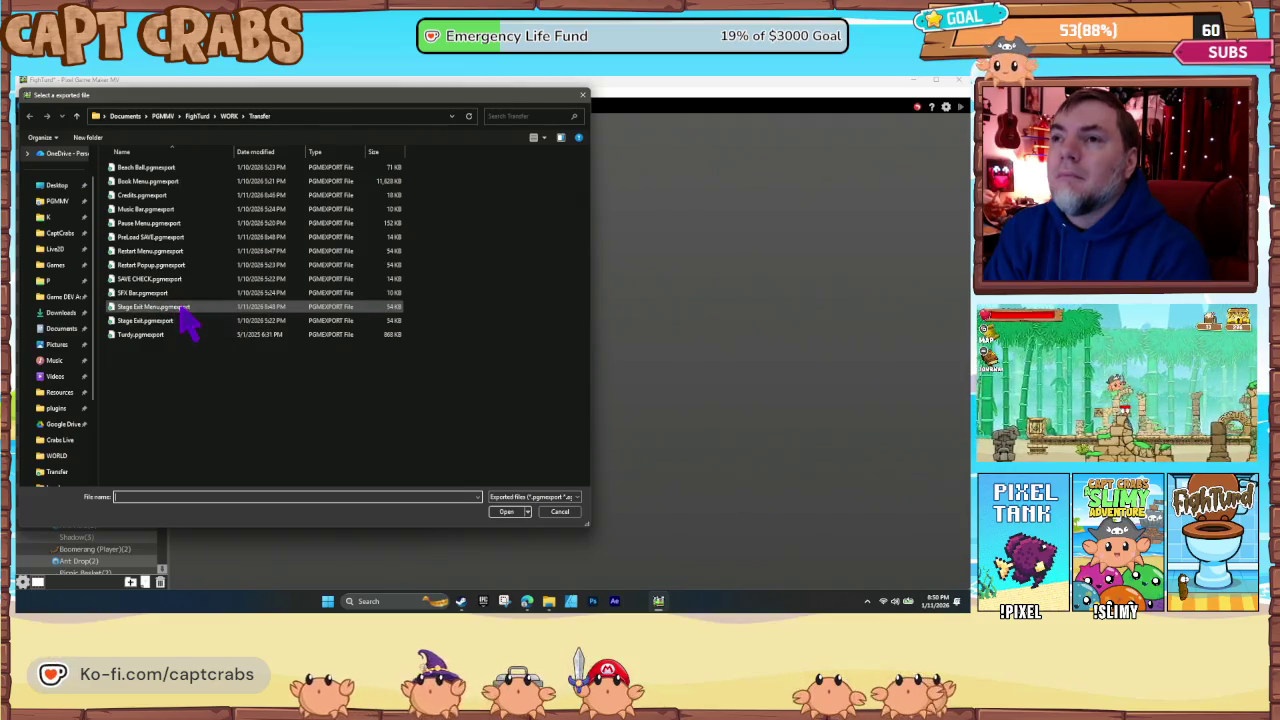
double_click(181, 308)
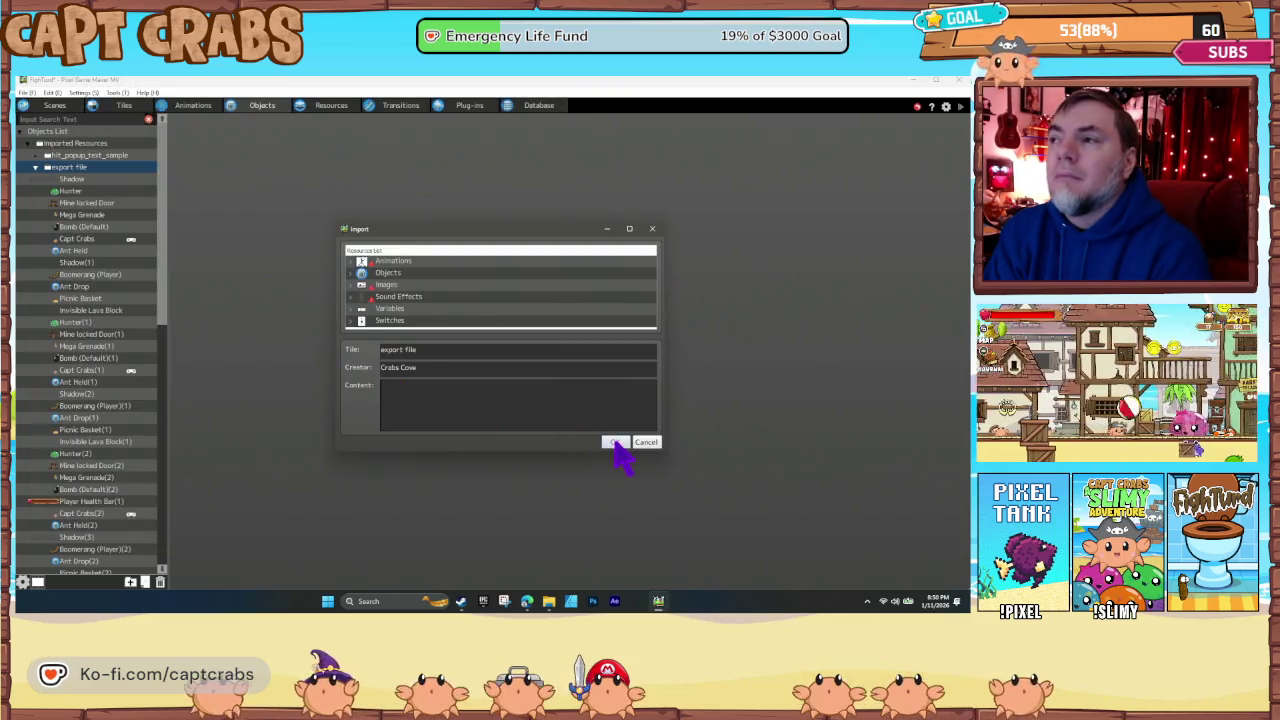
left_click(614, 443)
left_click(507, 359)
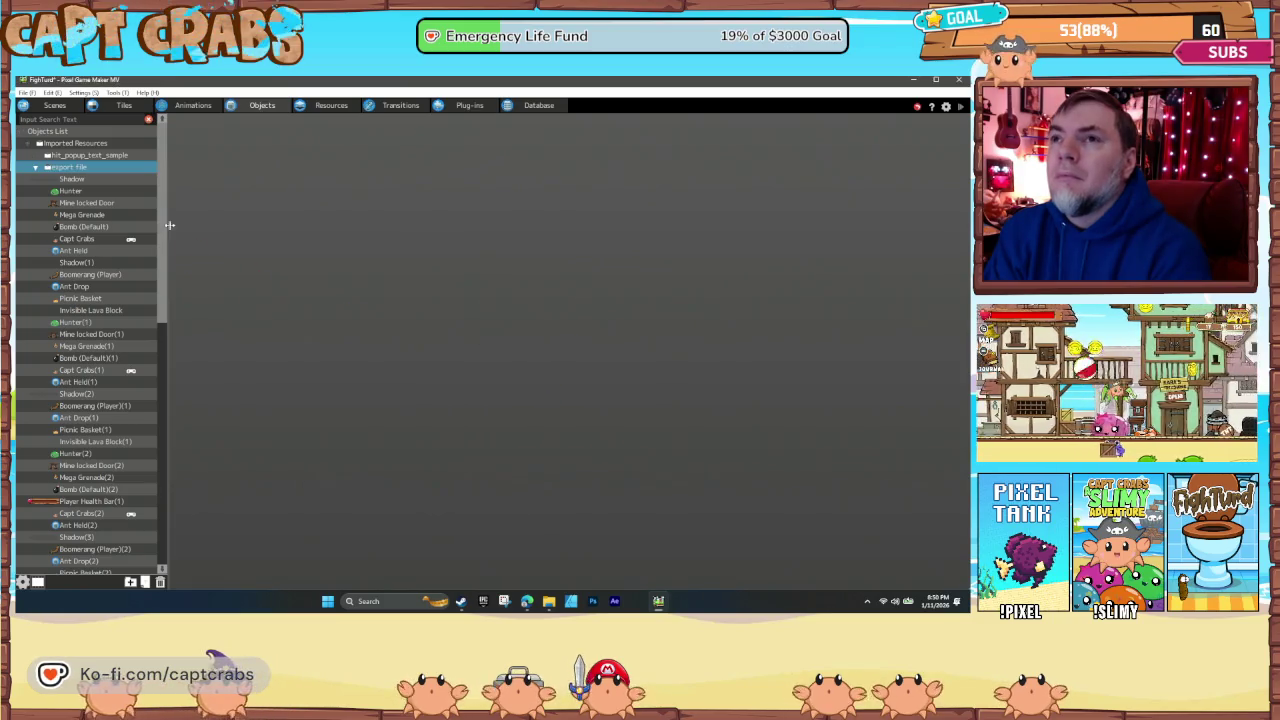
- Import the Restart Popup export into the export file folder
right_click(100, 170)
left_click(129, 267)
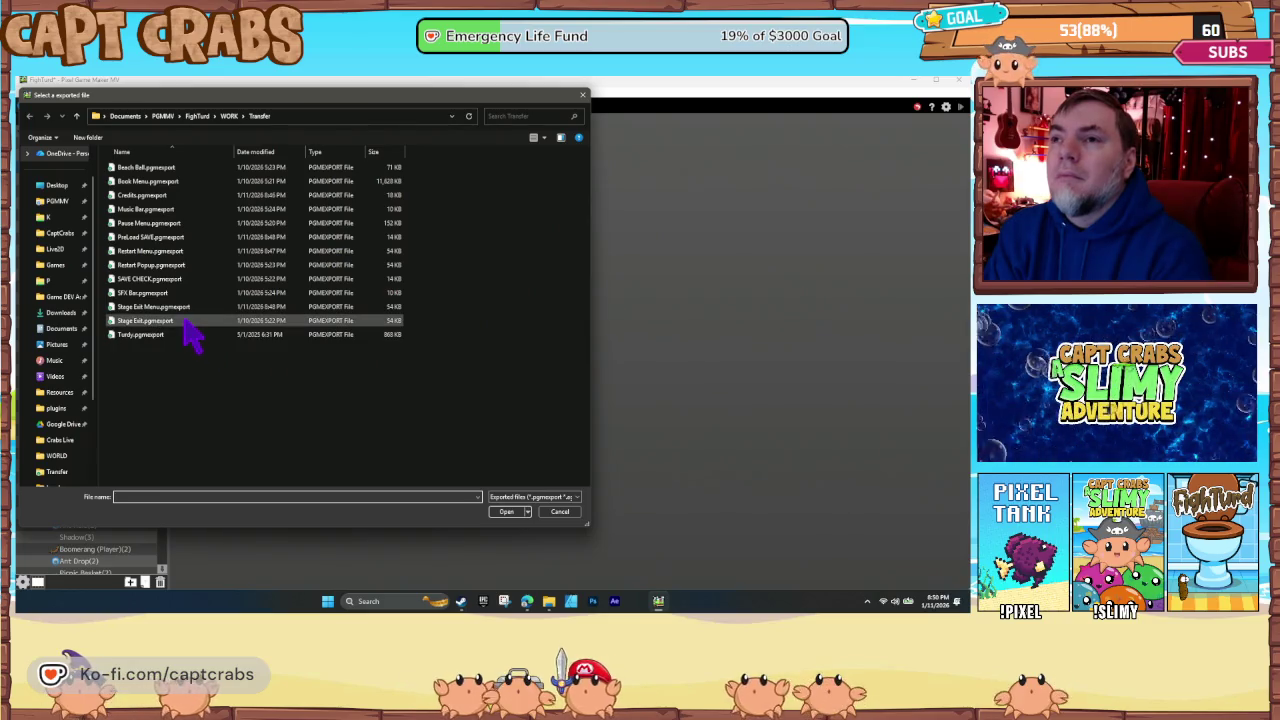
double_click(167, 266)
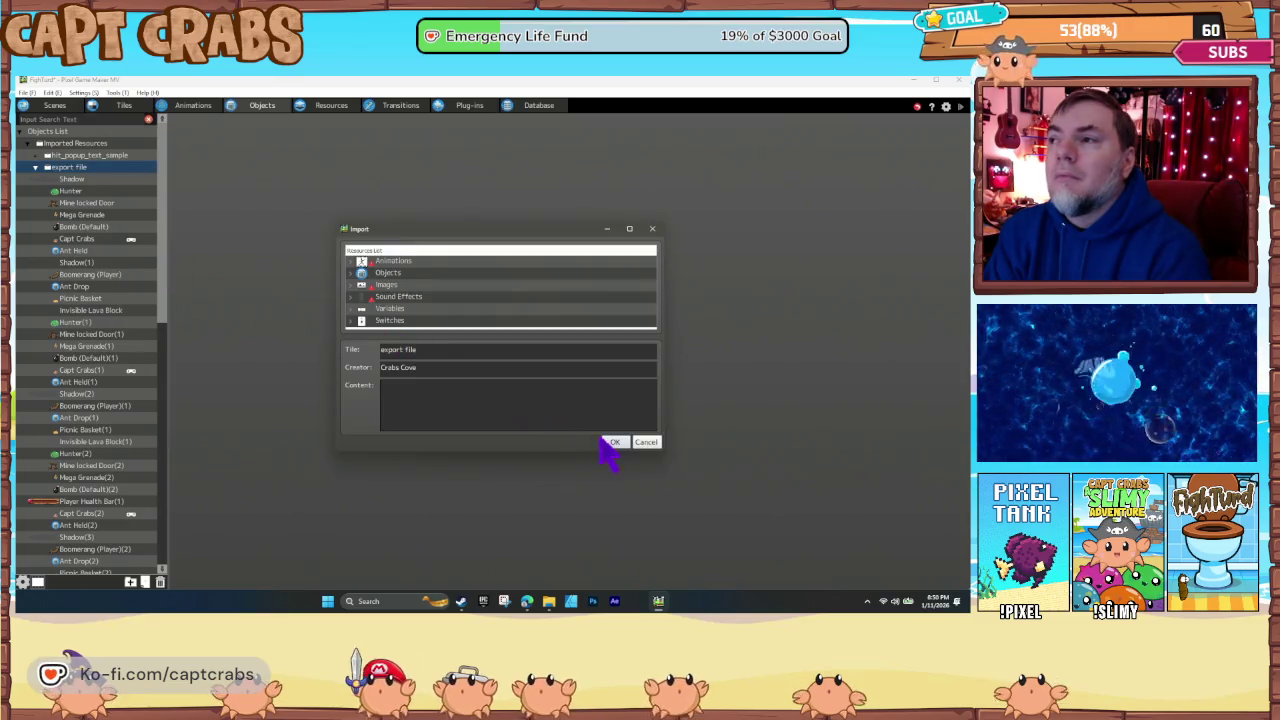
left_click(616, 443)
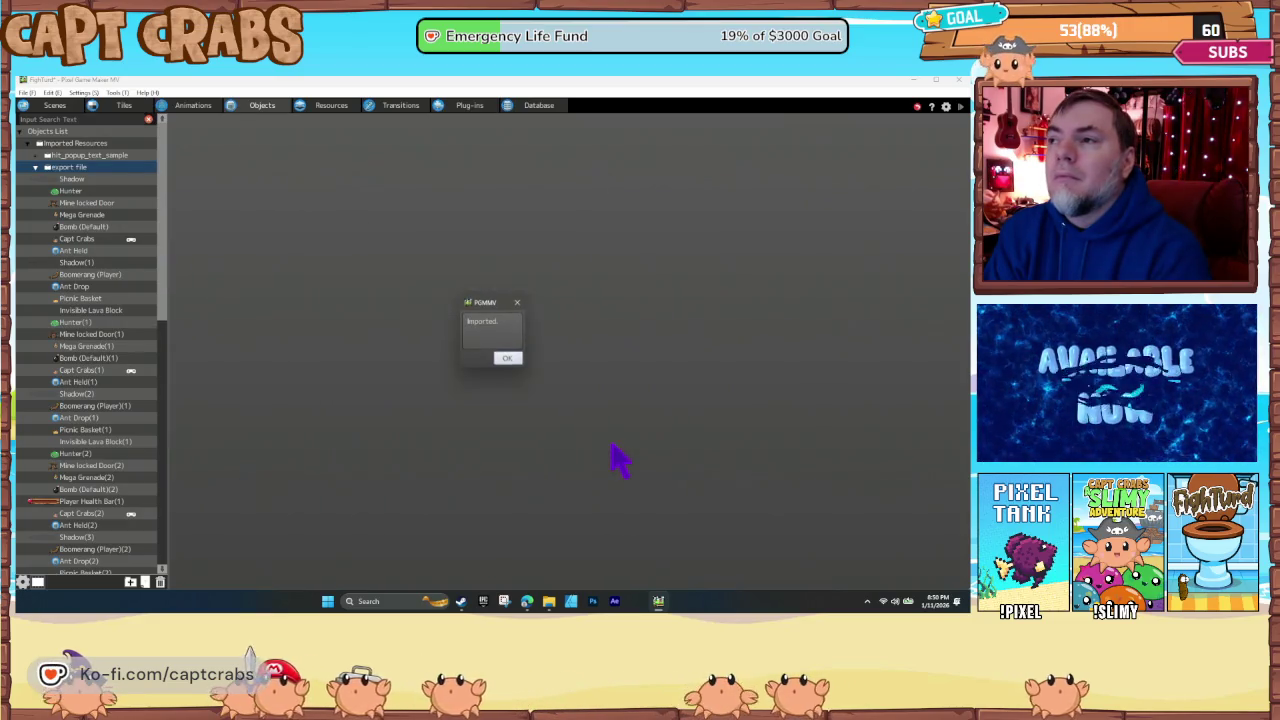
left_click(505, 359)
- Sort the Transfer files newest first and import the most recent menu export
right_click(92, 168)
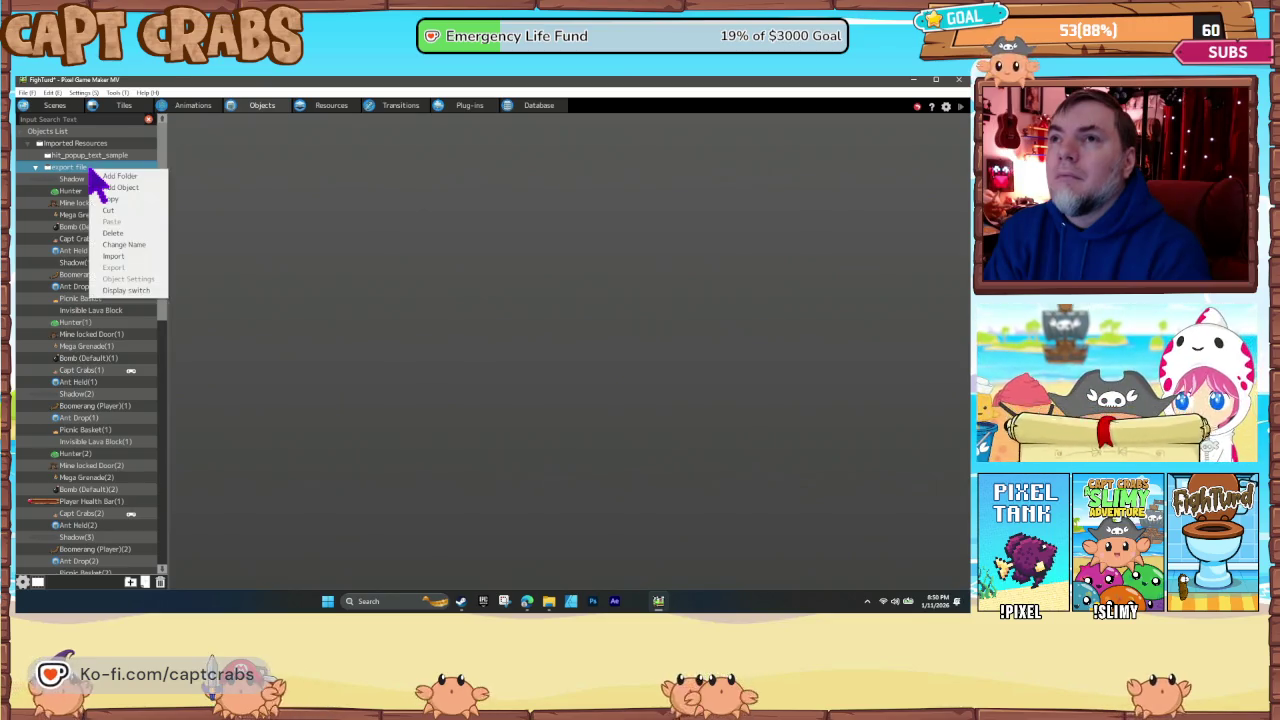
left_click(132, 256)
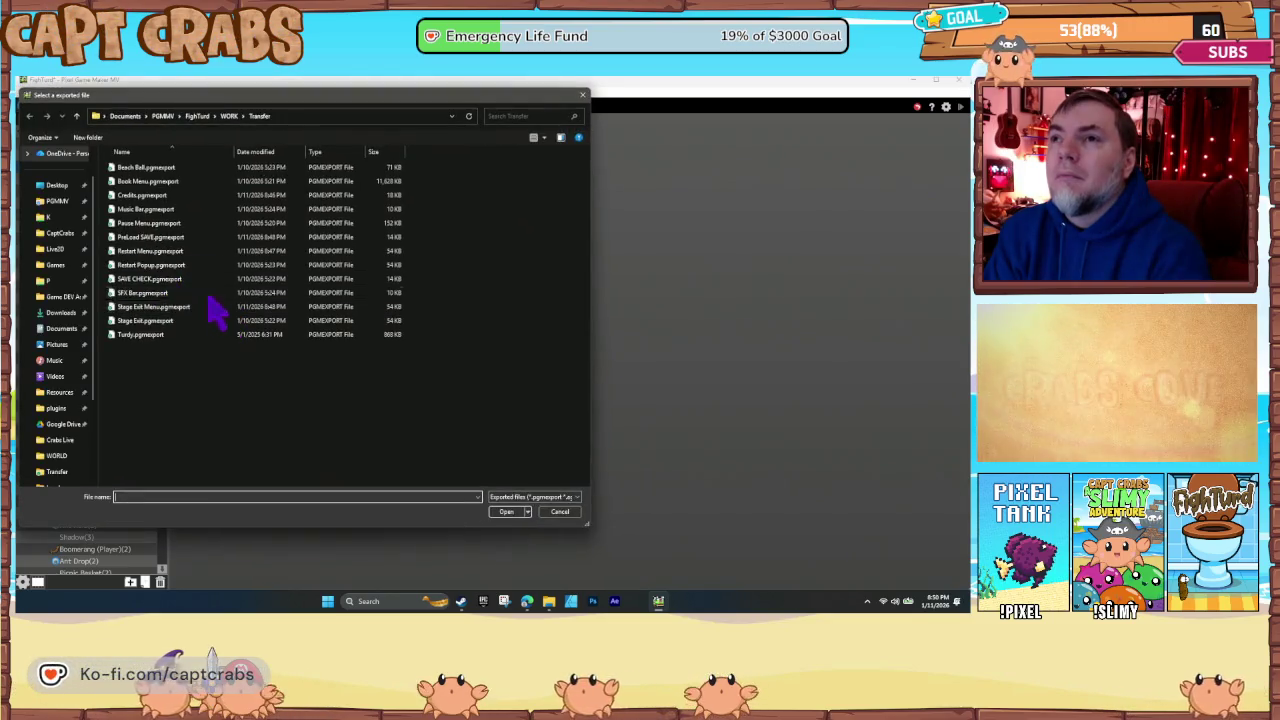
left_click(260, 152)
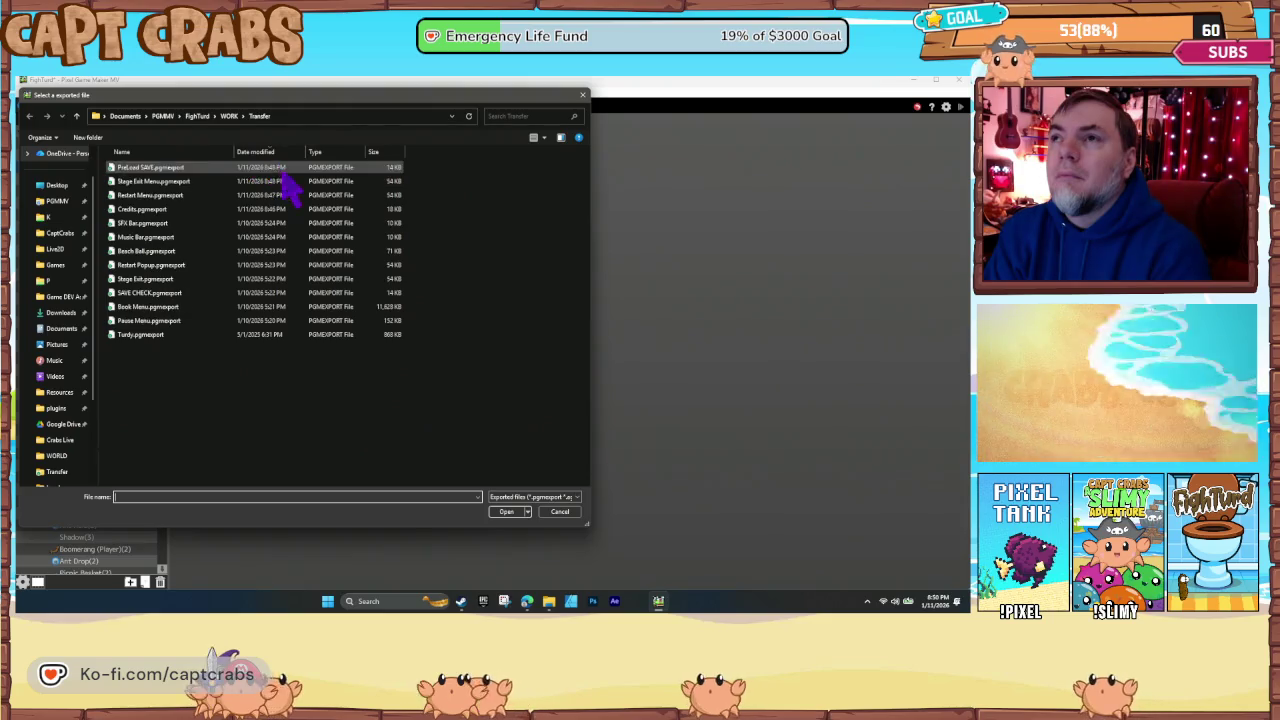
double_click(195, 209)
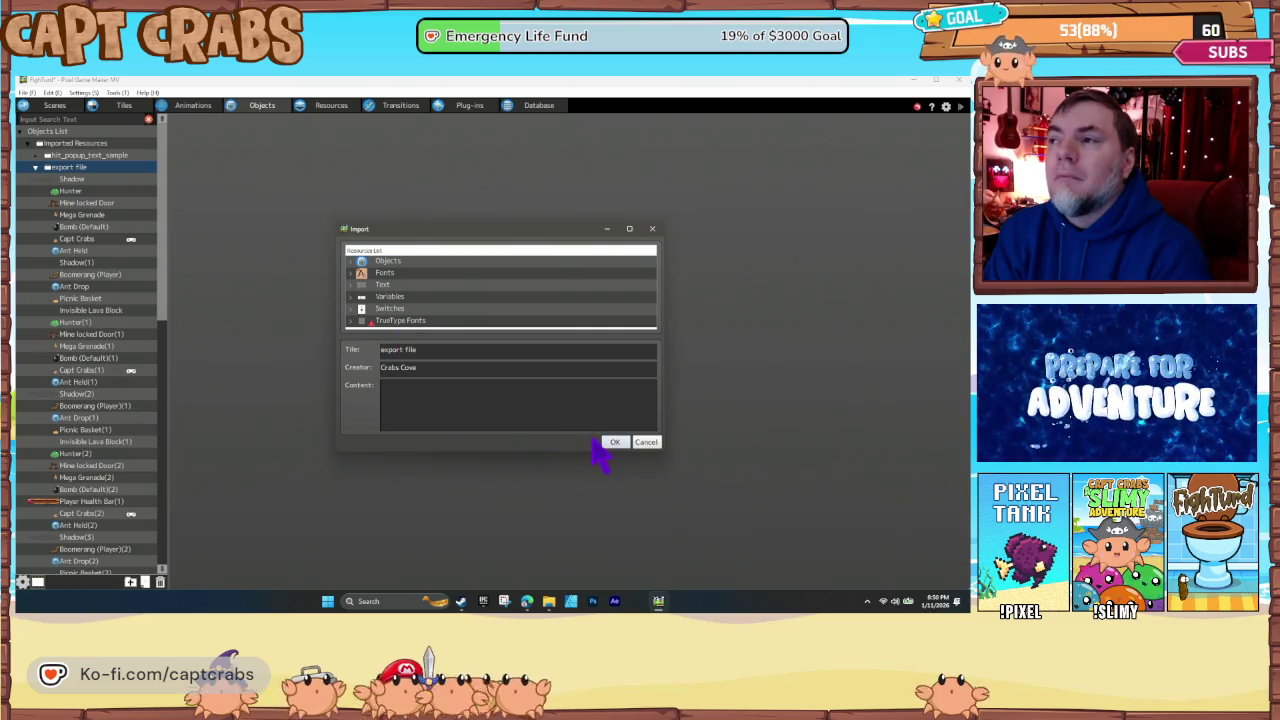
left_click(614, 443)
left_click(506, 359)
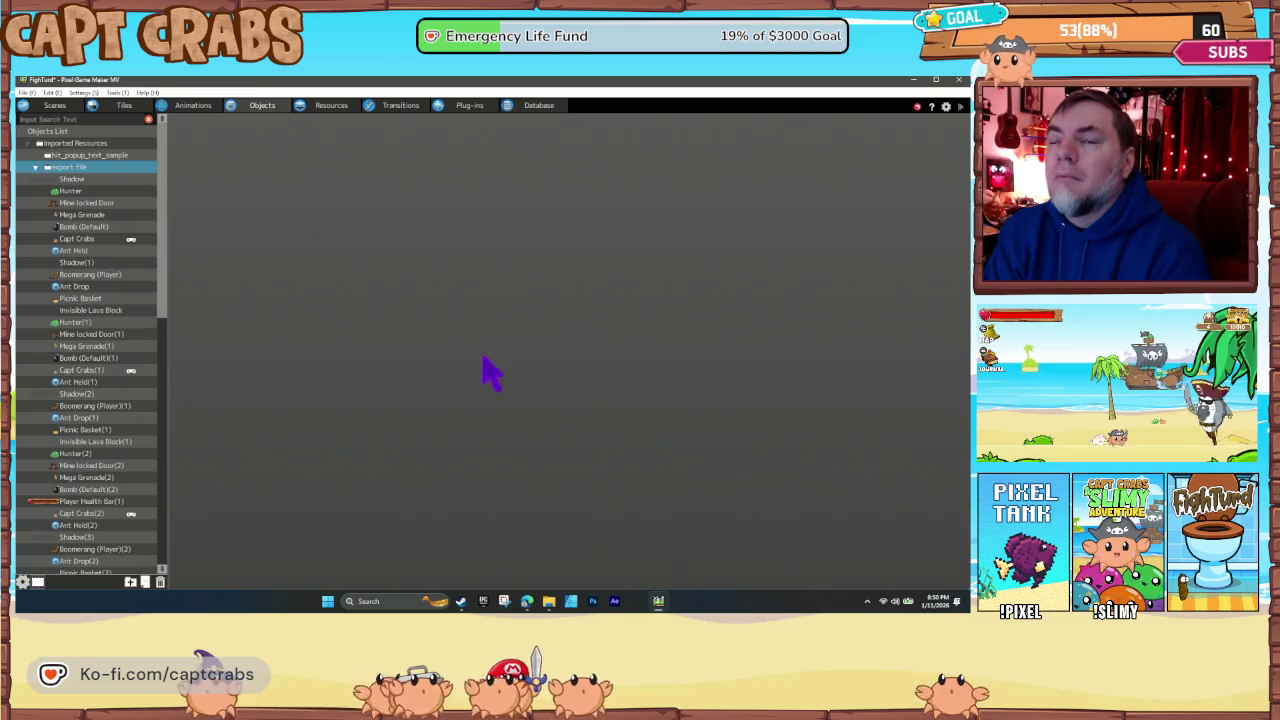
- Move the RESTART popup(1) and STAGE EXIT objects into the GUI folder
scroll(100, 210, "down", 8)
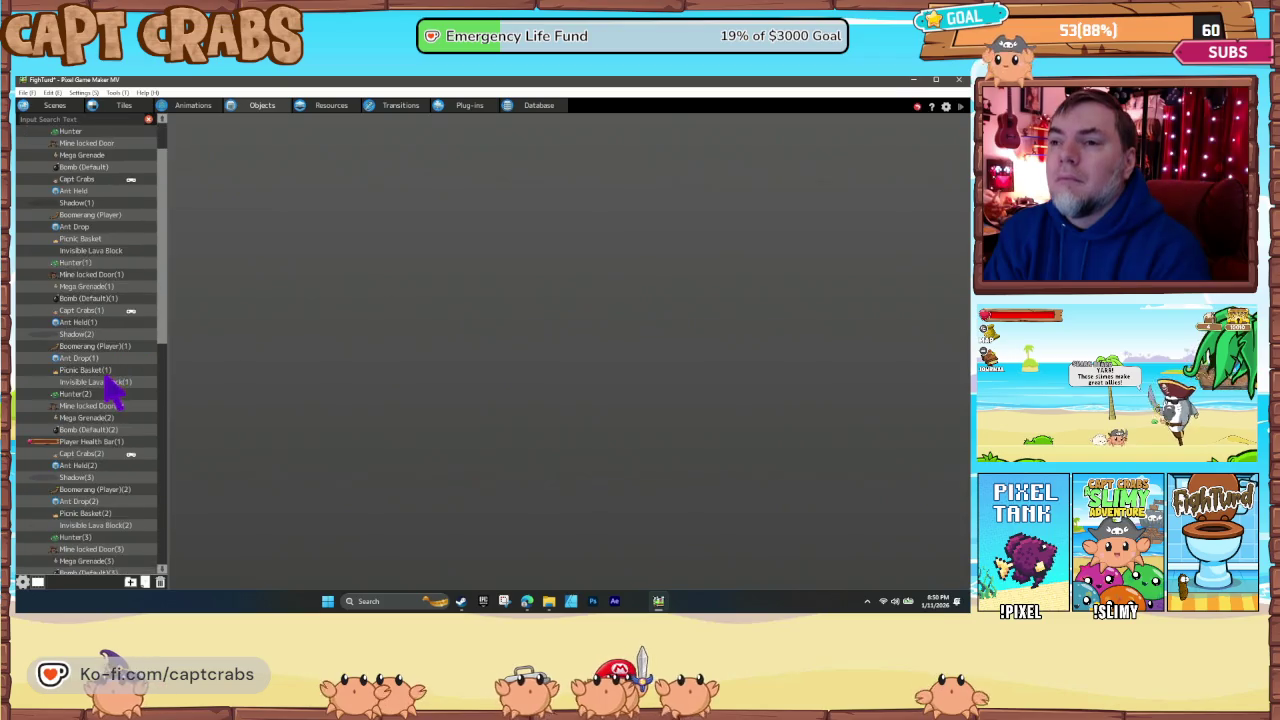
scroll(107, 478, "down", 8)
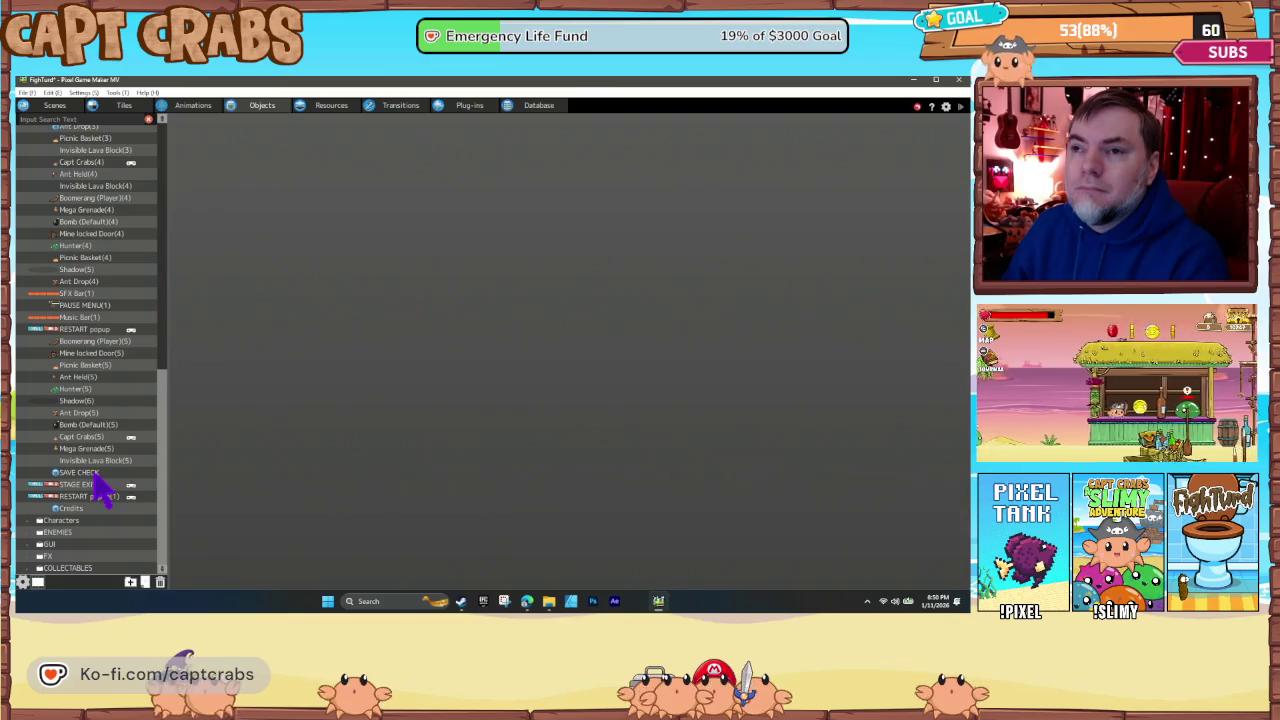
left_click(80, 473)
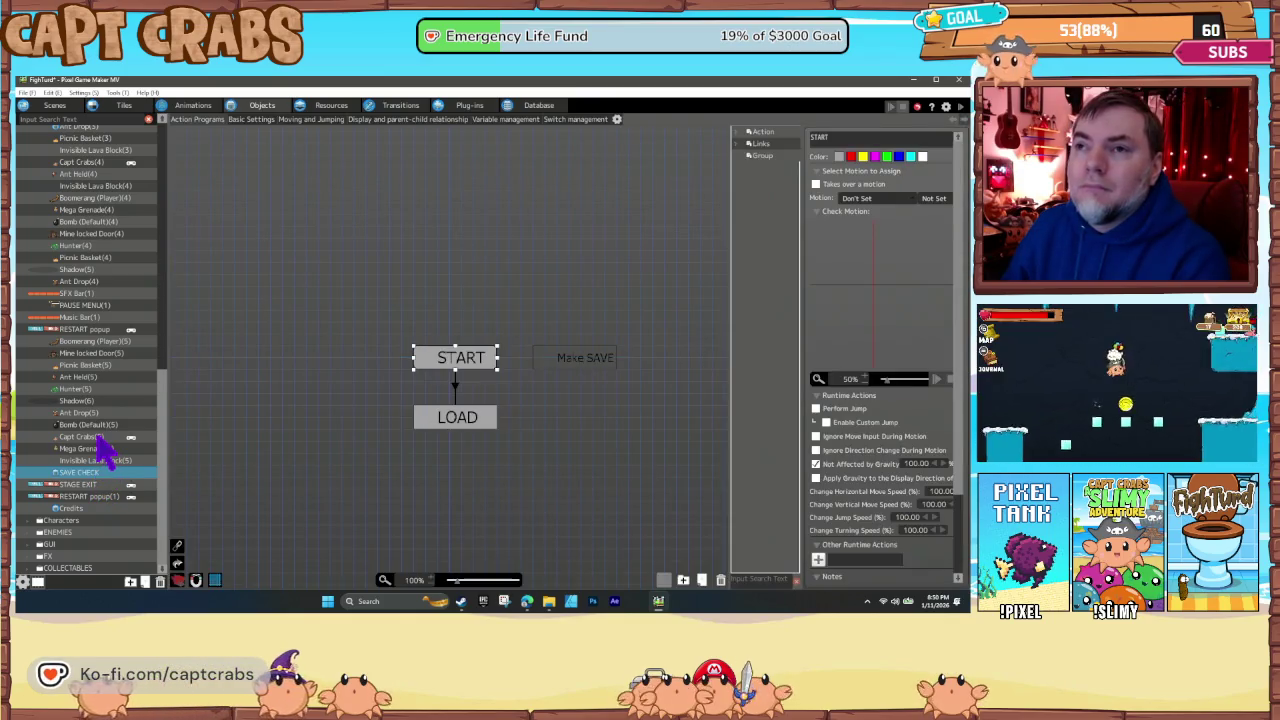
left_click(93, 331)
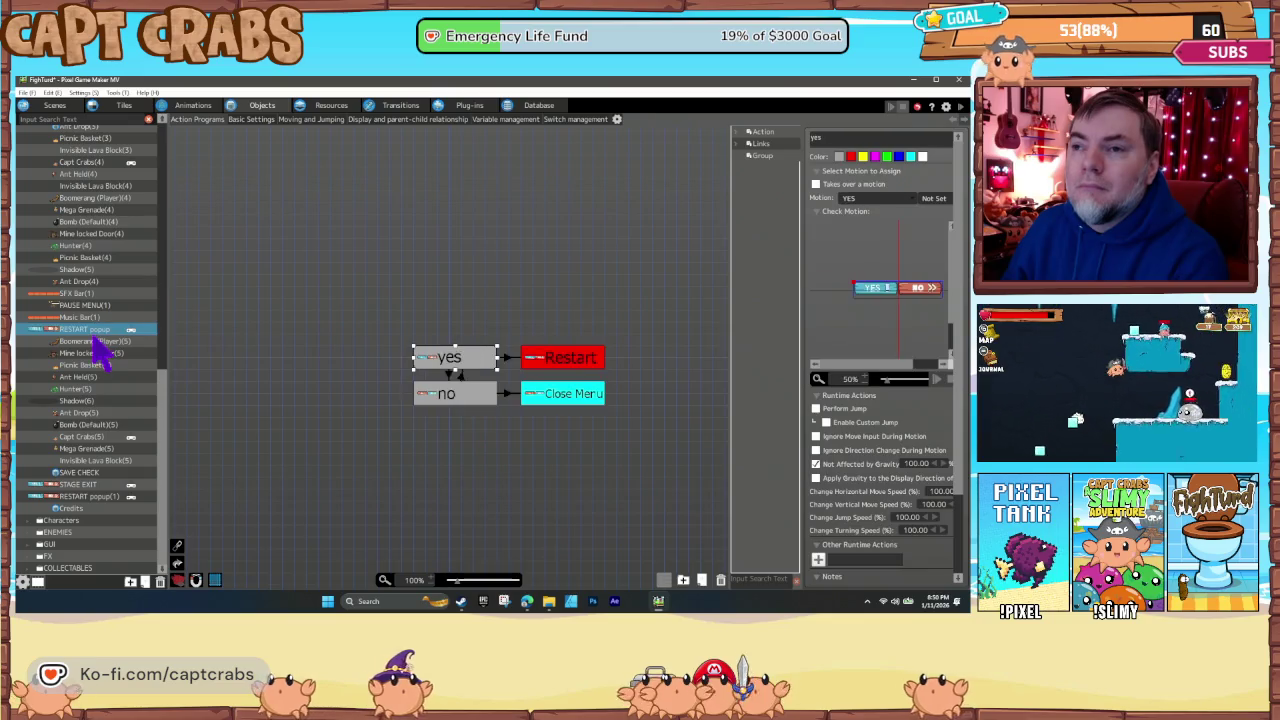
left_click(104, 497)
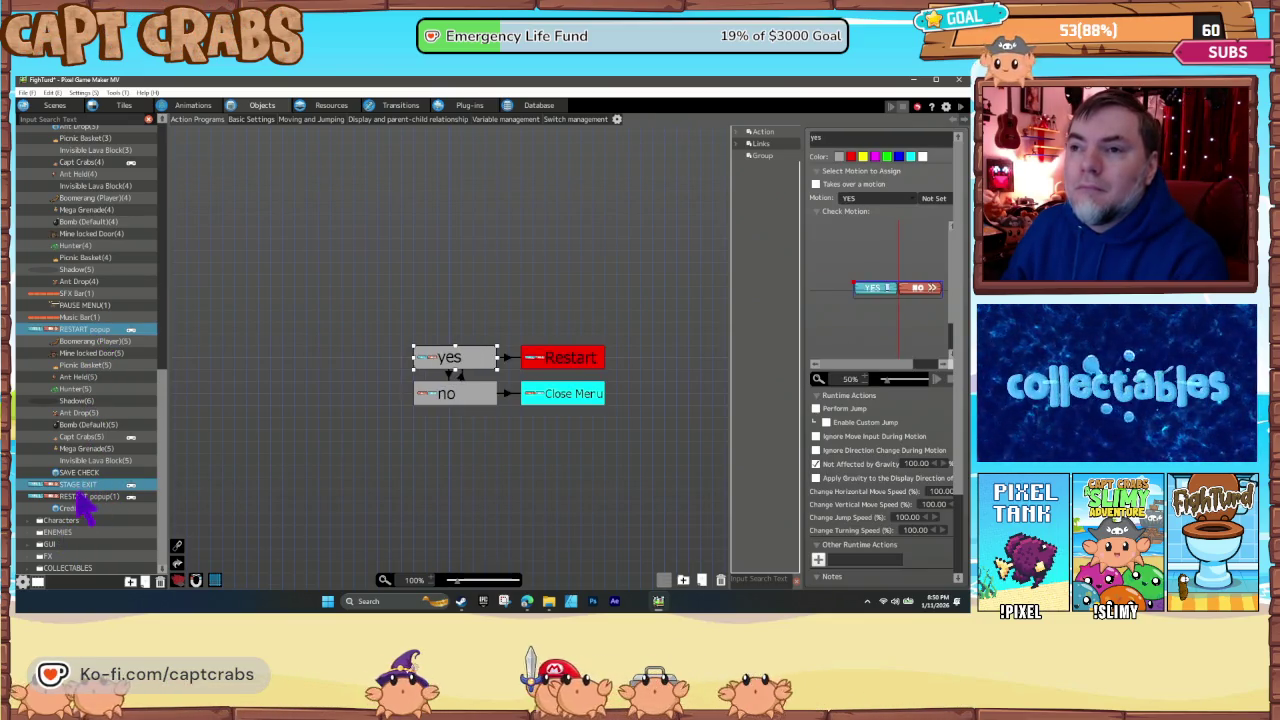
left_click_drag(76, 497, 89, 530)
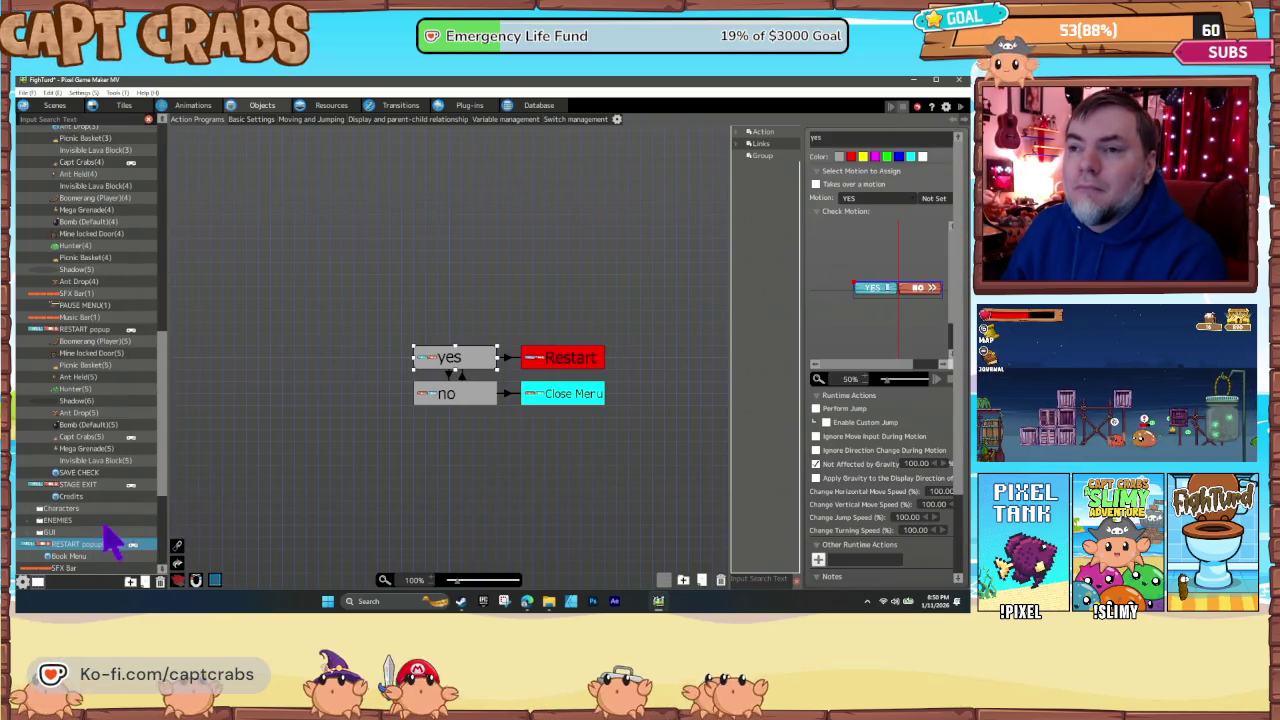
scroll(105, 540, "down", 2)
scroll(100, 510, "down", 2)
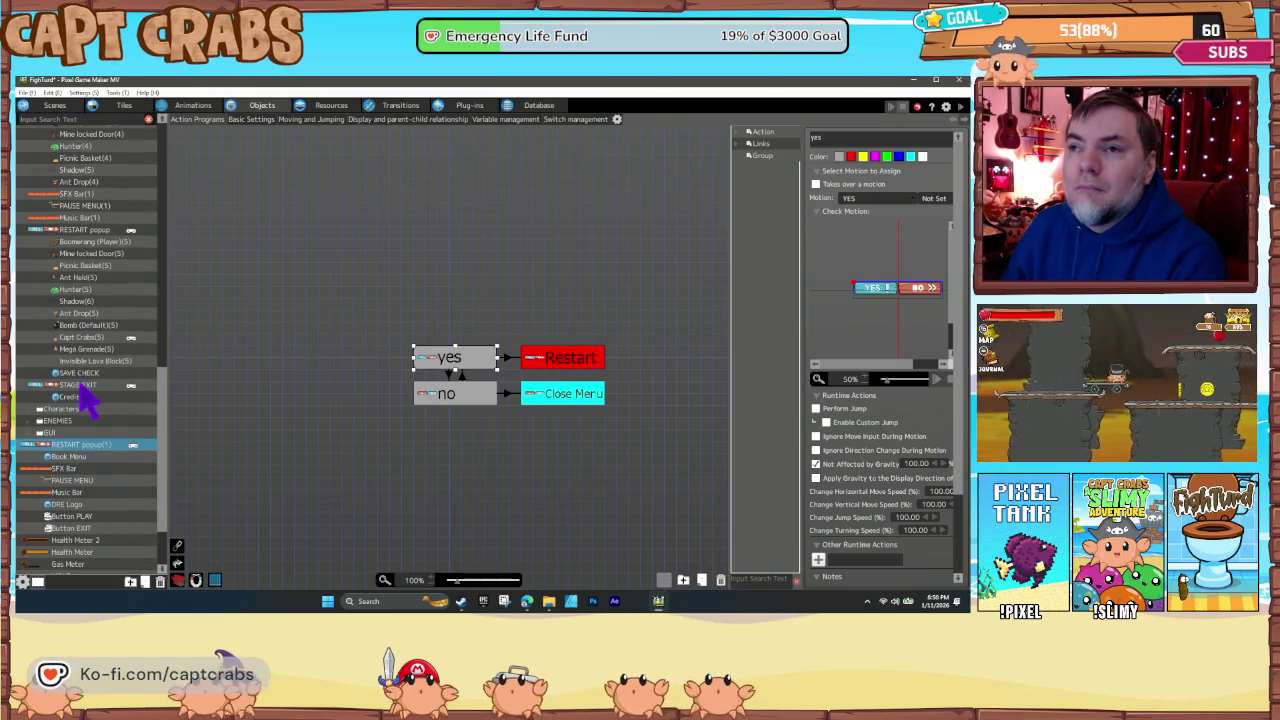
left_click_drag(83, 390, 86, 458)
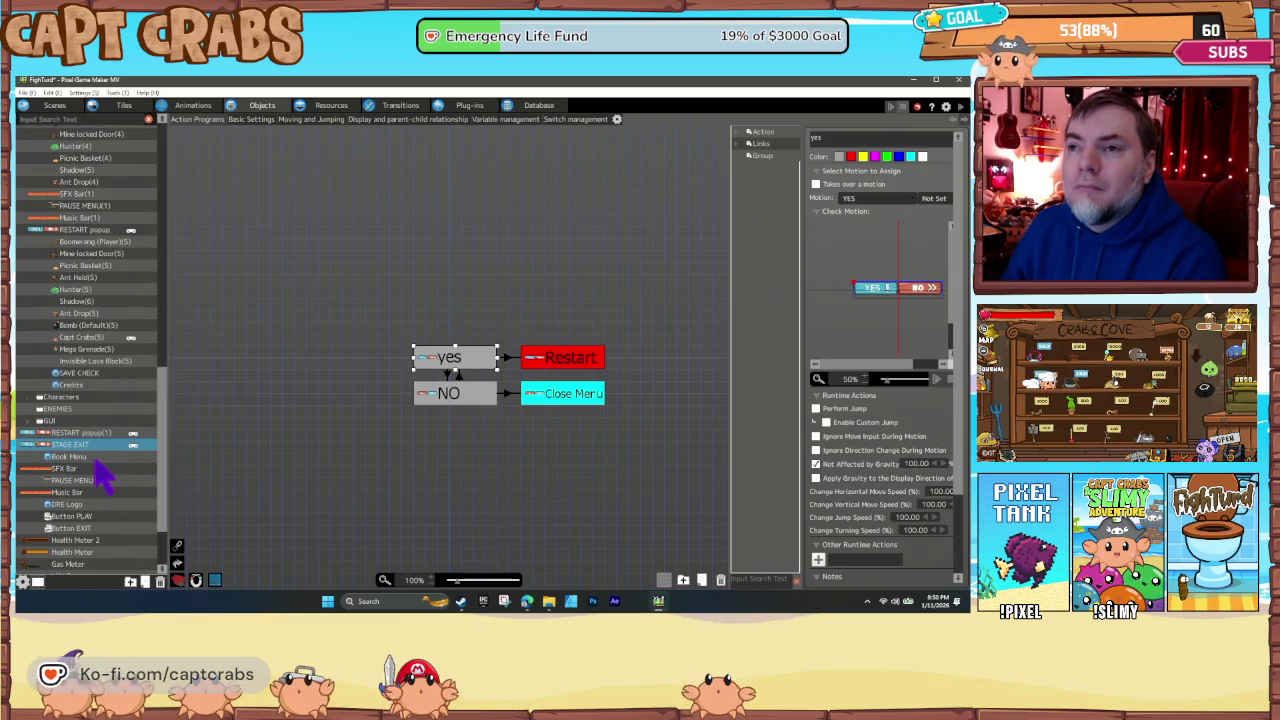
- Move SAVE CHECK and Credits into the GUI folder, then show the scene list
scroll(105, 478, "up", 5)
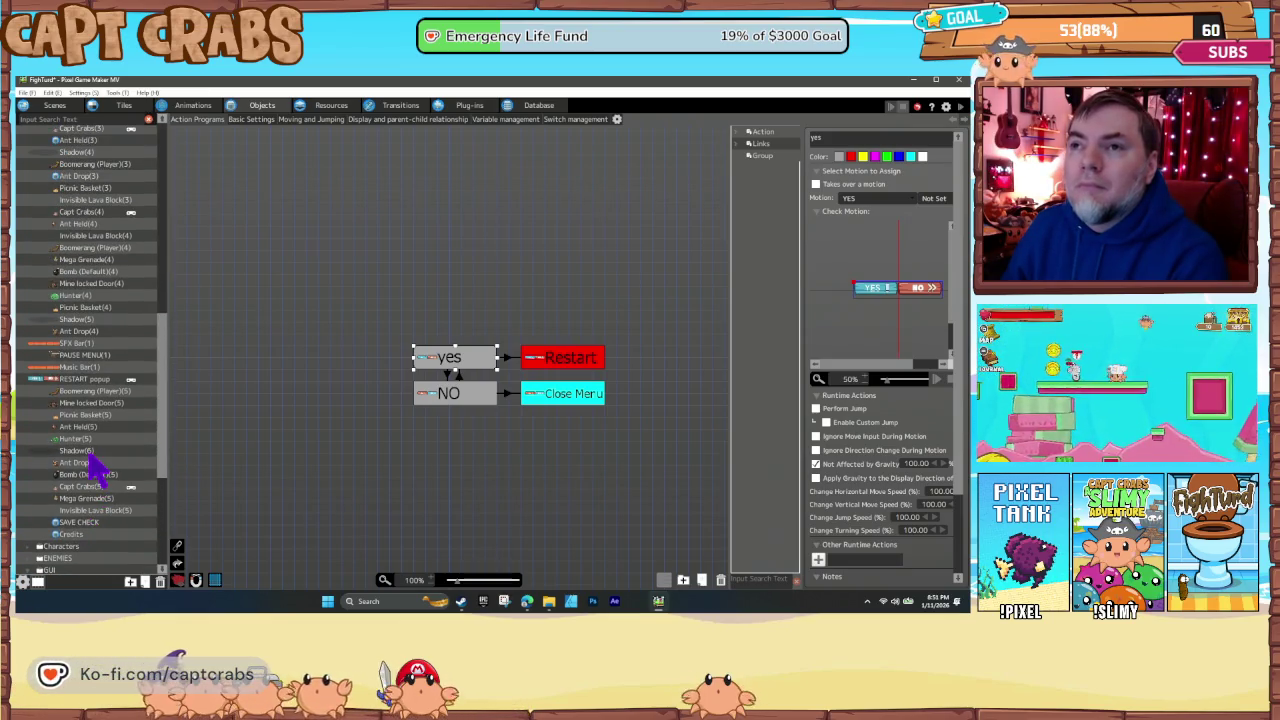
scroll(98, 470, "up", 3)
scroll(88, 452, "up", 5)
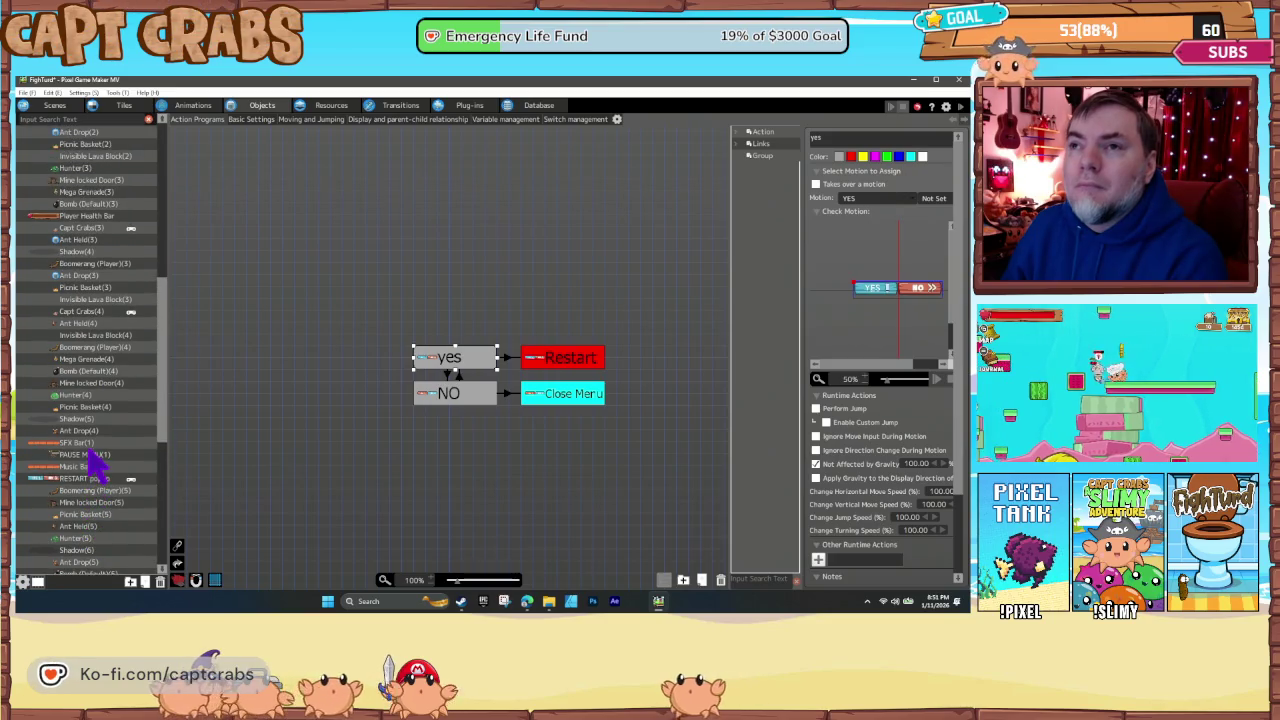
scroll(95, 462, "up", 5)
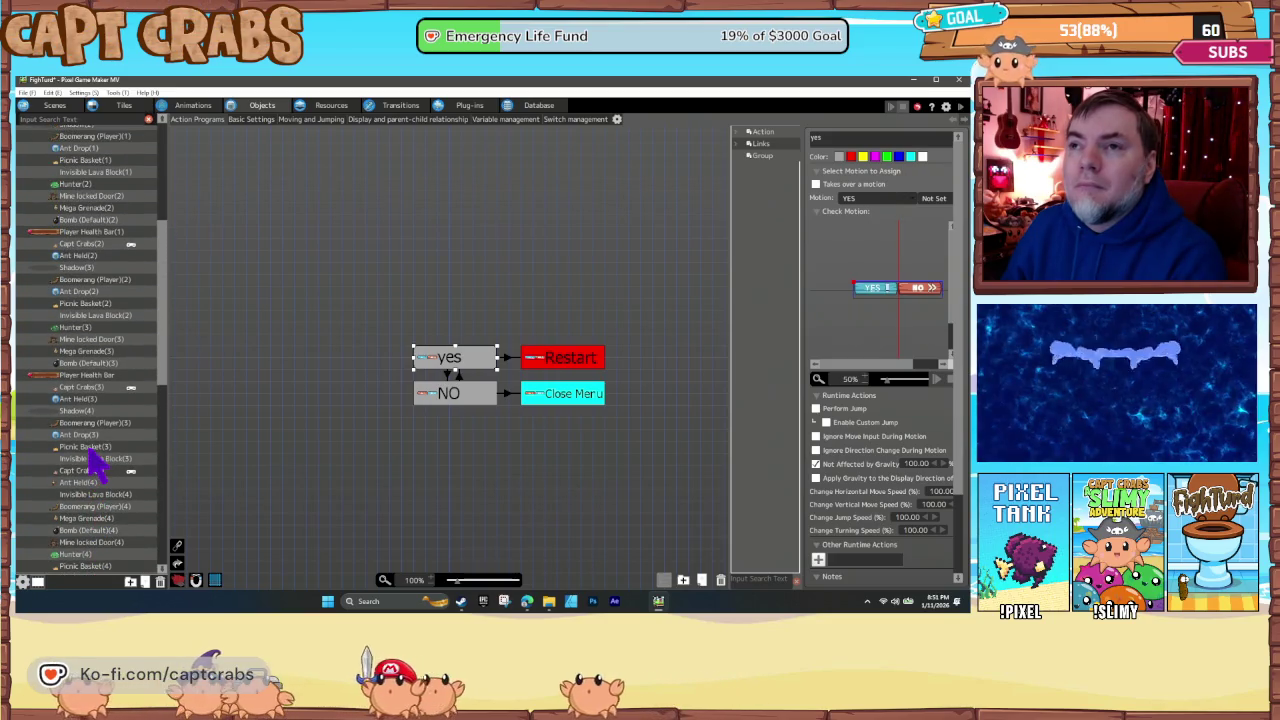
scroll(95, 462, "up", 5)
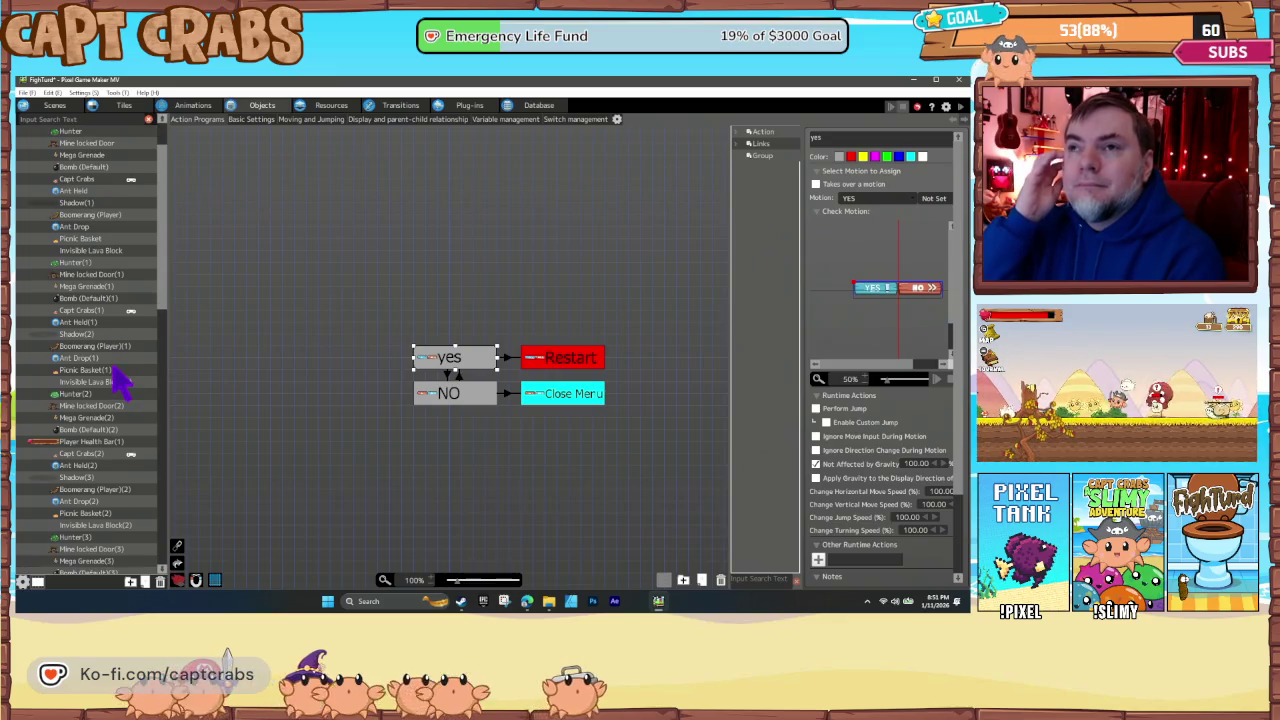
scroll(115, 380, "down", 1)
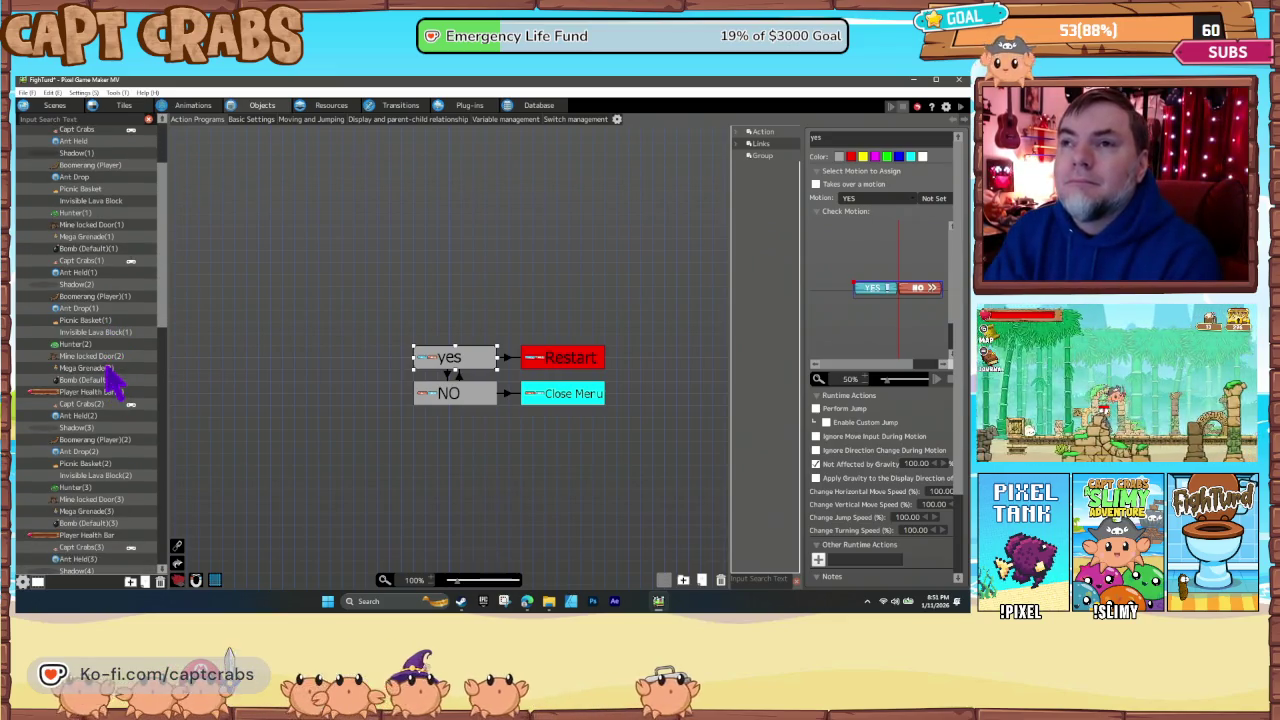
scroll(107, 400, "down", 3)
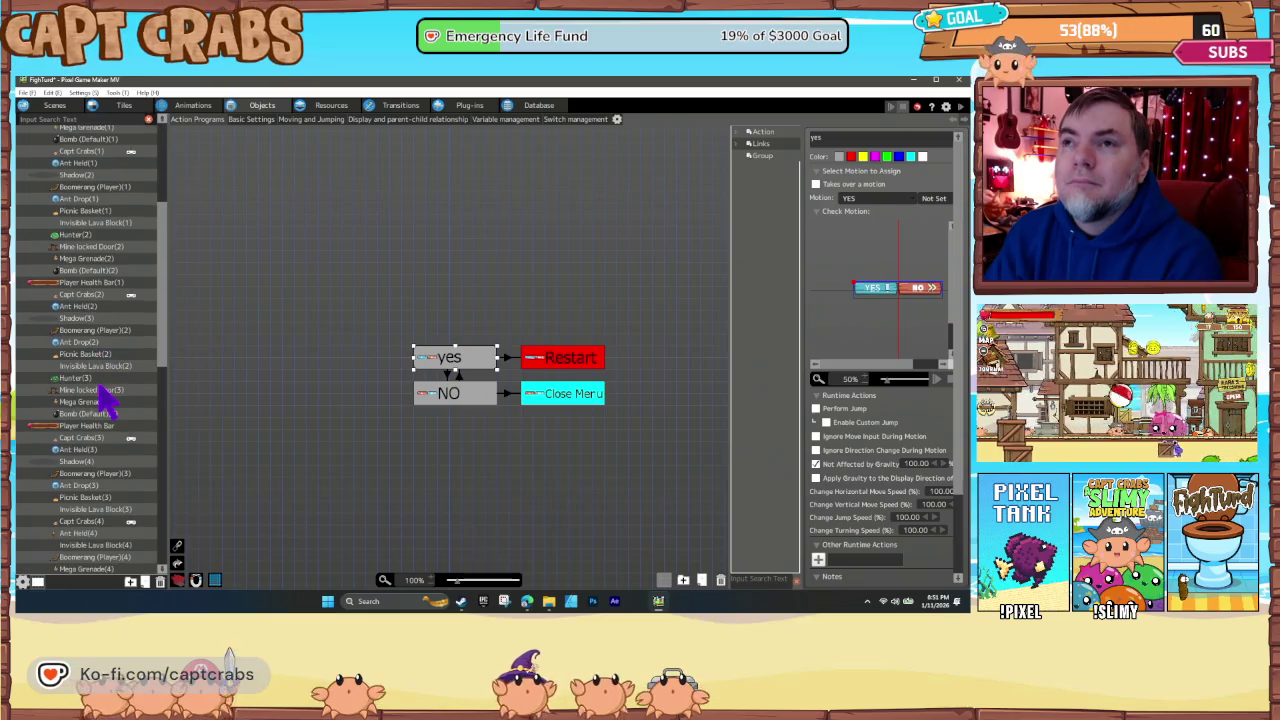
scroll(100, 390, "down", 7)
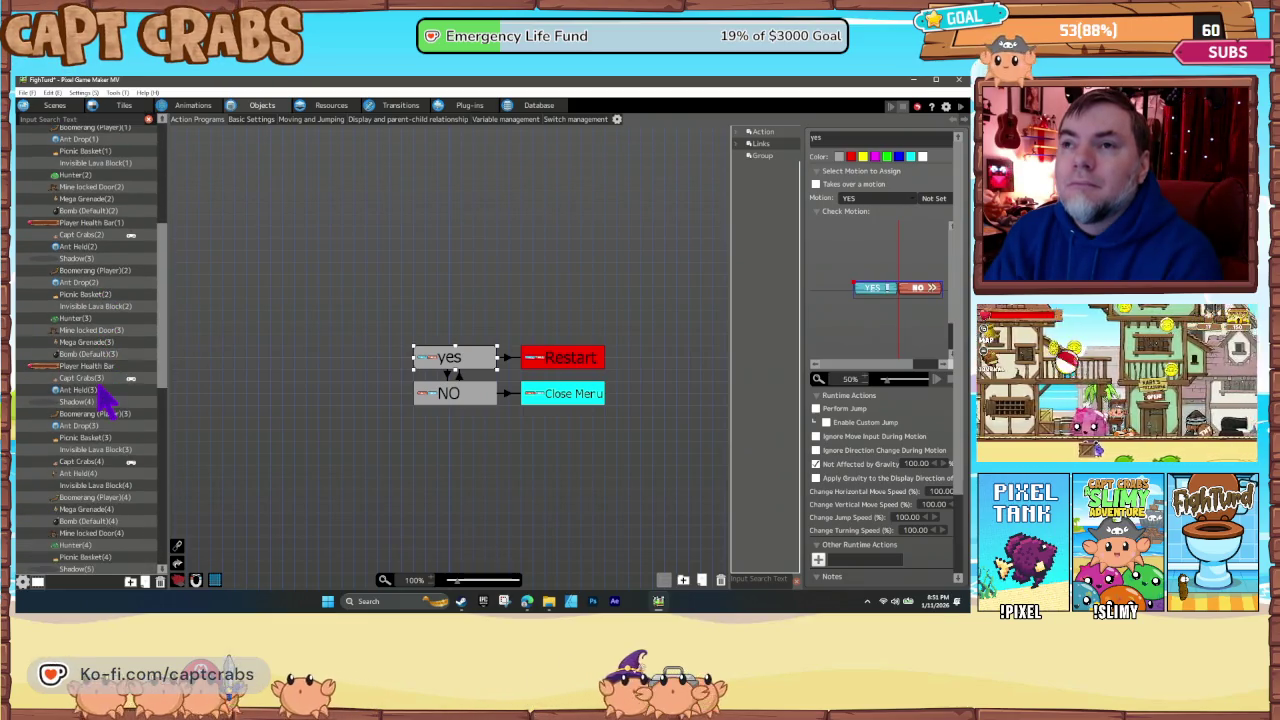
scroll(103, 398, "down", 7)
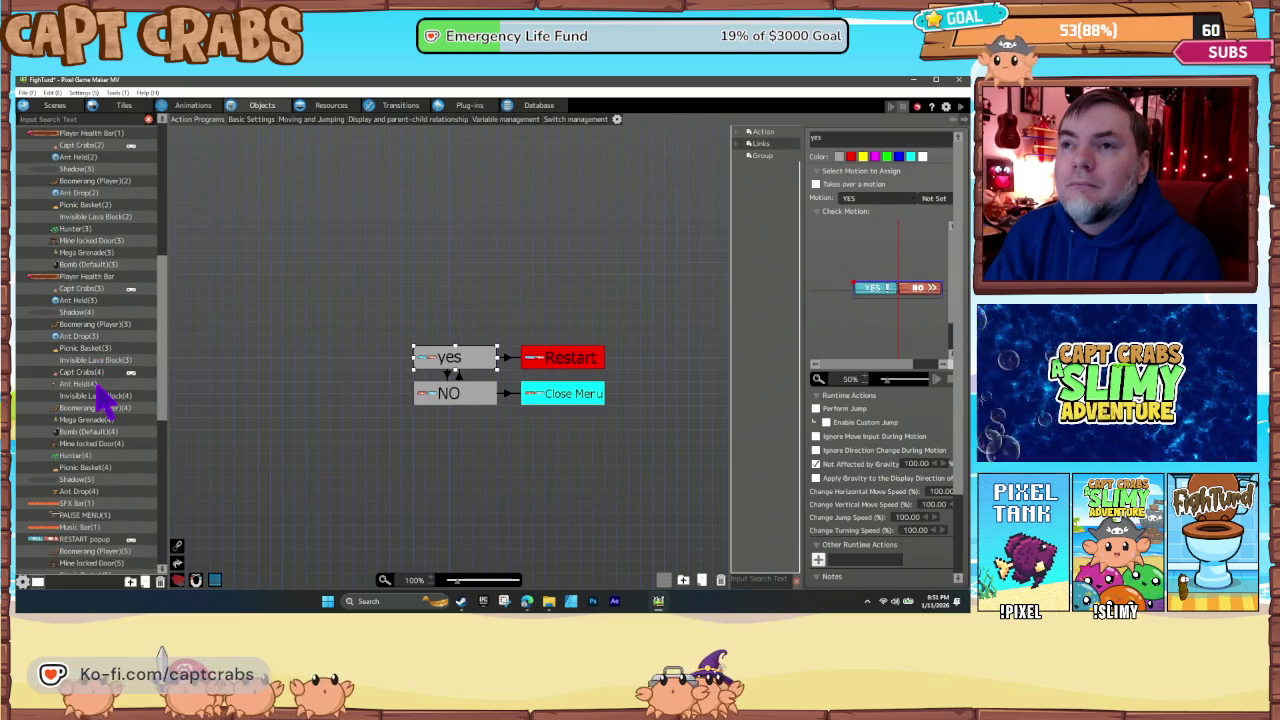
scroll(103, 398, "down", 7)
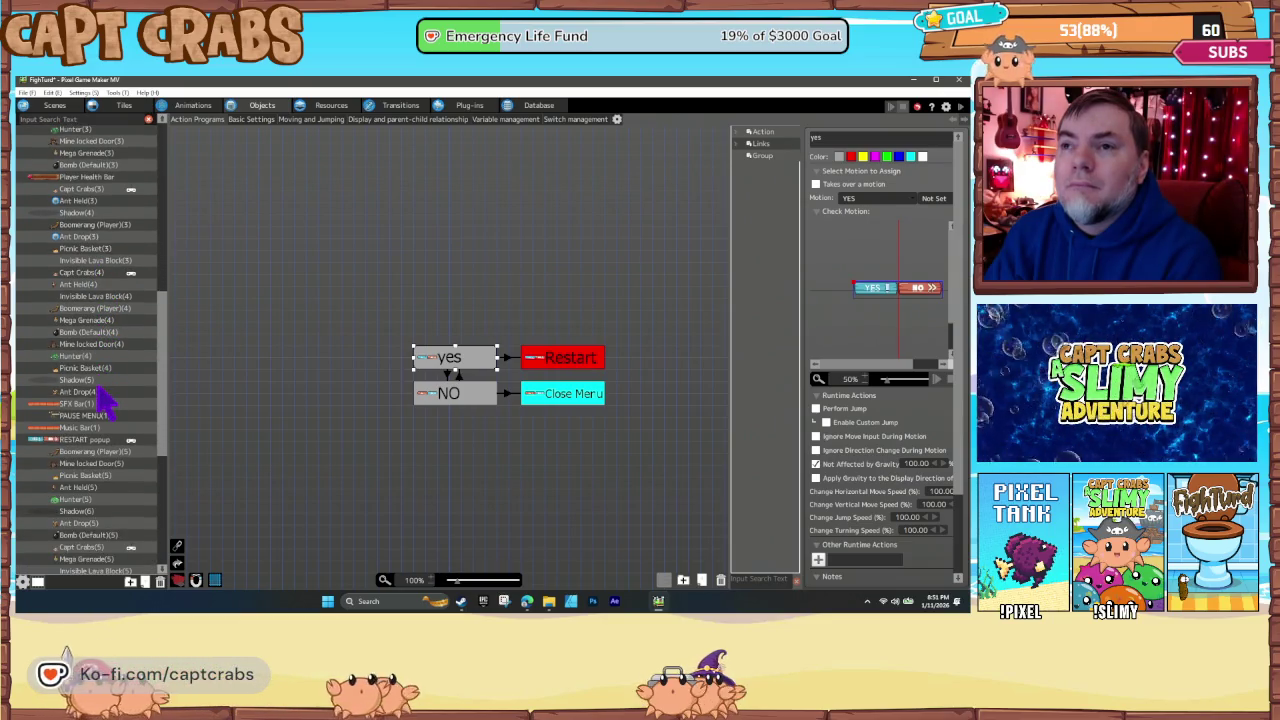
scroll(103, 398, "down", 7)
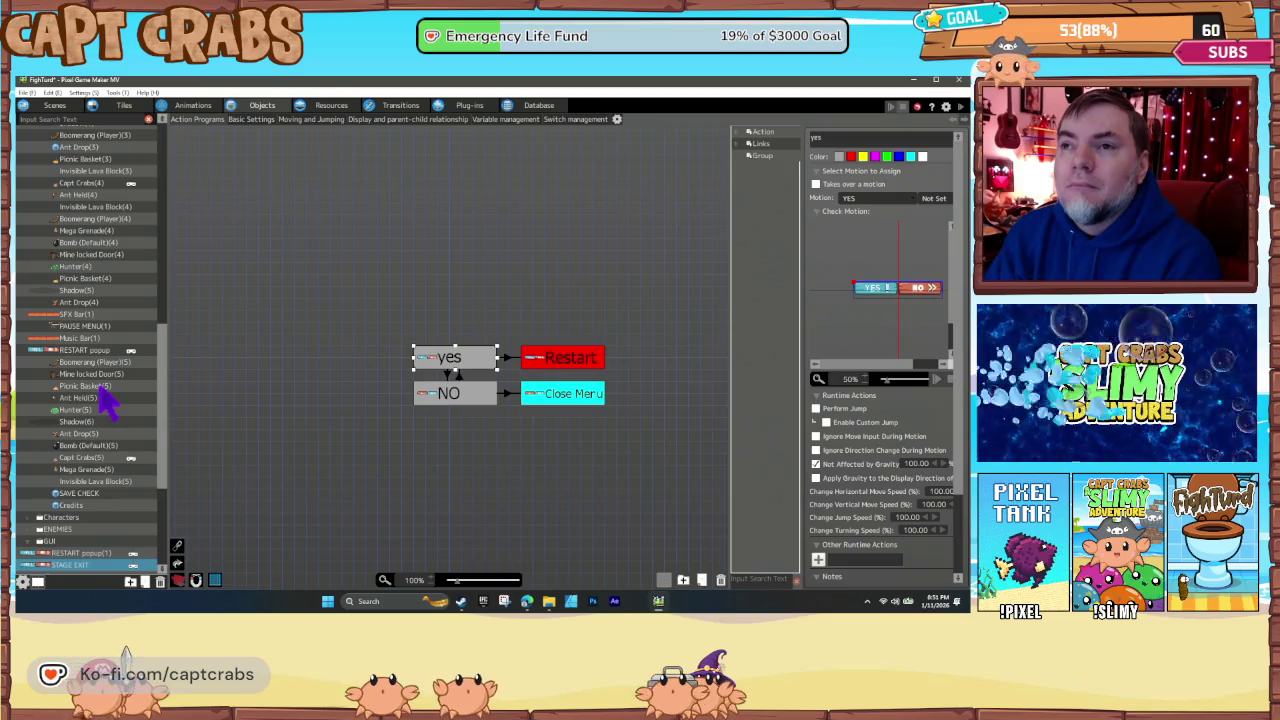
scroll(103, 398, "down", 5)
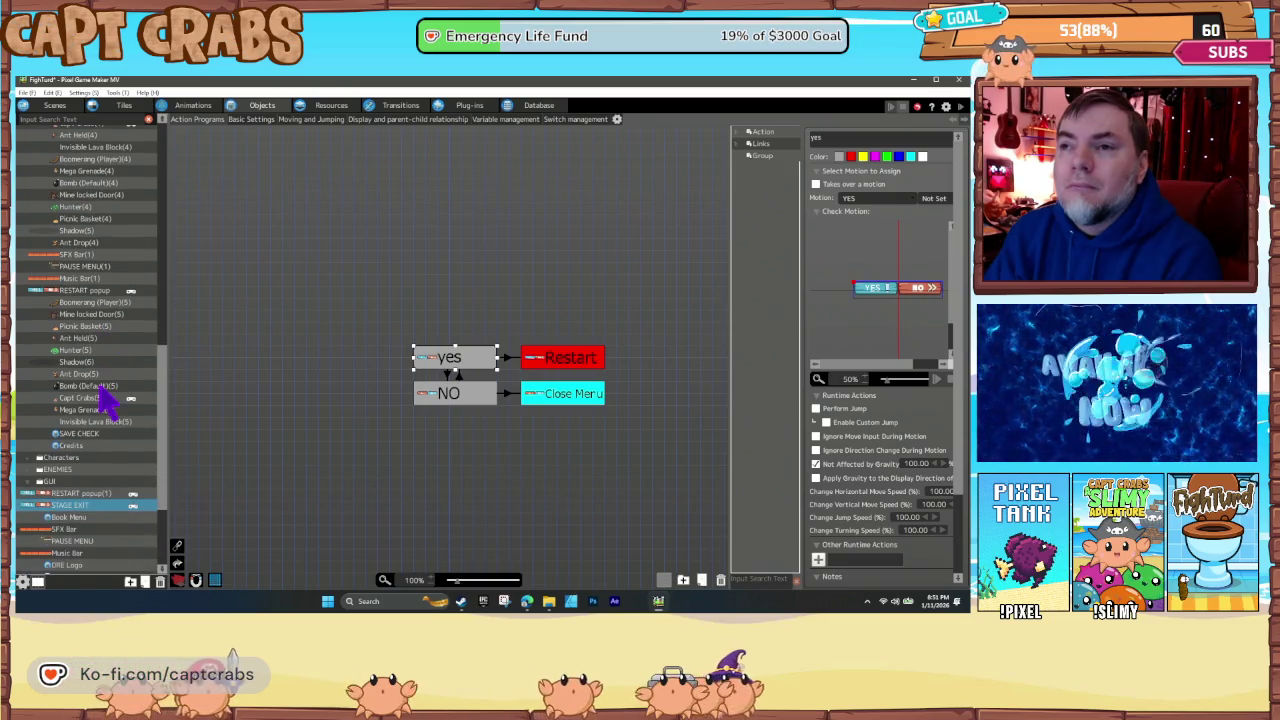
scroll(100, 392, "down", 8)
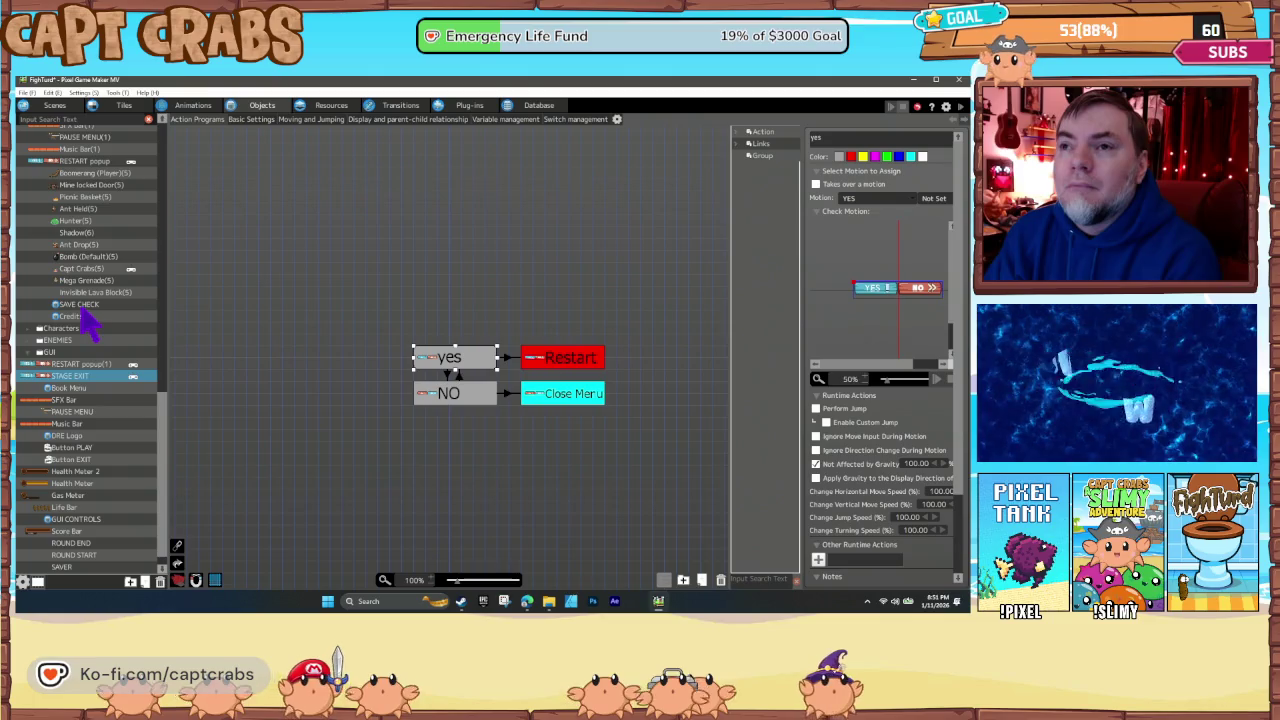
left_click(80, 305)
mouse_move(88, 312)
left_mouse_down()
mouse_move(98, 378)
mouse_move(88, 365)
left_mouse_up()
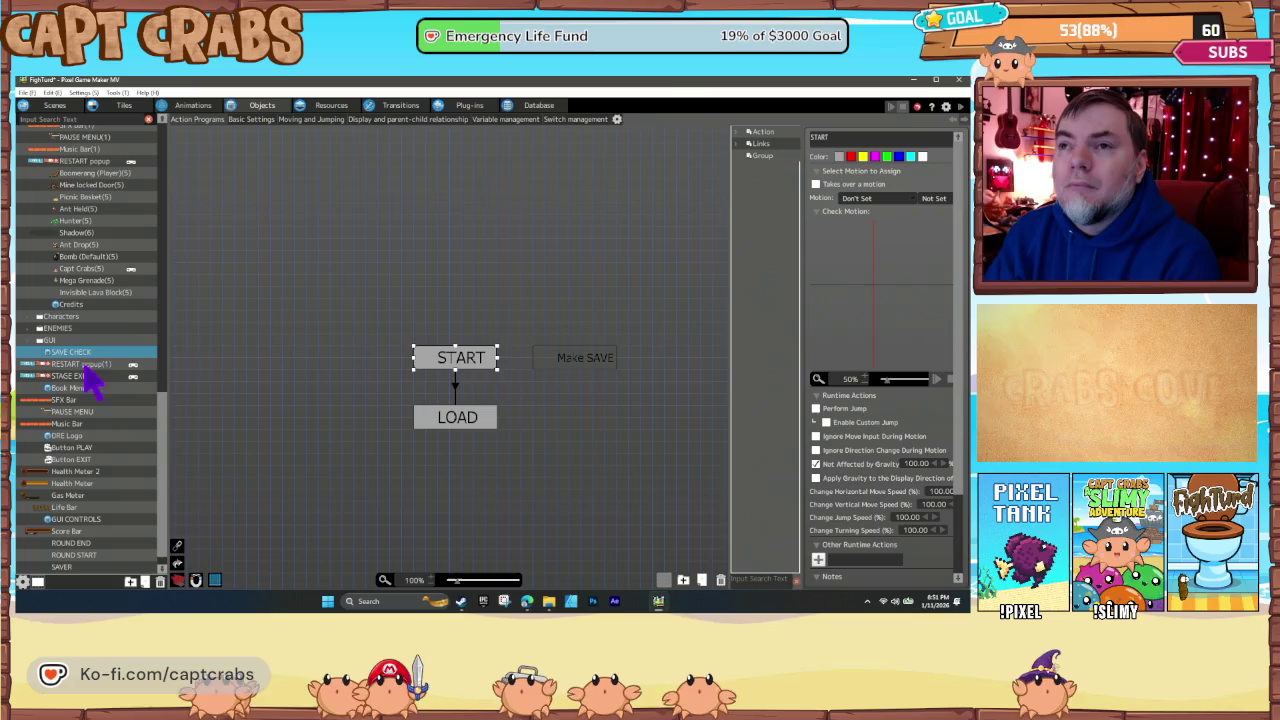
left_click_drag(70, 306, 76, 362)
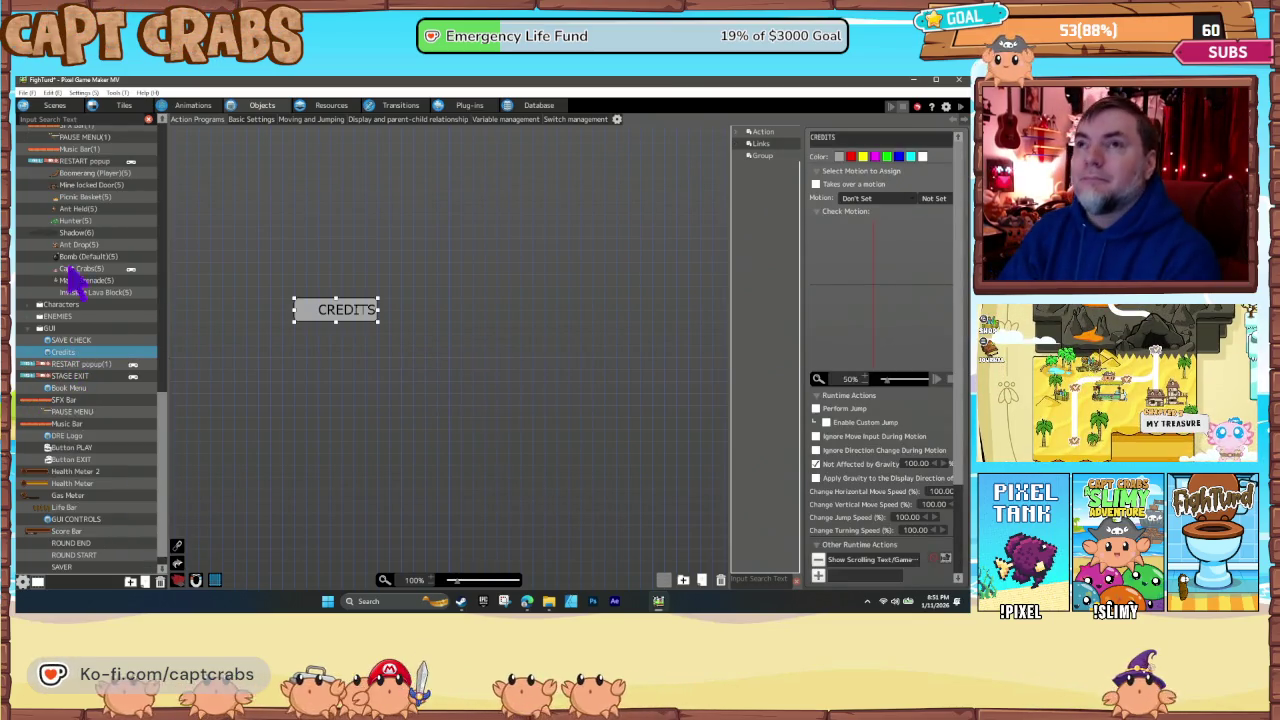
left_click(55, 106)
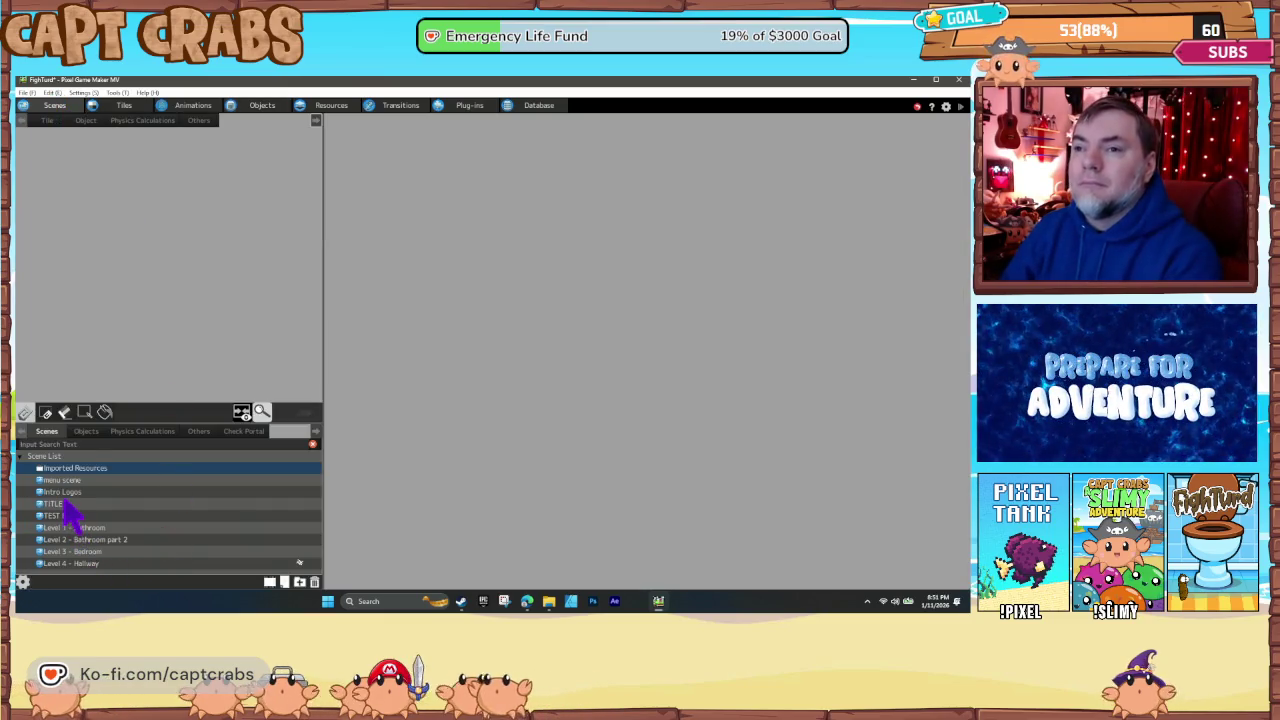
- In the menu scene, rename the newest layer to 'Credits'
left_click(66, 481)
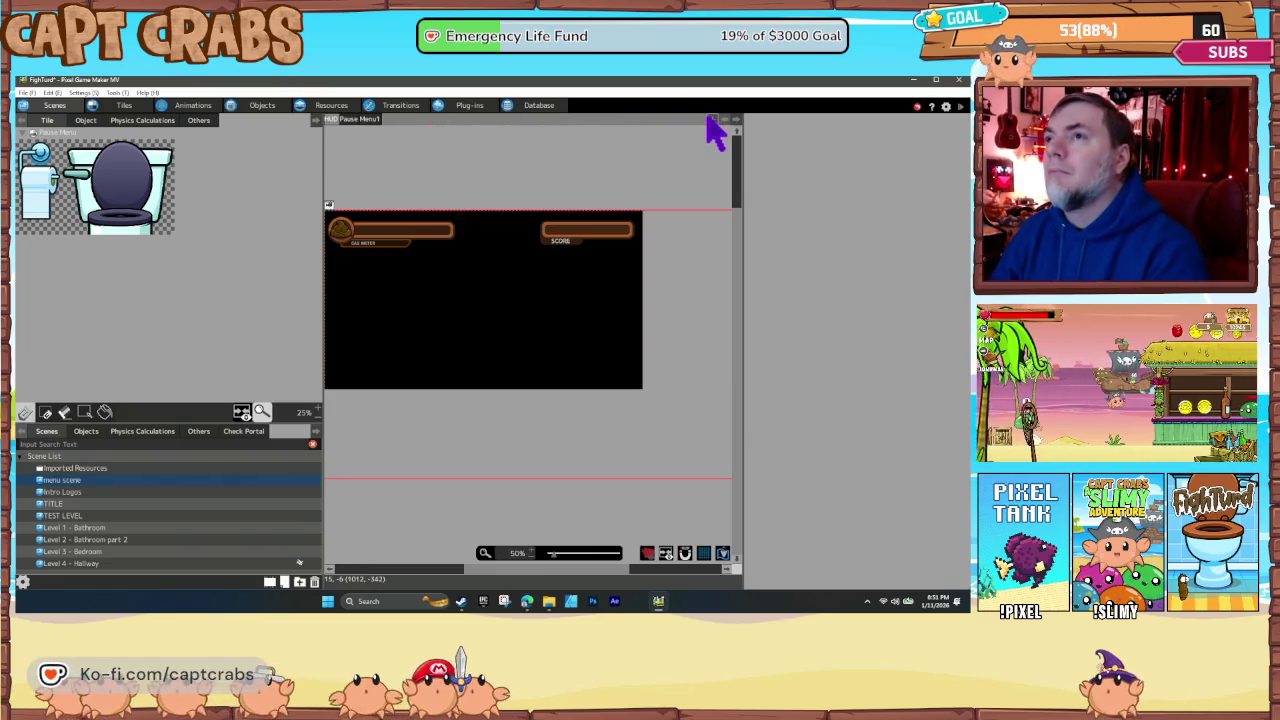
left_click(371, 121)
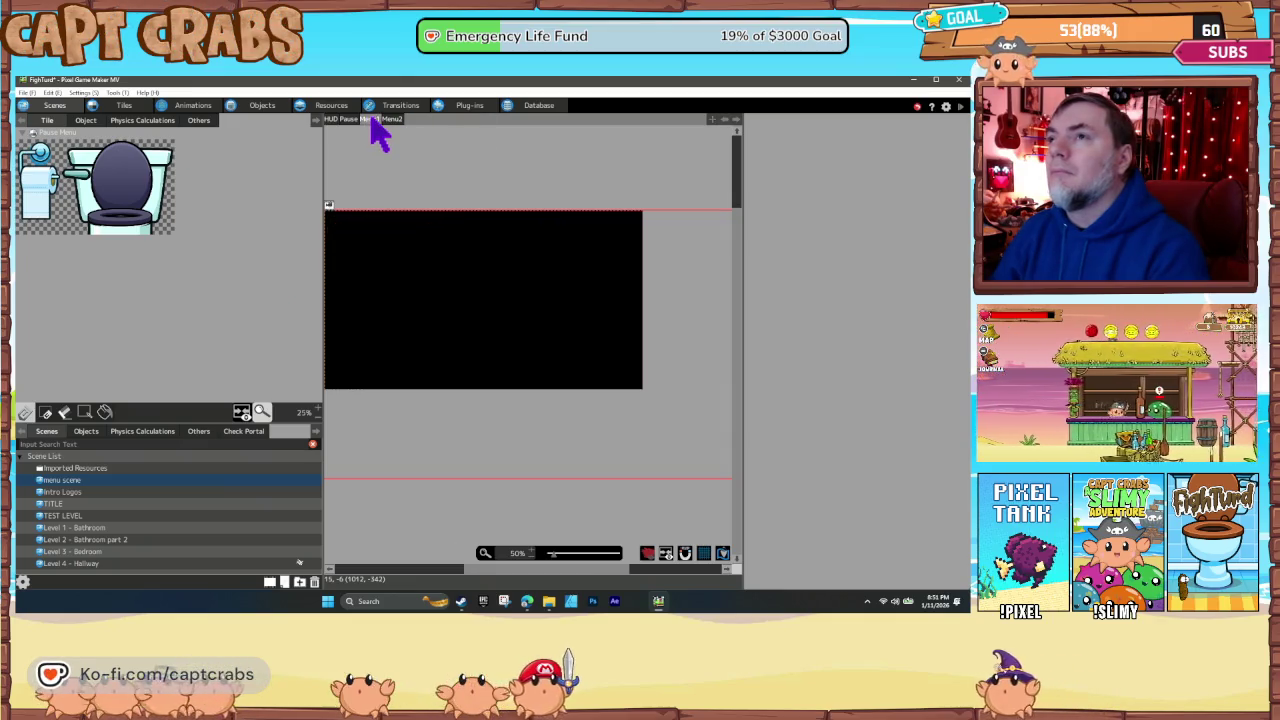
right_click(371, 122)
left_click(392, 137)
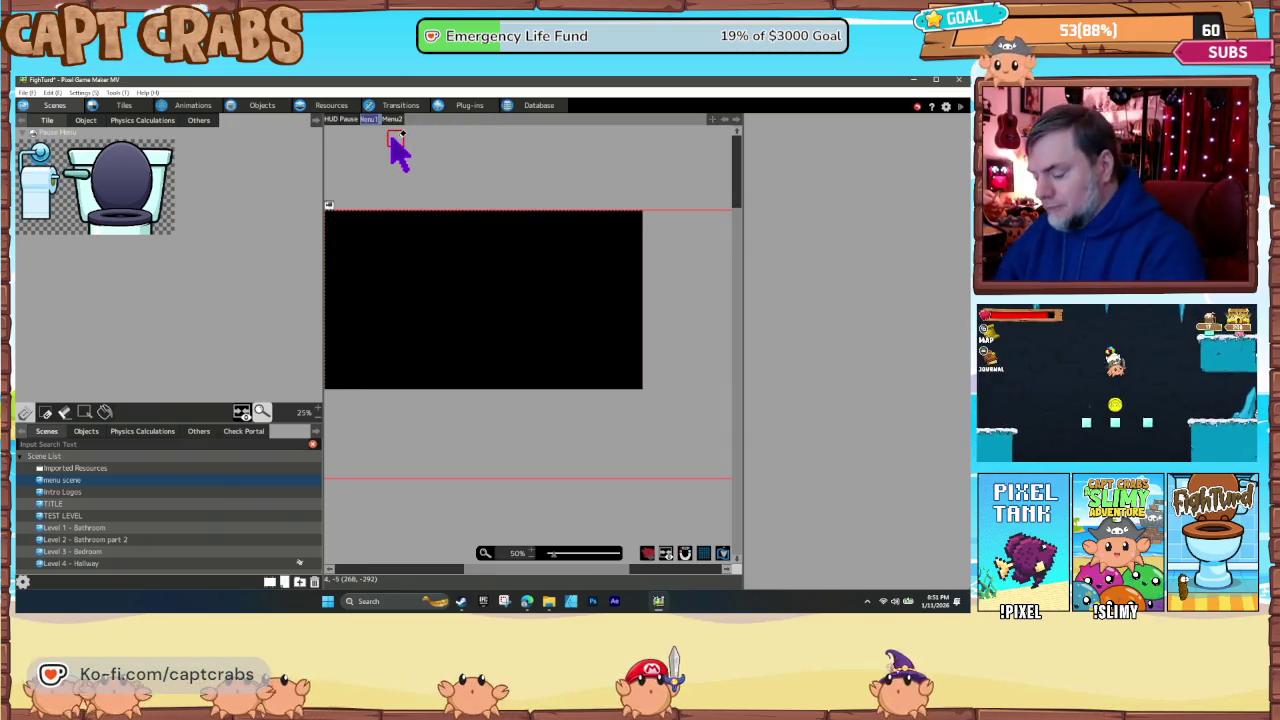
type("Credits")
key("Return")
type("Restart")
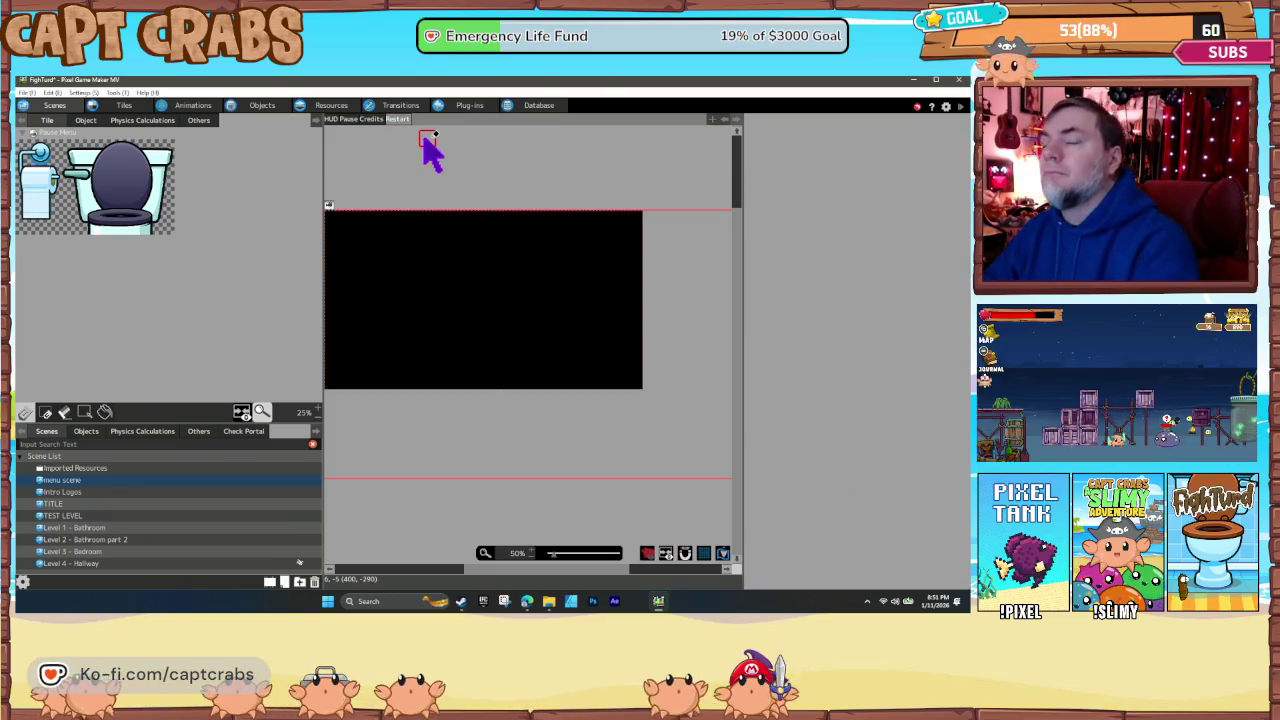
left_click(86, 121)
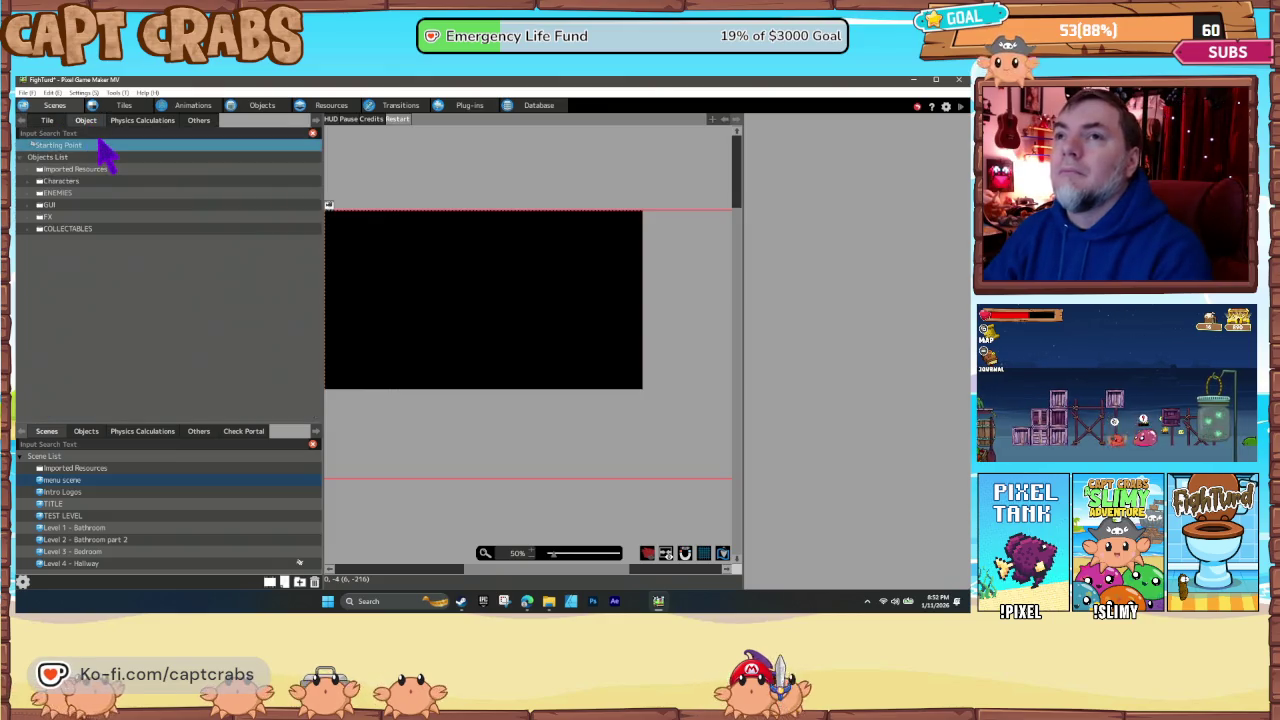
- Place RESTART popup(1) on the Restart layer at 560, 386 and Credits at 598, 376
left_click(31, 205)
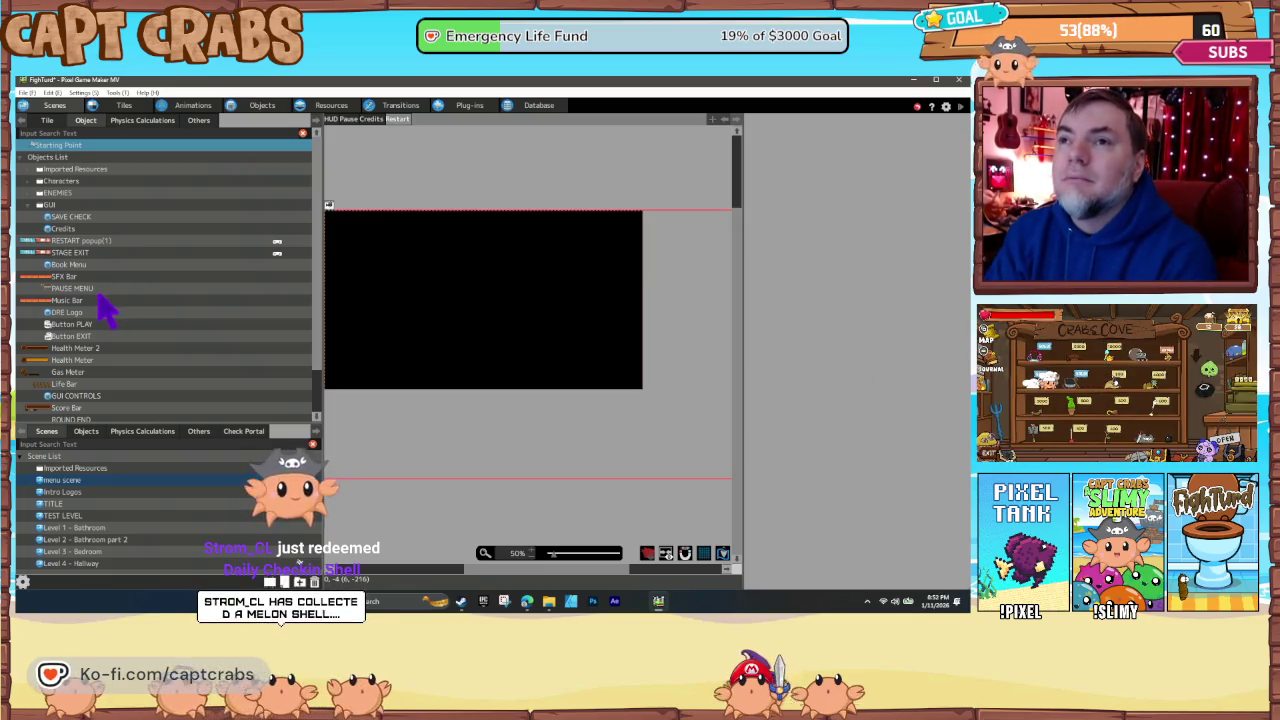
double_click(78, 241)
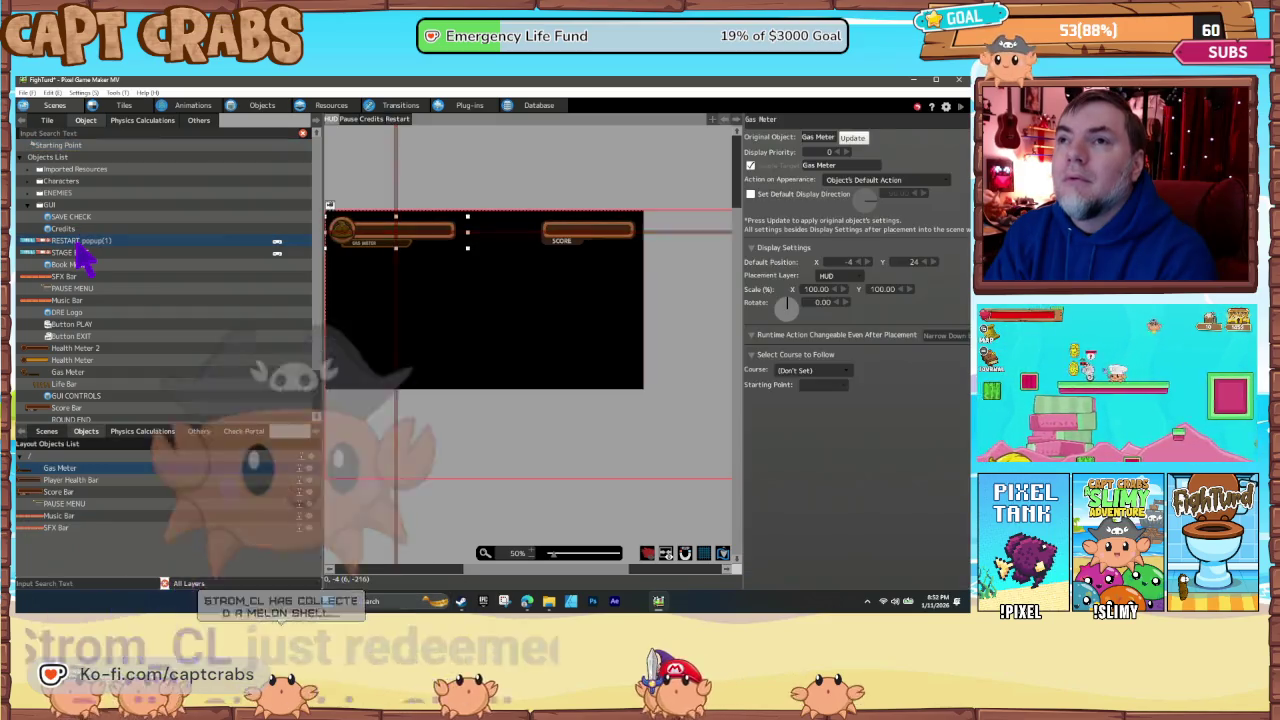
left_click(398, 120)
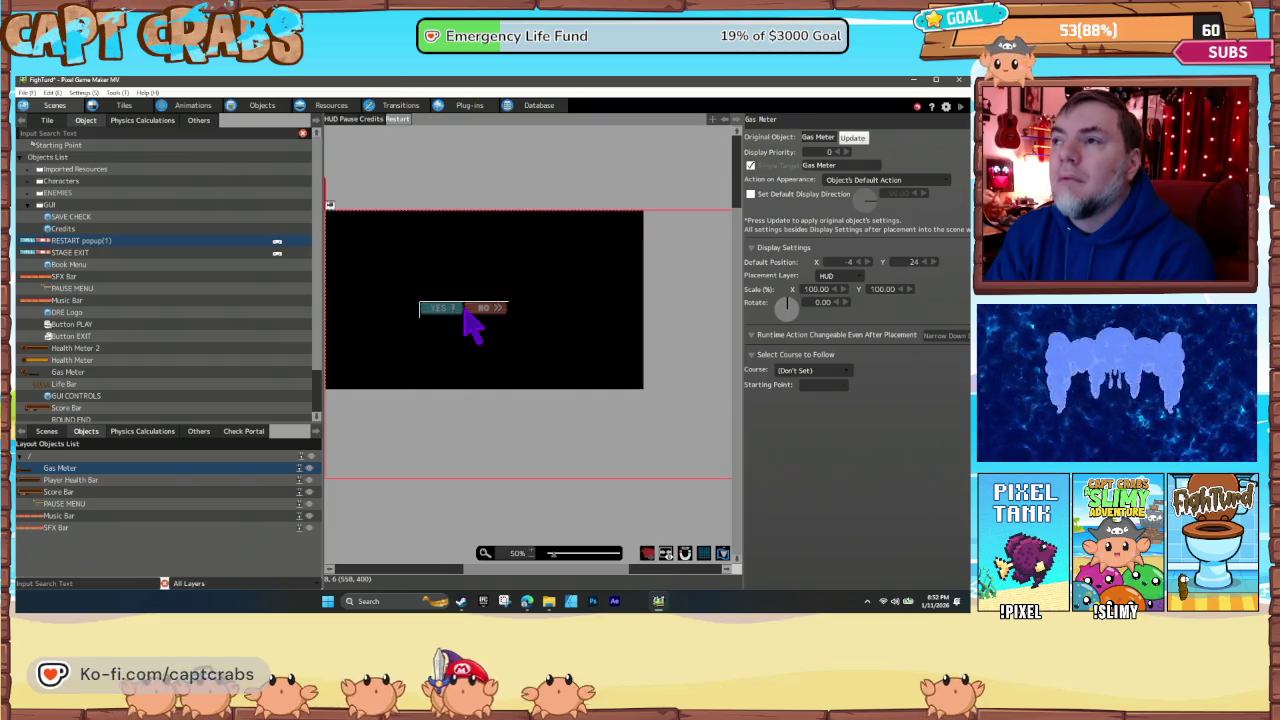
left_click(464, 307)
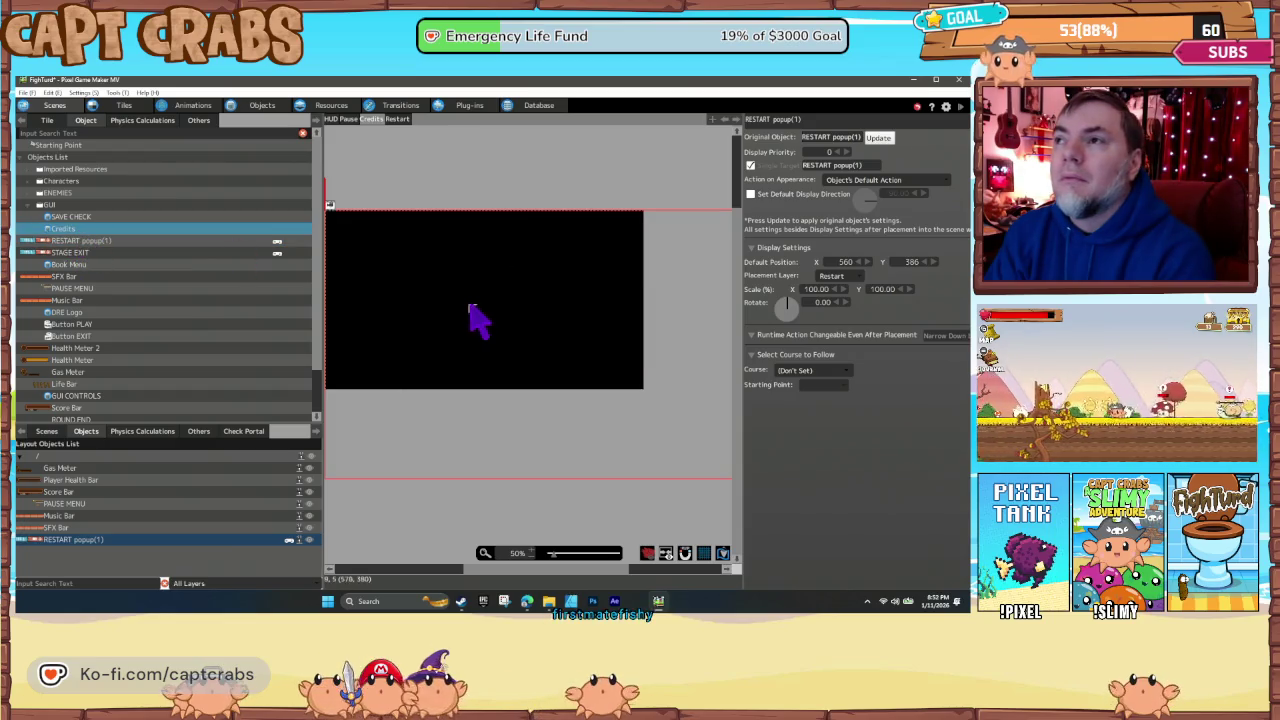
left_click_drag(477, 305, 478, 307)
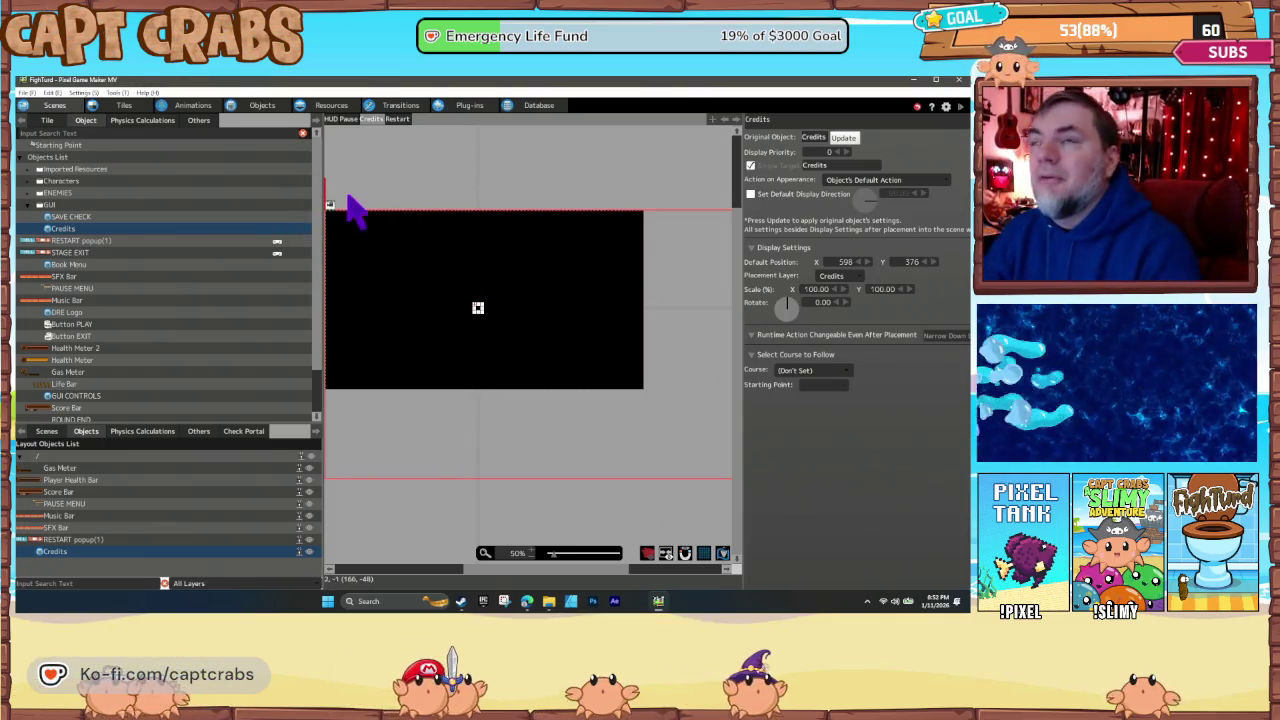
left_click(268, 106)
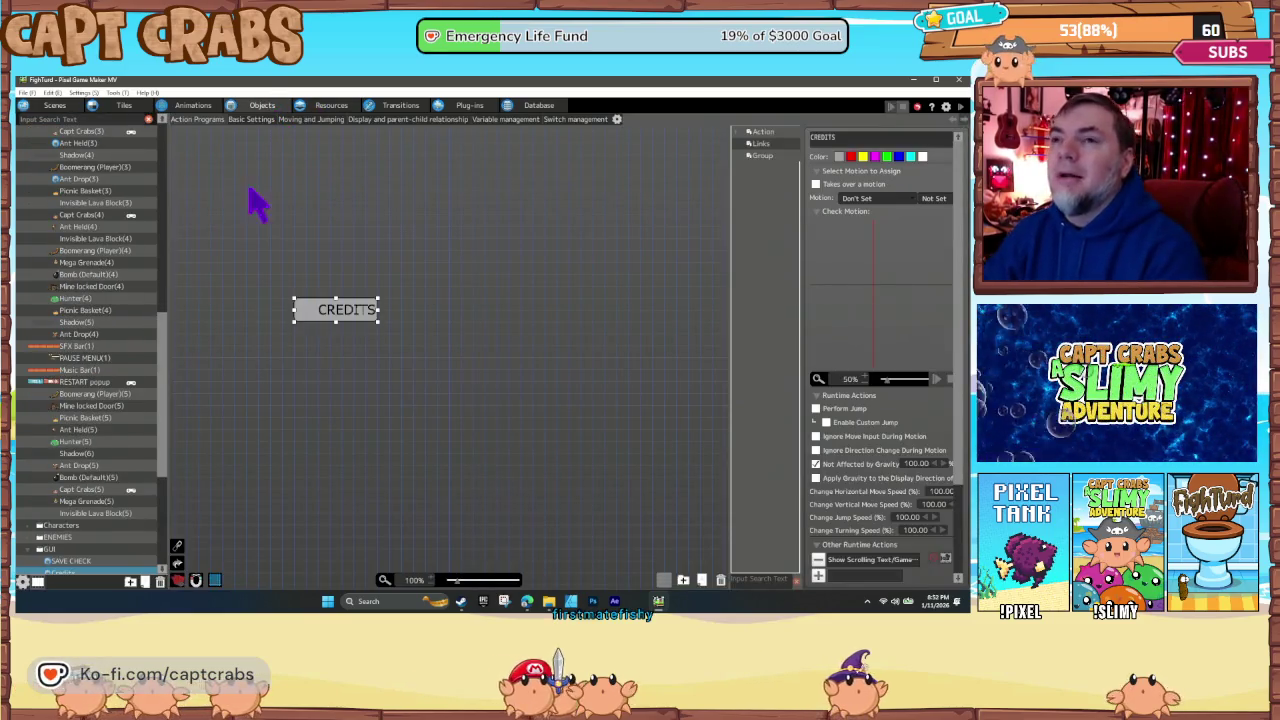
scroll(100, 490, "up", 5)
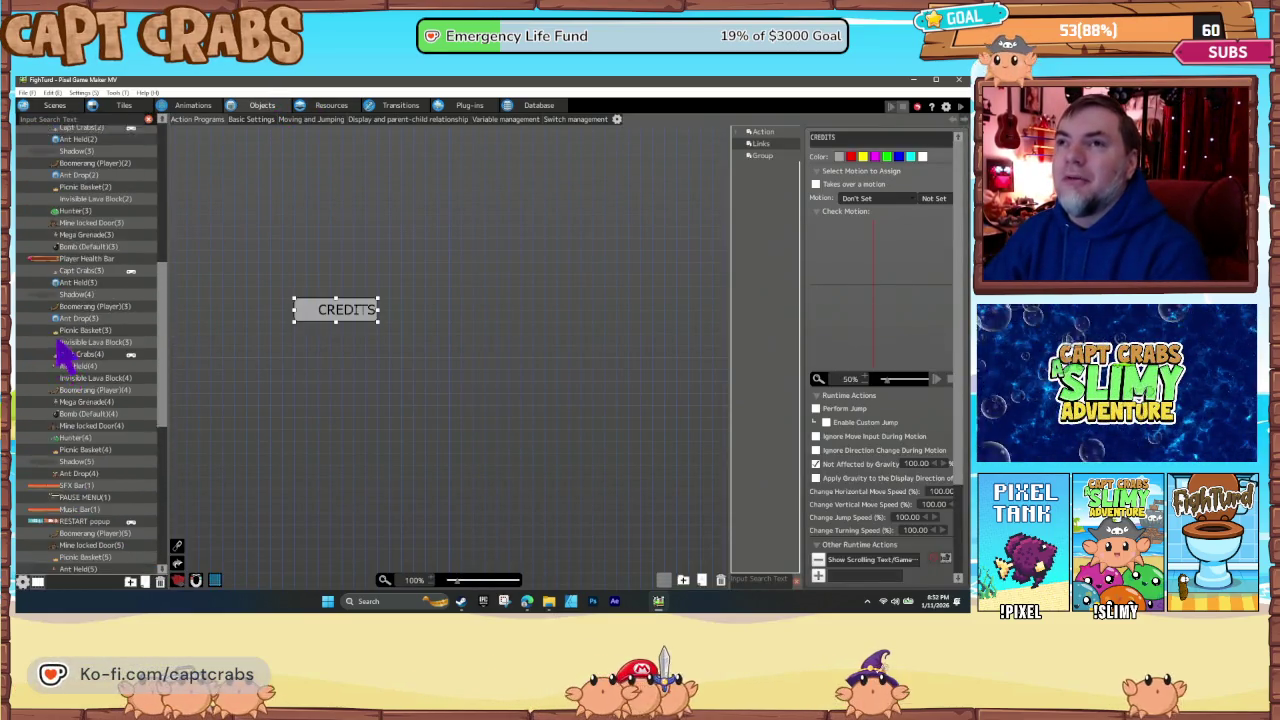
scroll(60, 352, "up", 12)
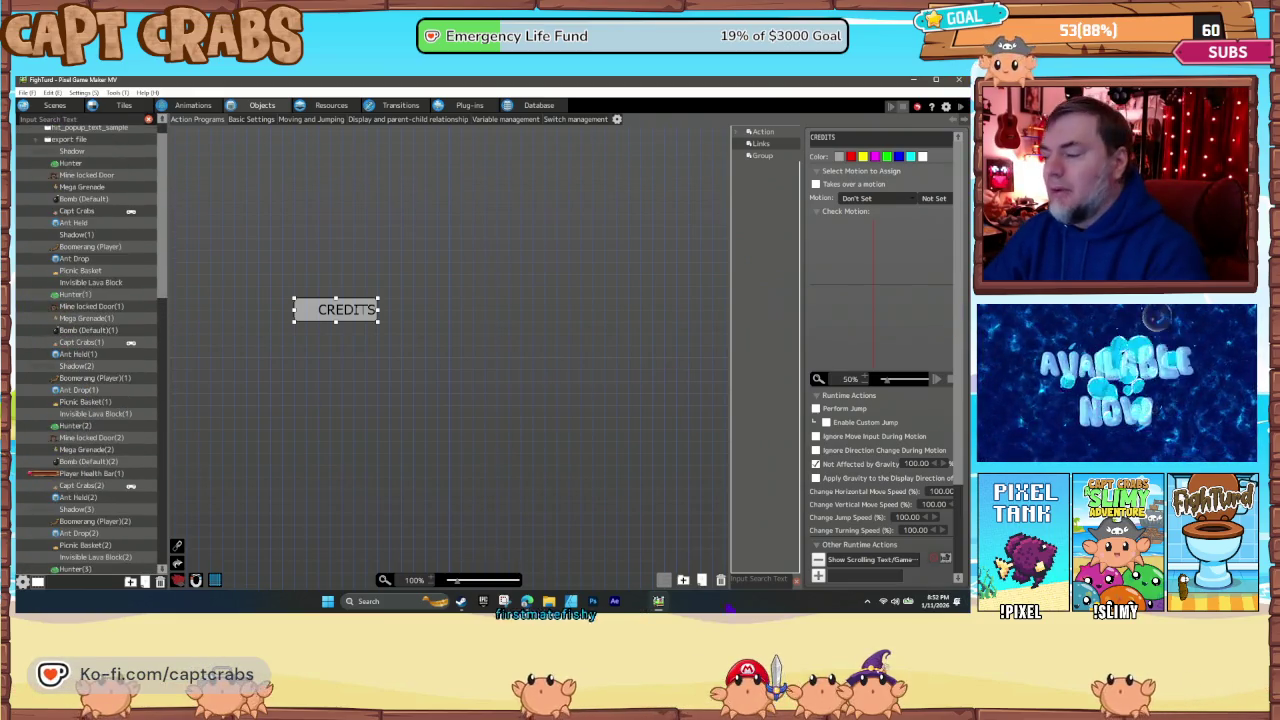
scroll(95, 372, "up", 1)
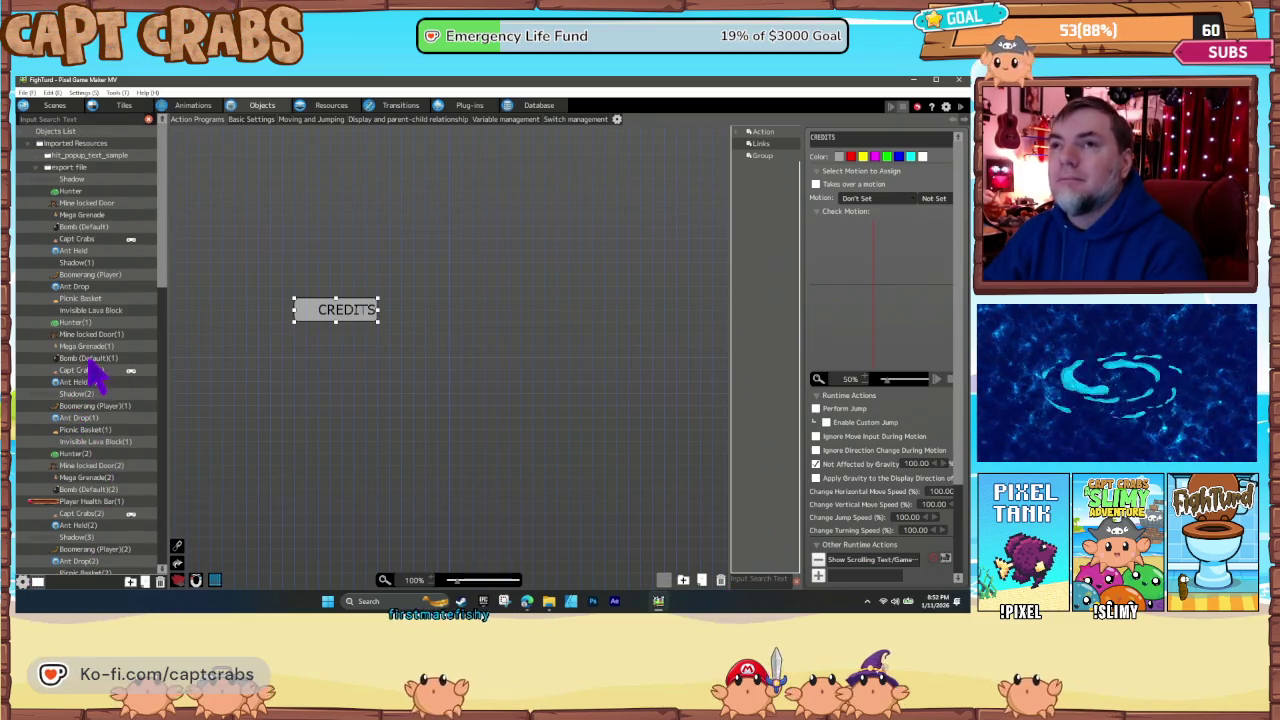
left_click(46, 168)
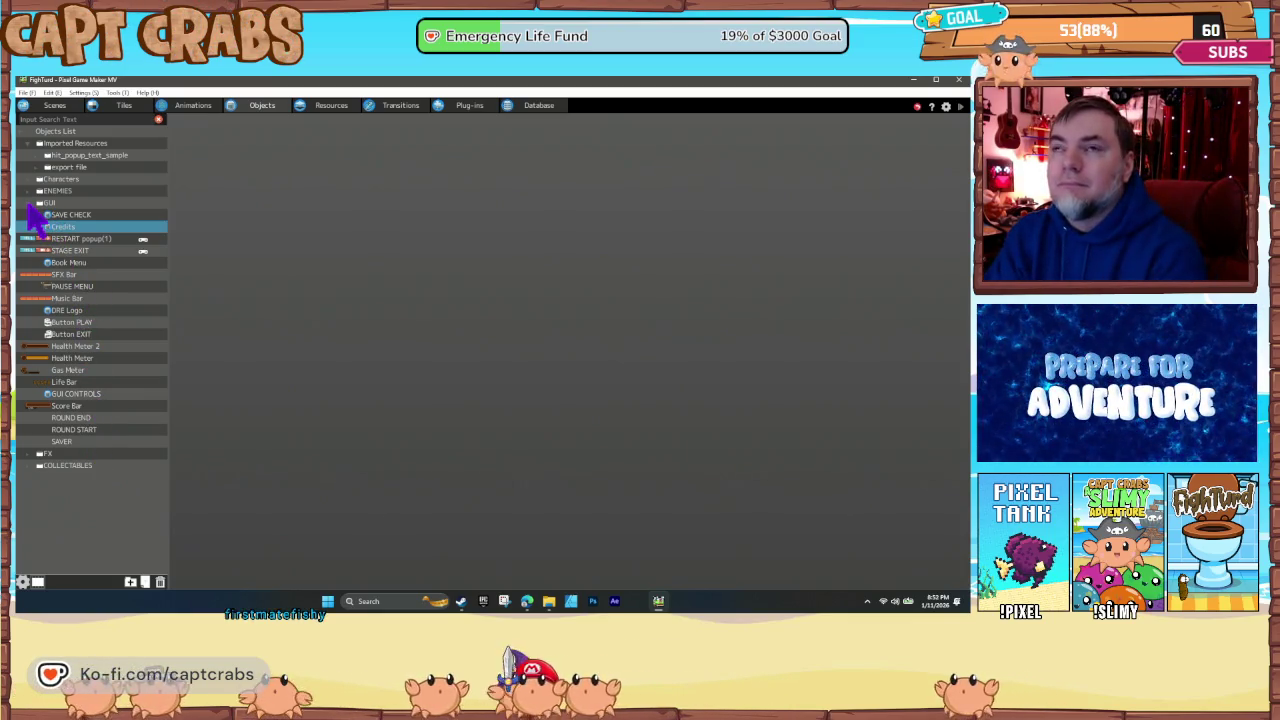
- In PAUSE MENU's program, set Show Credits' Show Menu Screen action to the Credits screen
left_click(85, 264)
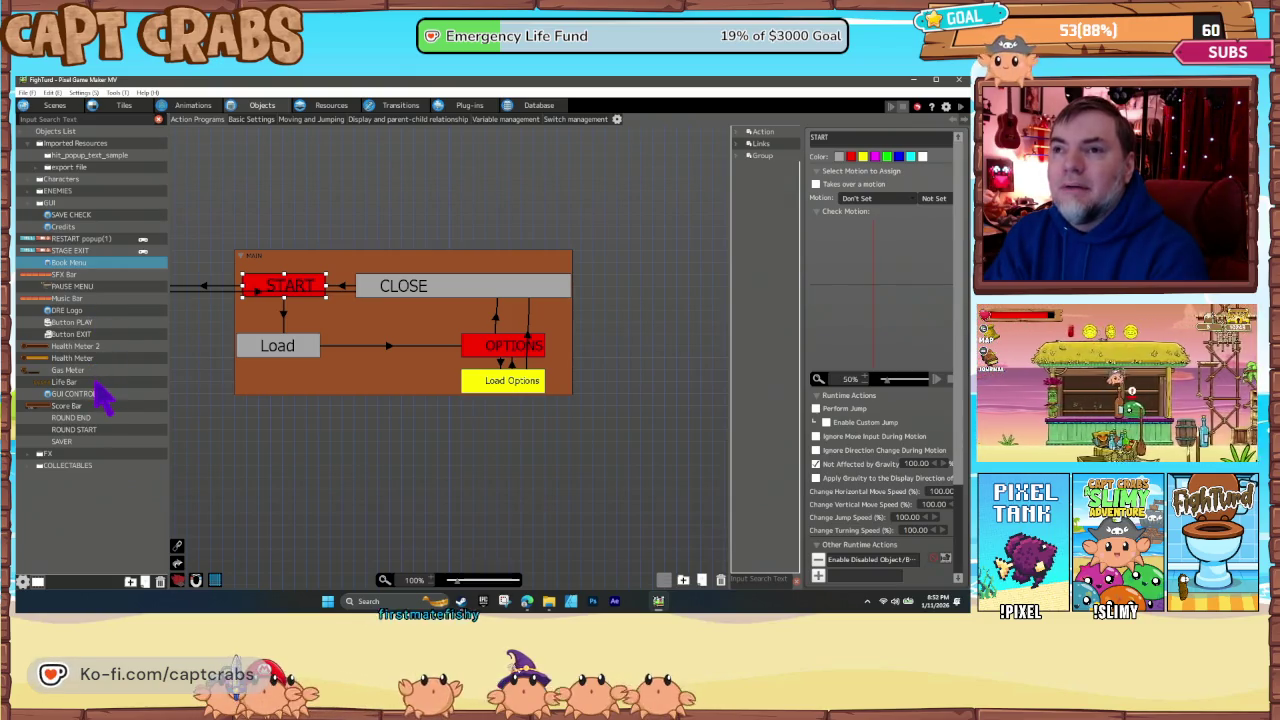
left_click(85, 288)
mouse_move(492, 397)
left_mouse_down()
mouse_move(520, 394)
mouse_move(555, 240)
mouse_move(634, 363)
mouse_move(603, 385)
left_mouse_up()
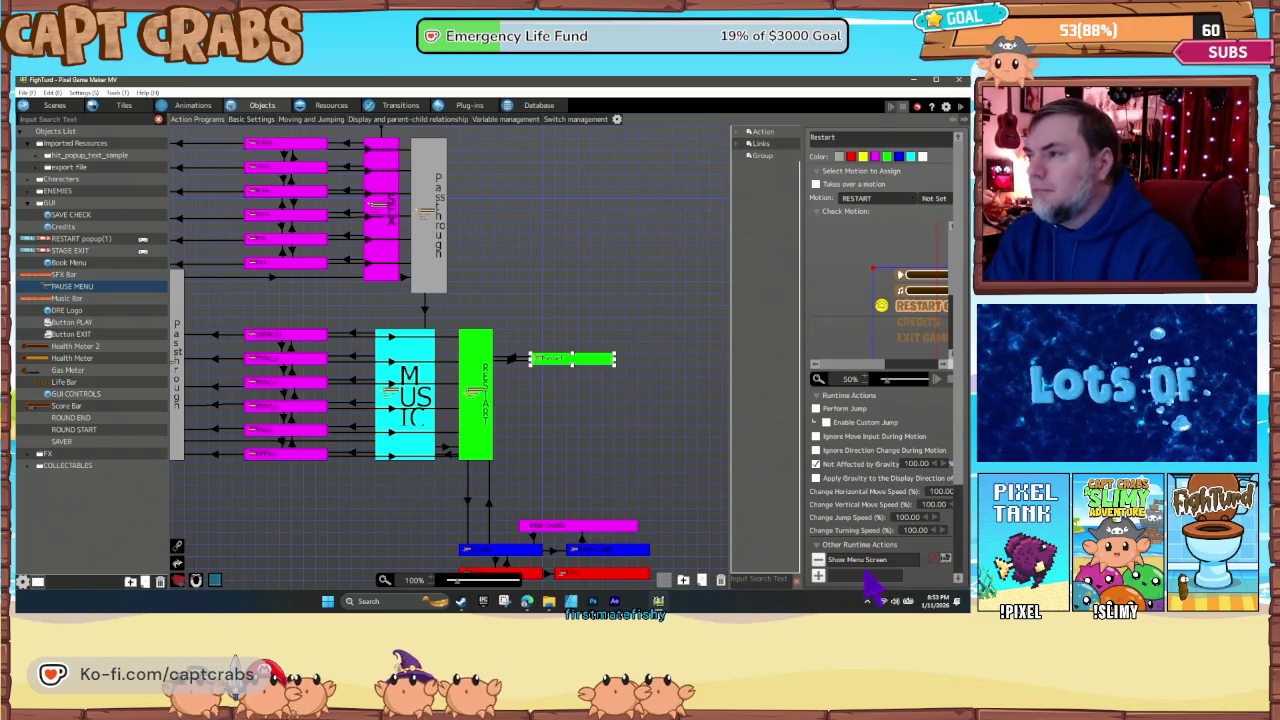
double_click(857, 559)
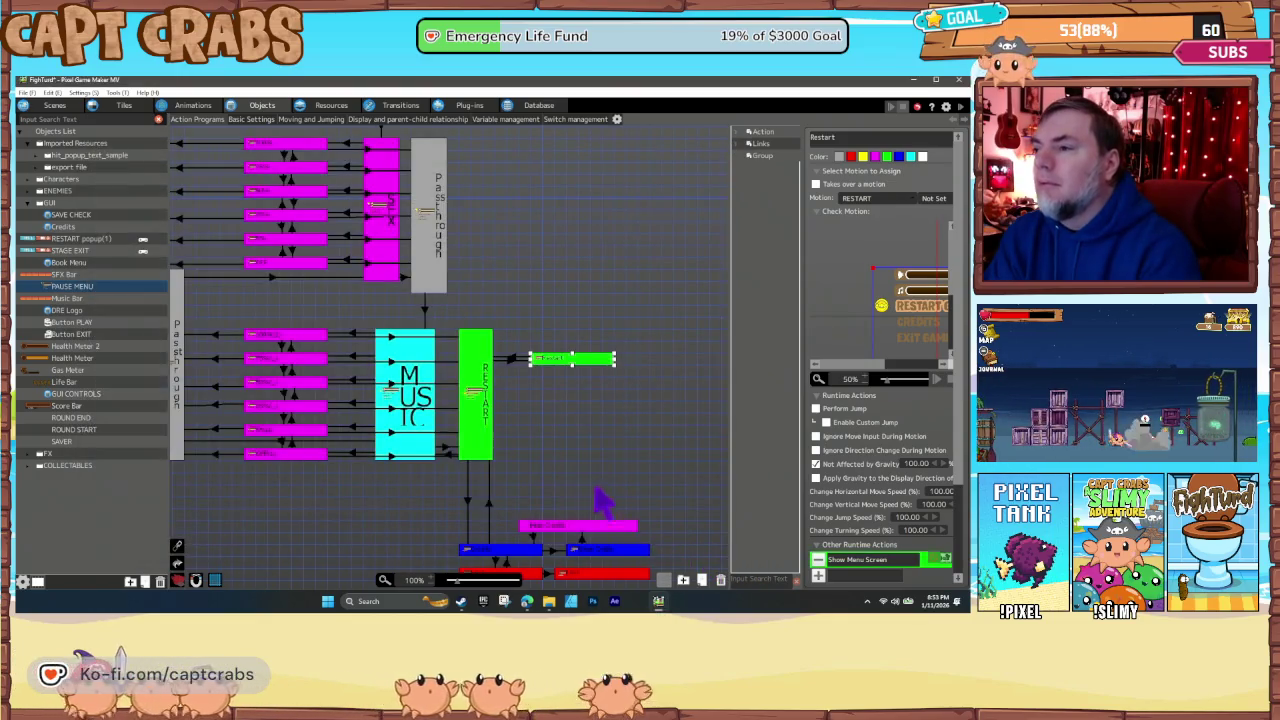
scroll(560, 460, "down", 3)
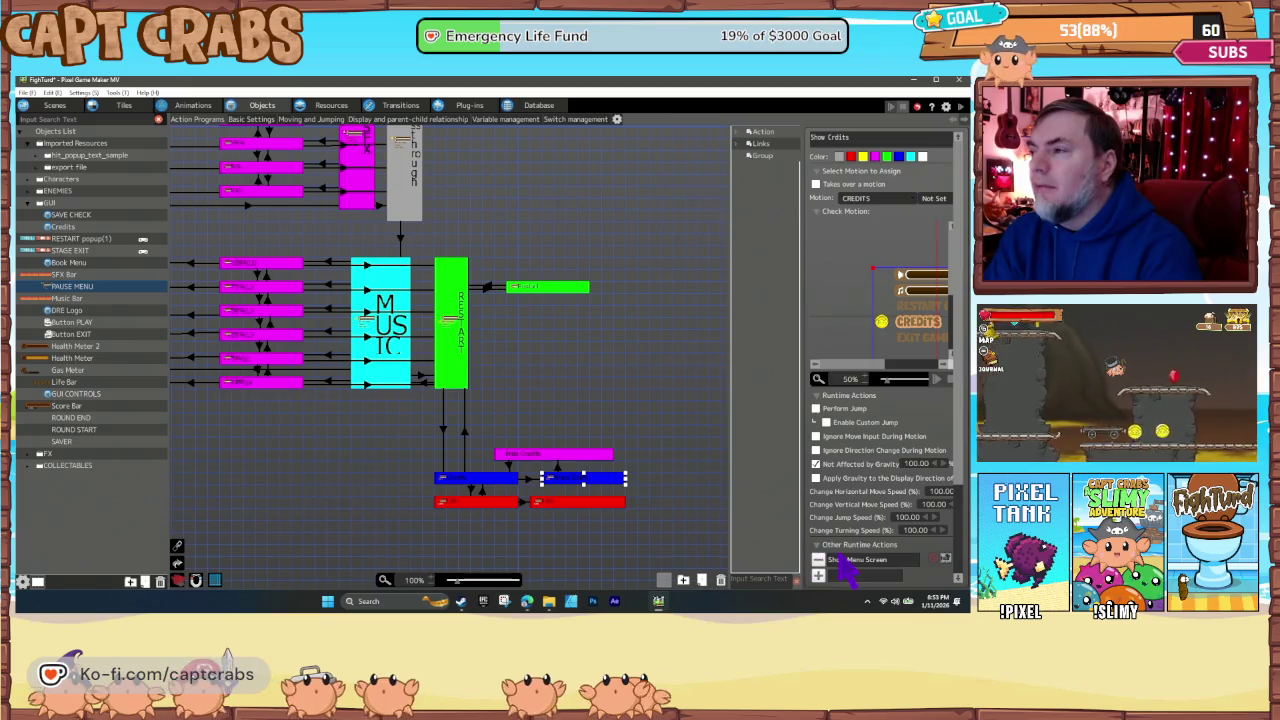
double_click(845, 560)
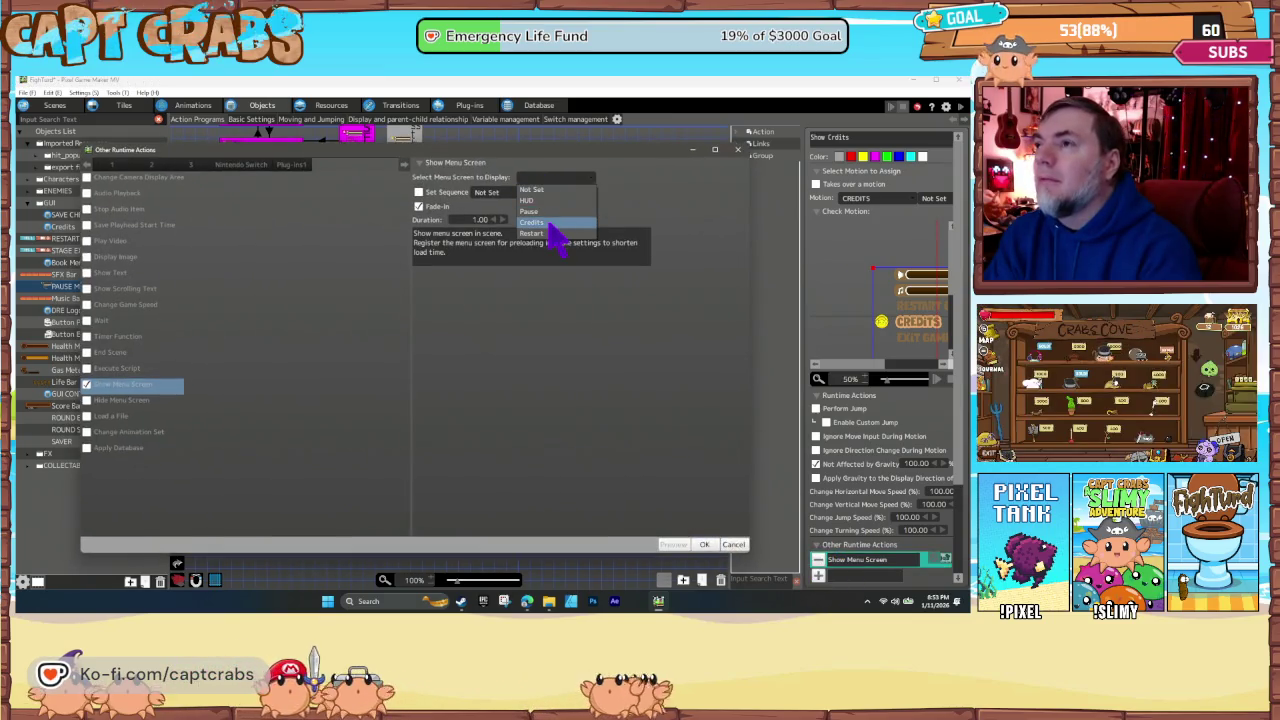
left_click(550, 223)
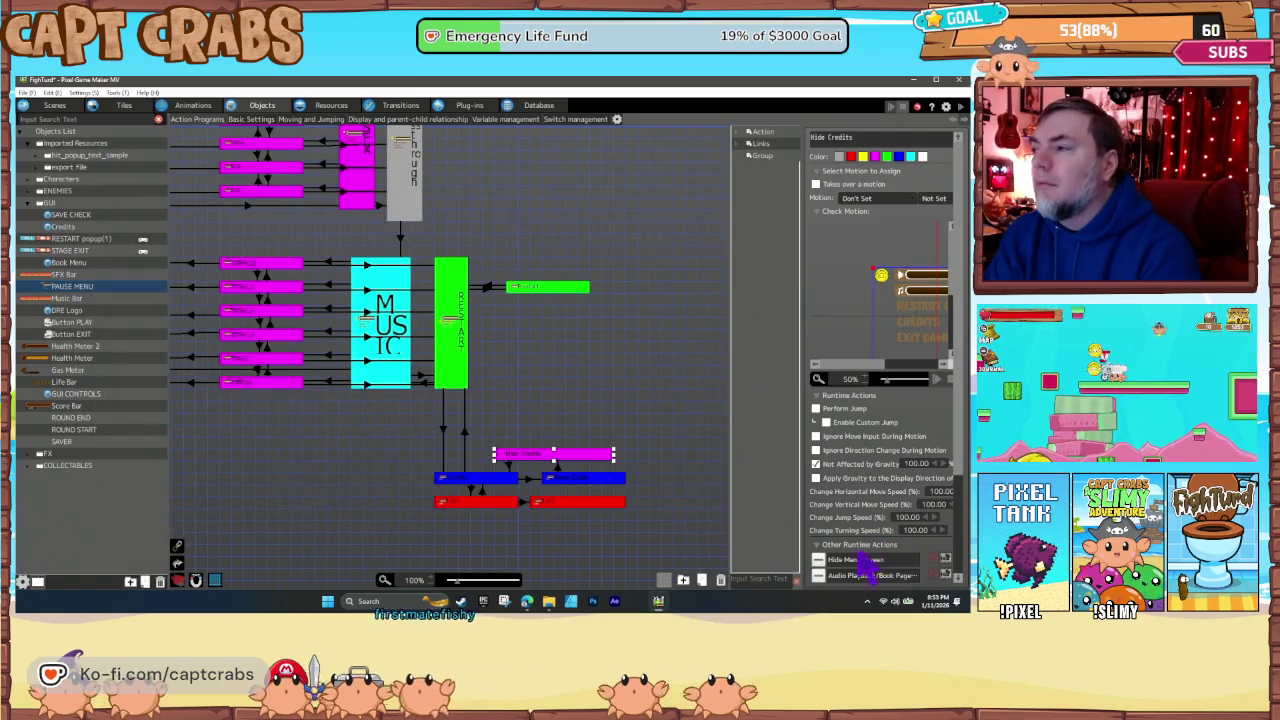
double_click(855, 562)
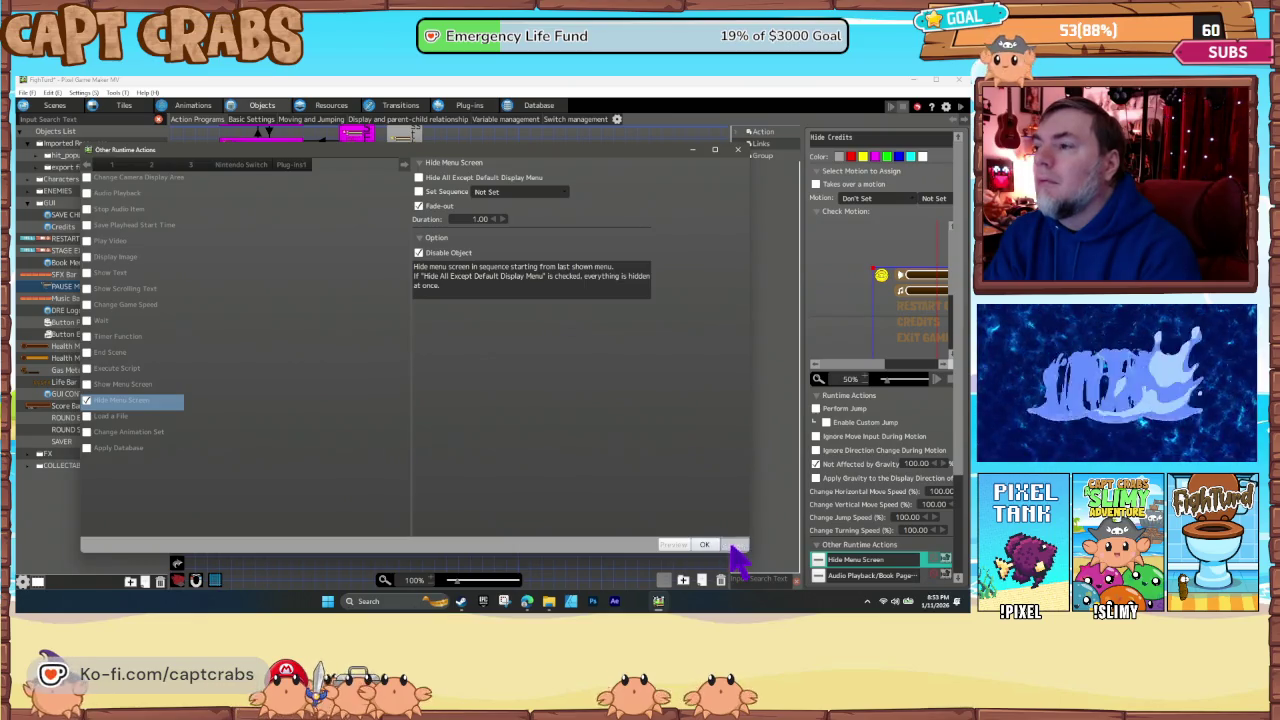
left_click(366, 491)
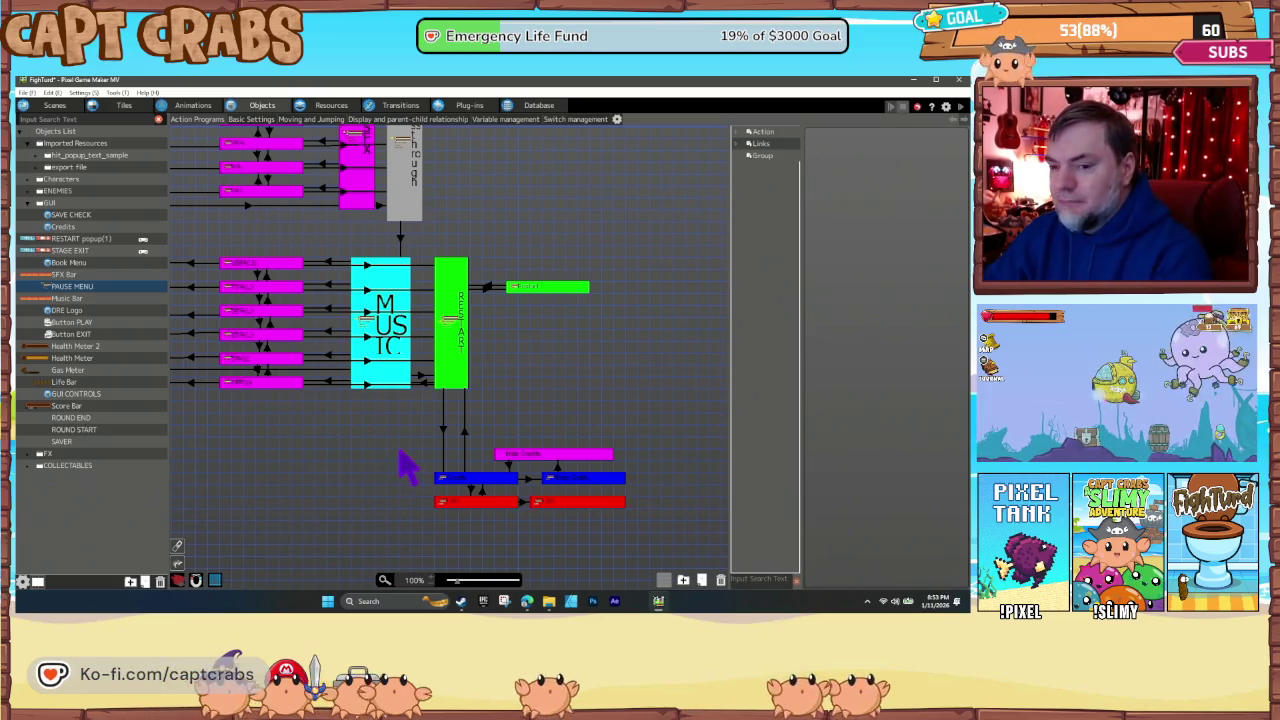
key("F5")
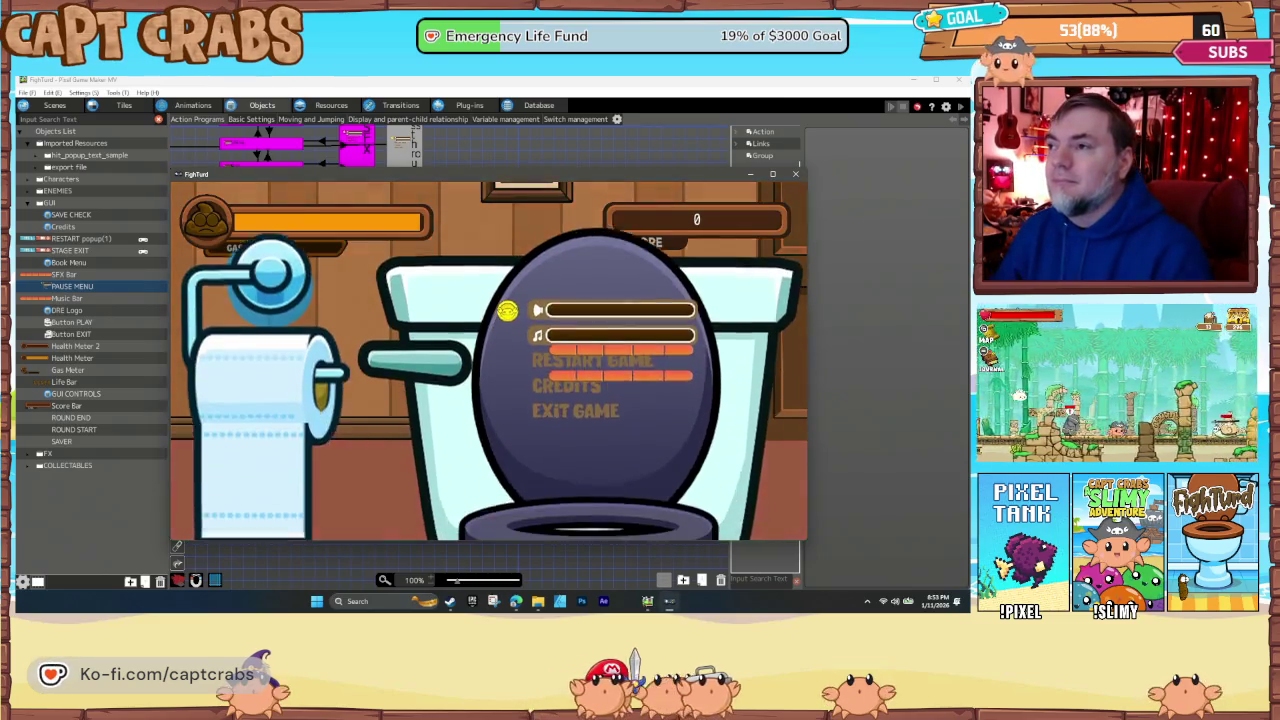
key("Down")
key("Down")
key("Return")
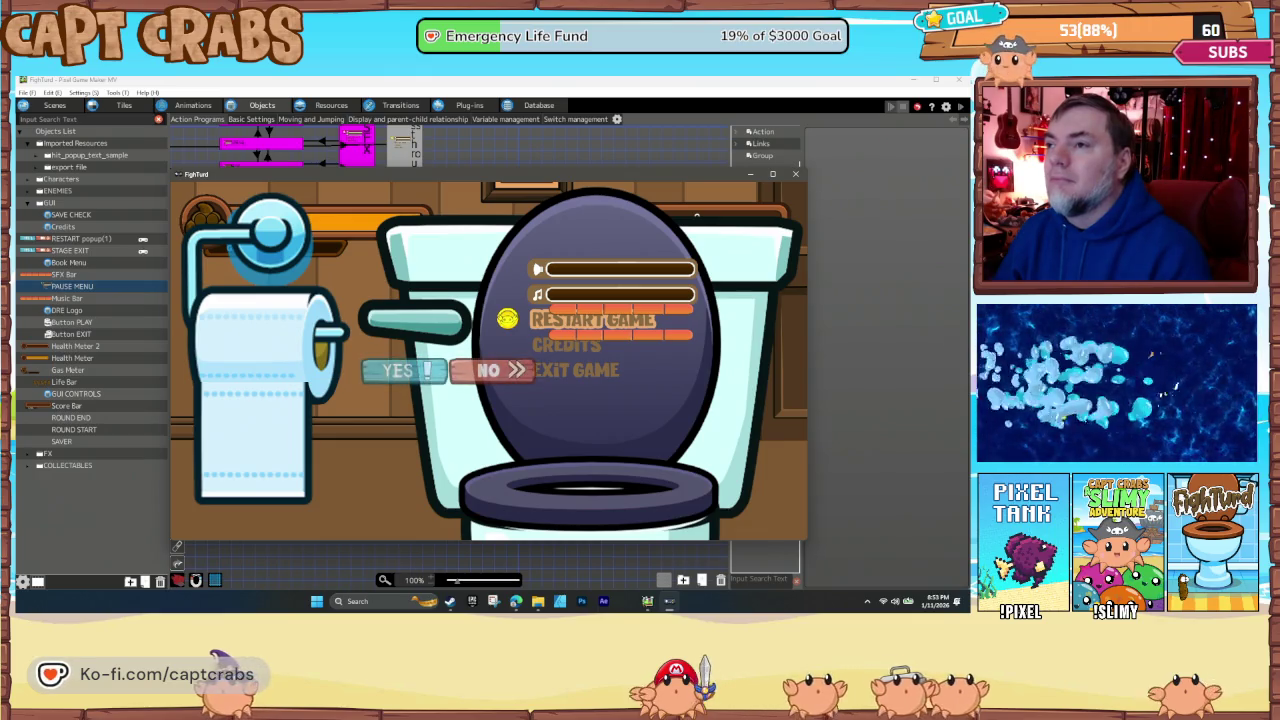
key("Return")
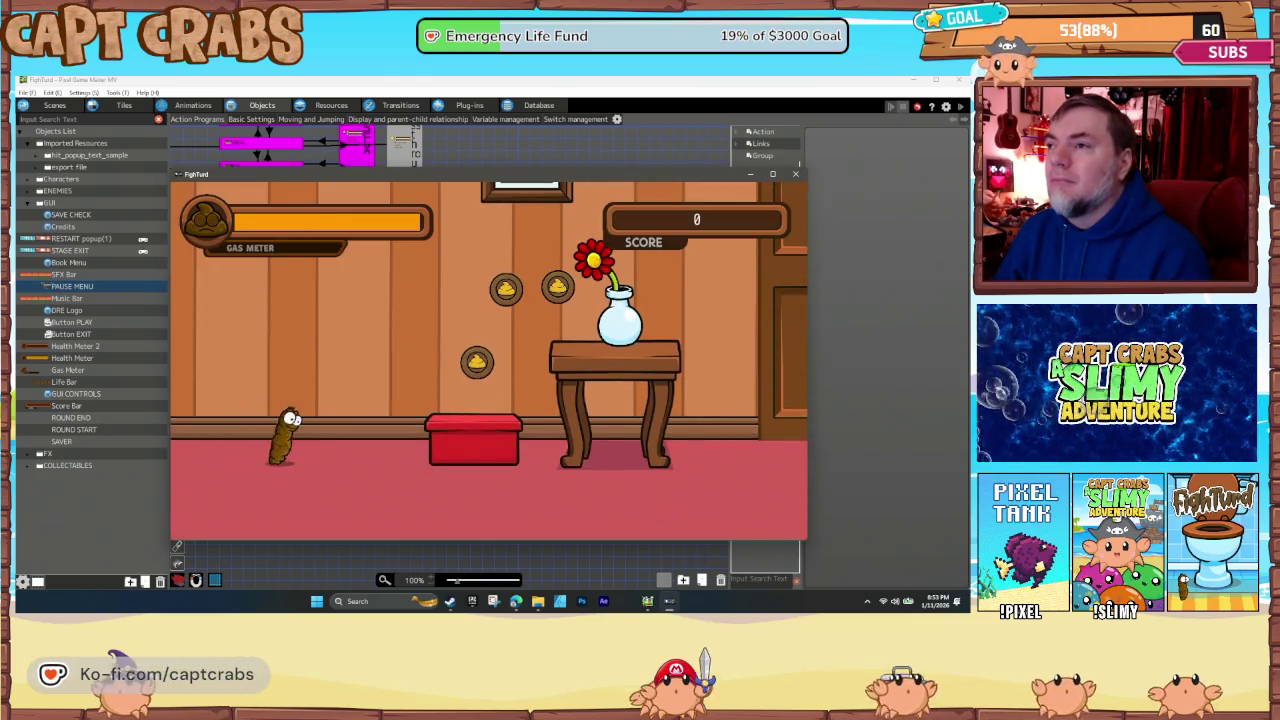
key("Escape")
key("Down")
key("Return")
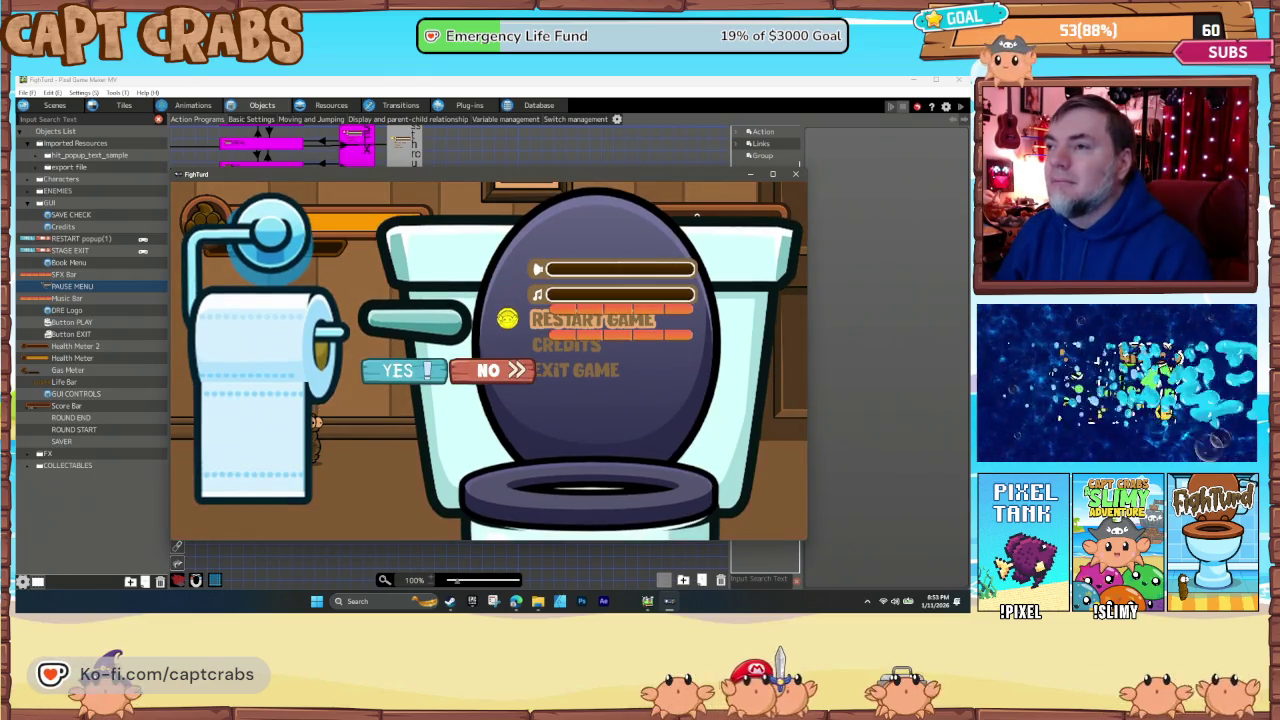
key("Return")
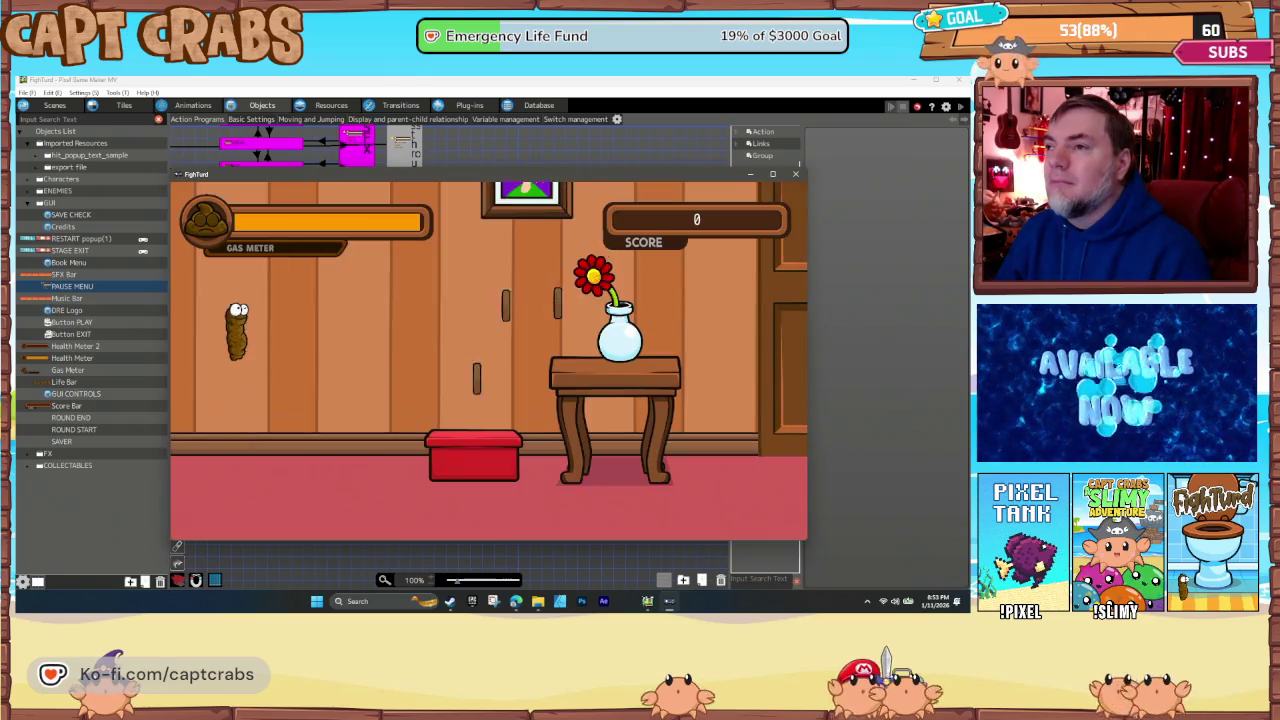
key("Escape")
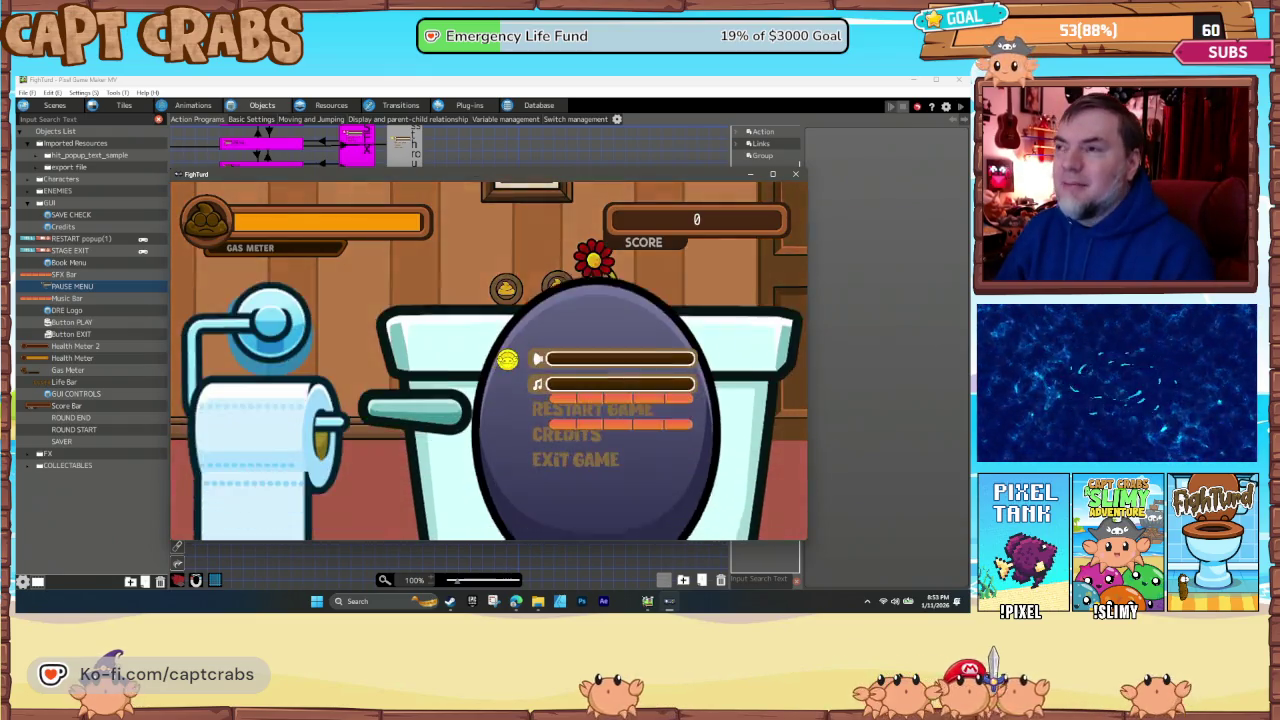
key("Down")
key("Down")
key("Down")
key("Return")
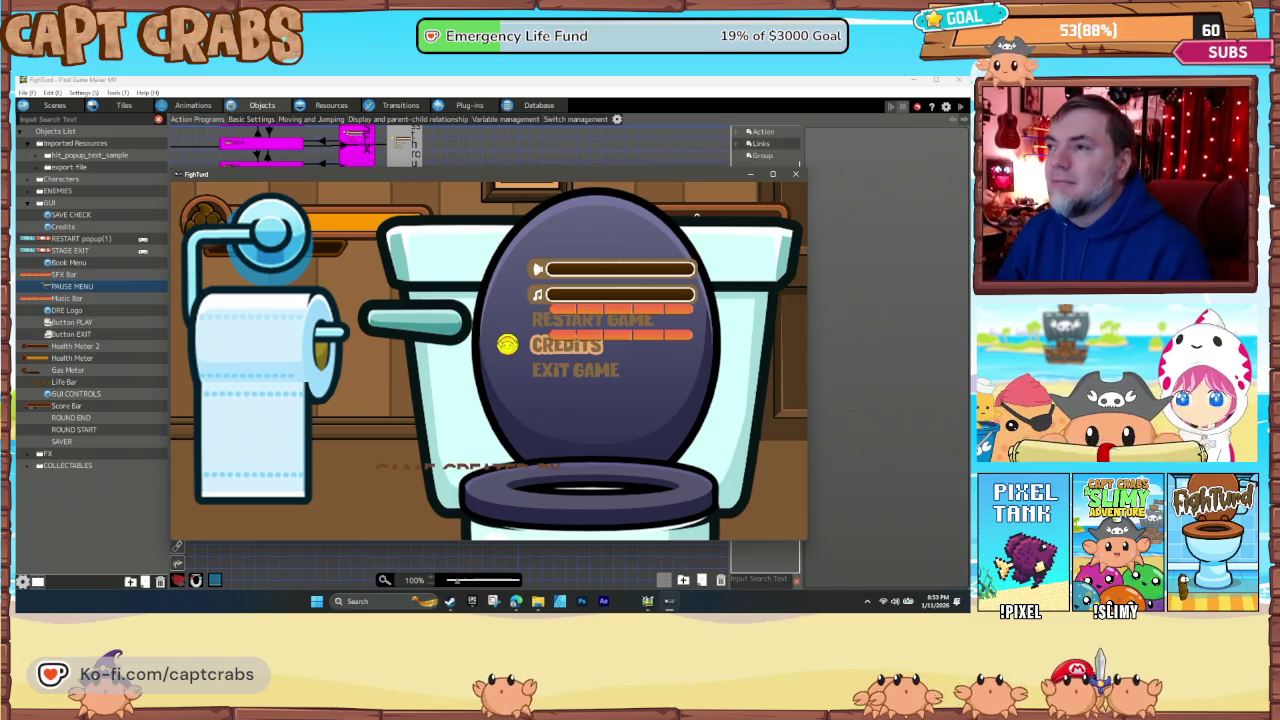
key("alt+F4")
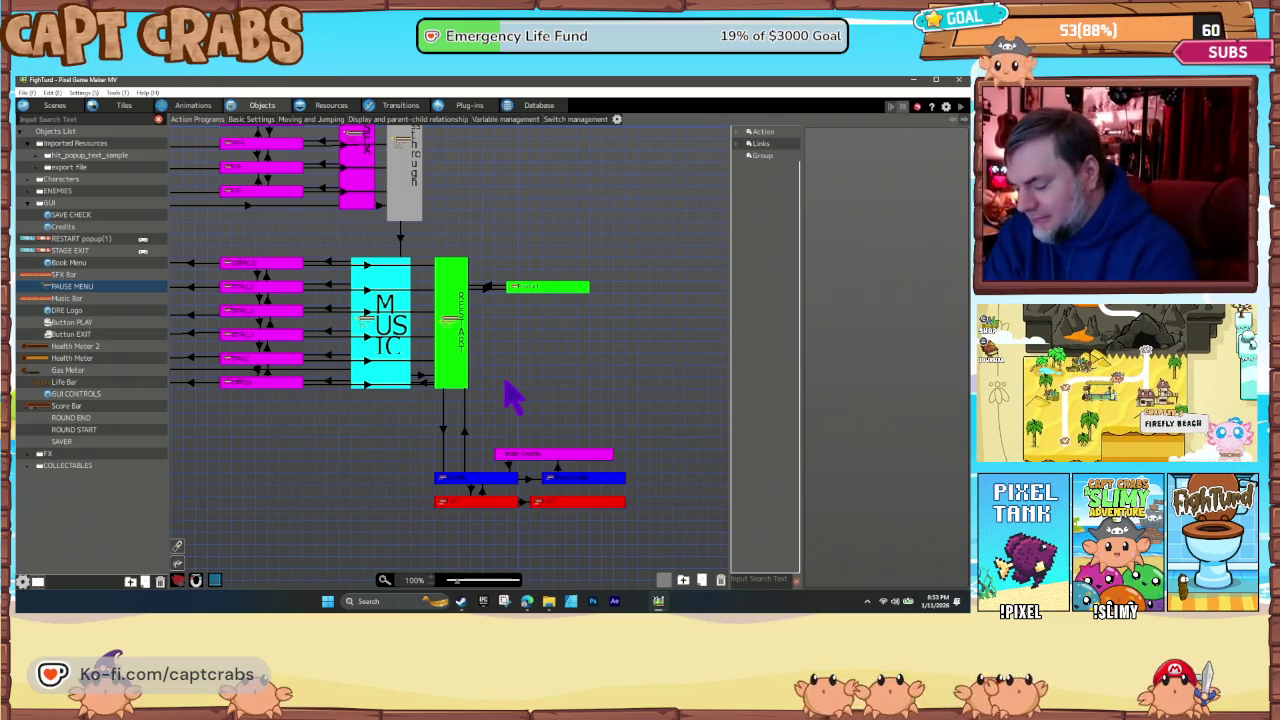
key("ctrl+s")
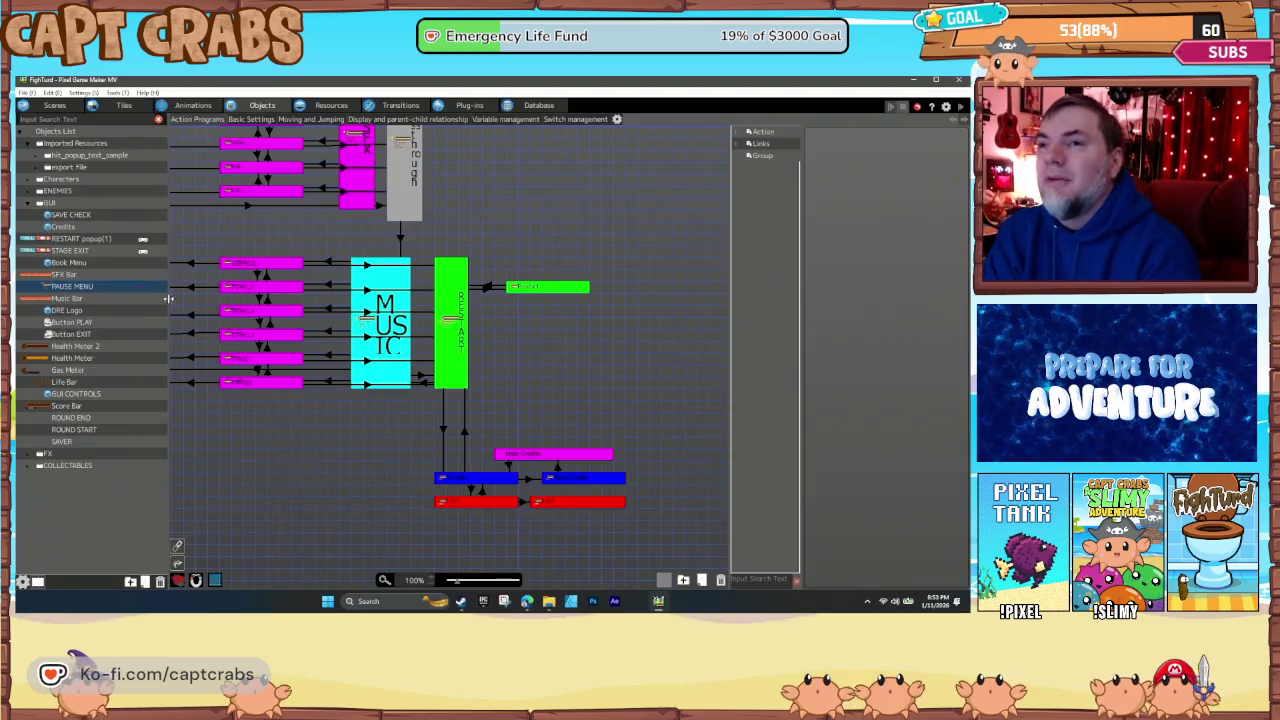
- Open the RESTART popup(1) logic graph and select the Restart state to list its actions
left_click(118, 240)
left_click_drag(497, 285, 417, 380)
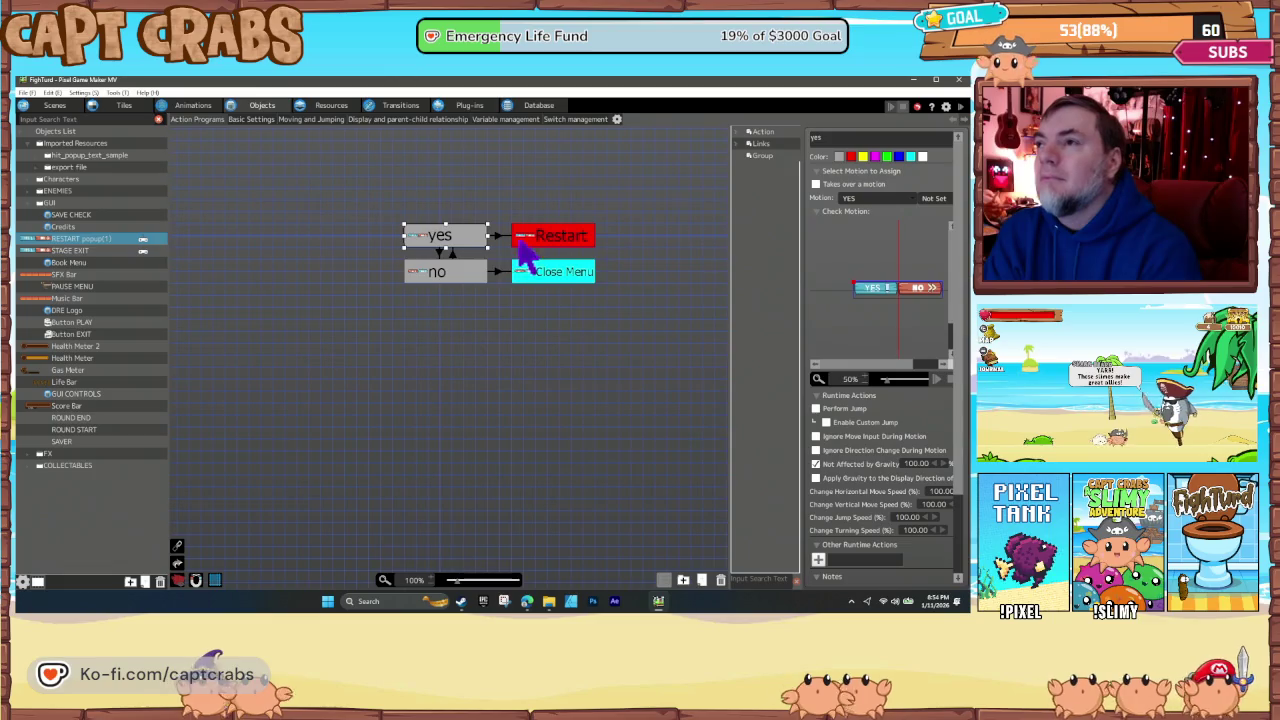
left_click(533, 240)
scroll(850, 537, "down", 2)
- Inspect Restart's two switch-change actions, including Reset Game, leaving both unchanged
double_click(855, 500)
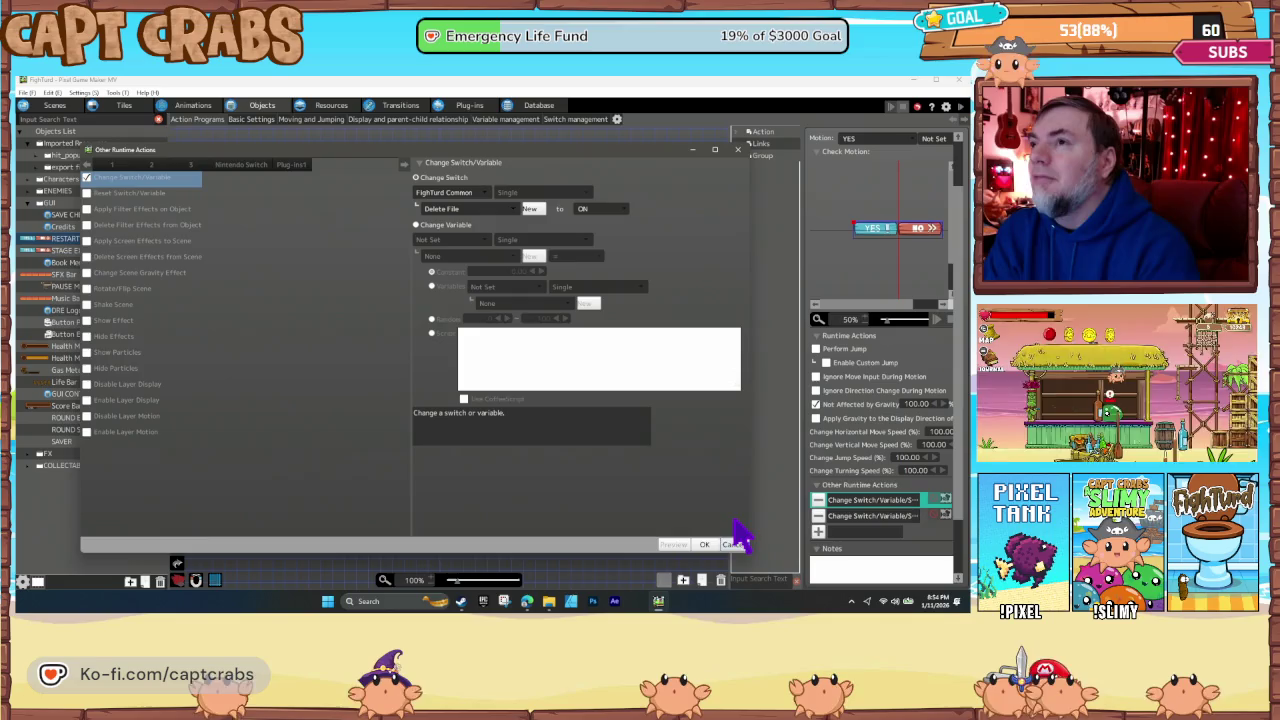
left_click(735, 545)
double_click(858, 519)
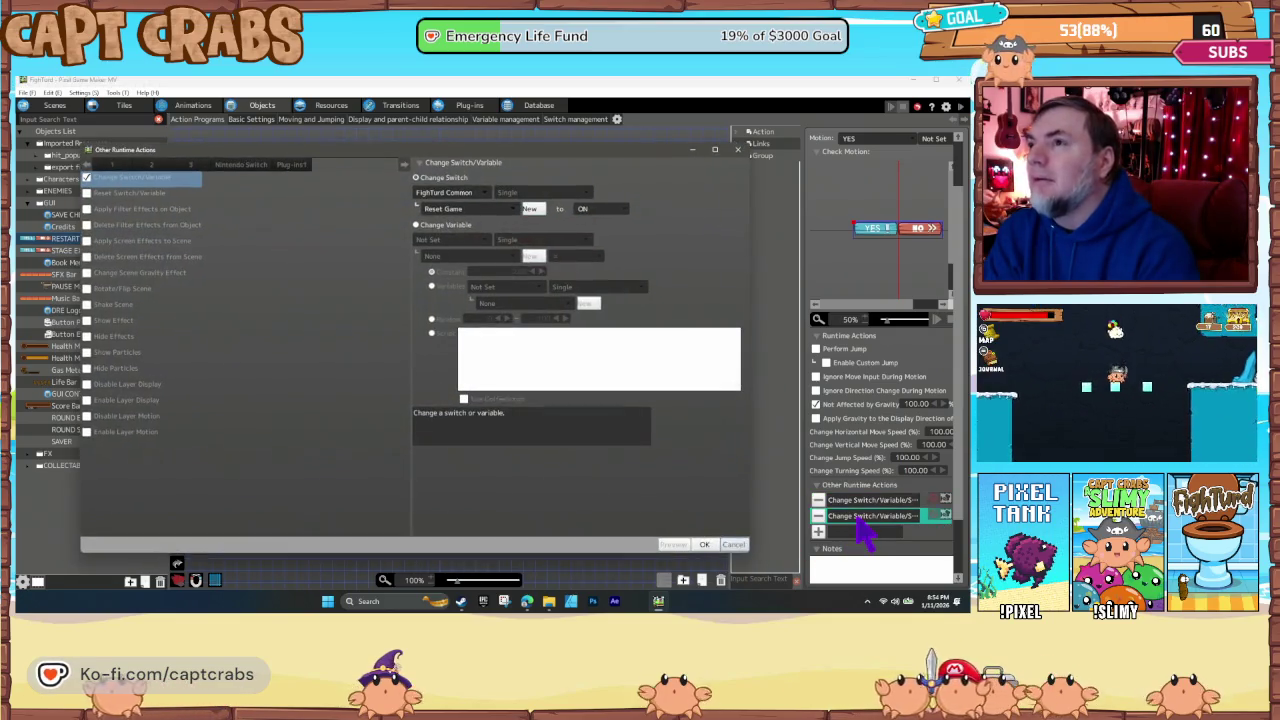
left_click(733, 546)
left_click(507, 380)
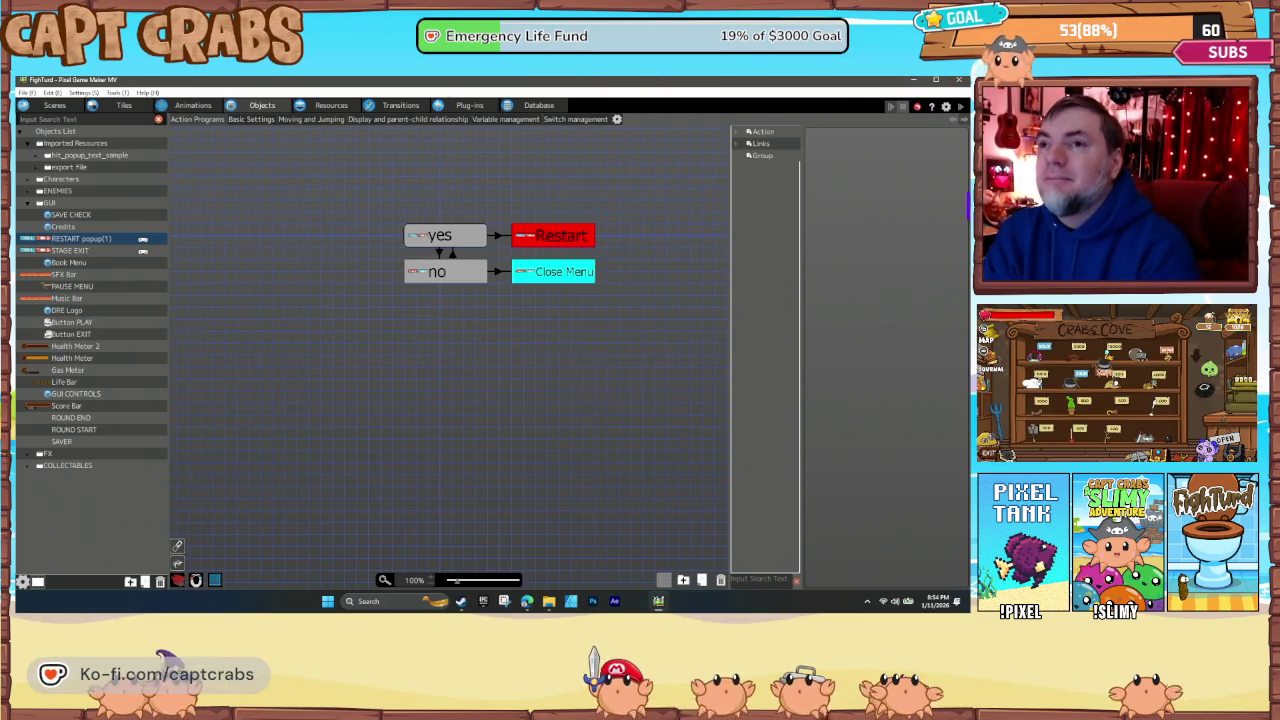
- Open the Pause scene layout and pan to the toilet pause-menu artwork
left_click(54, 106)
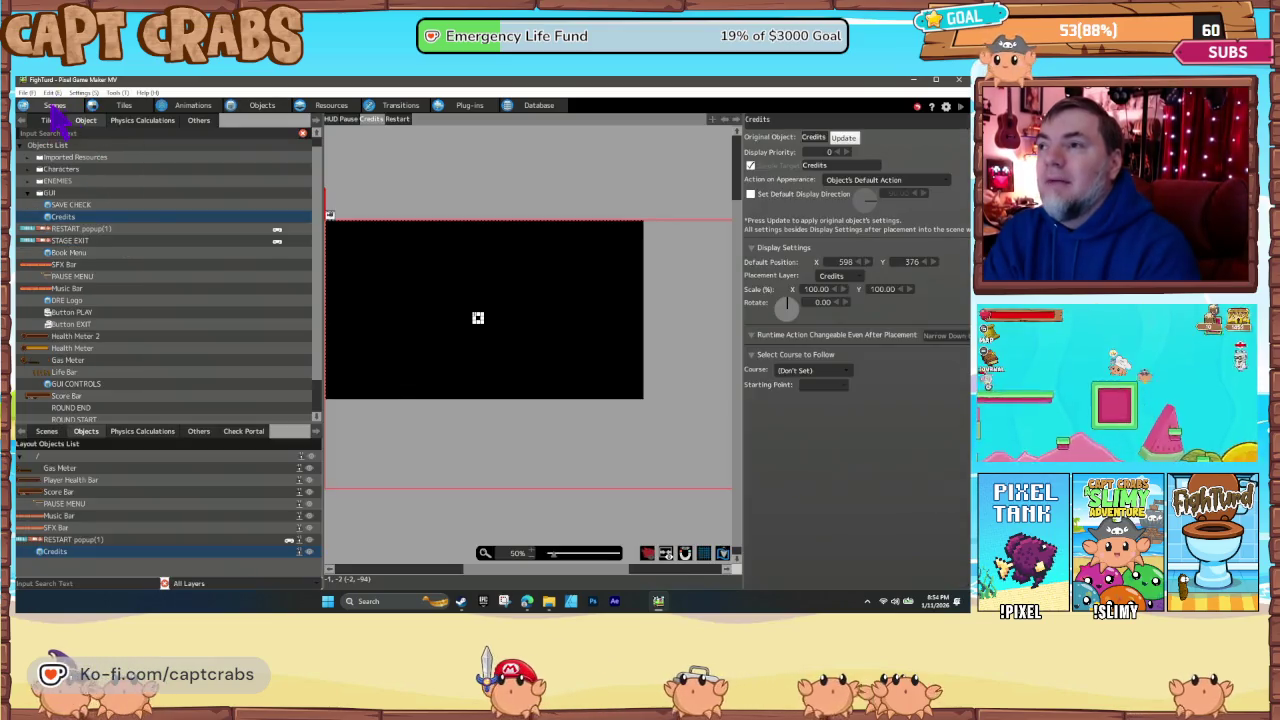
left_click(349, 119)
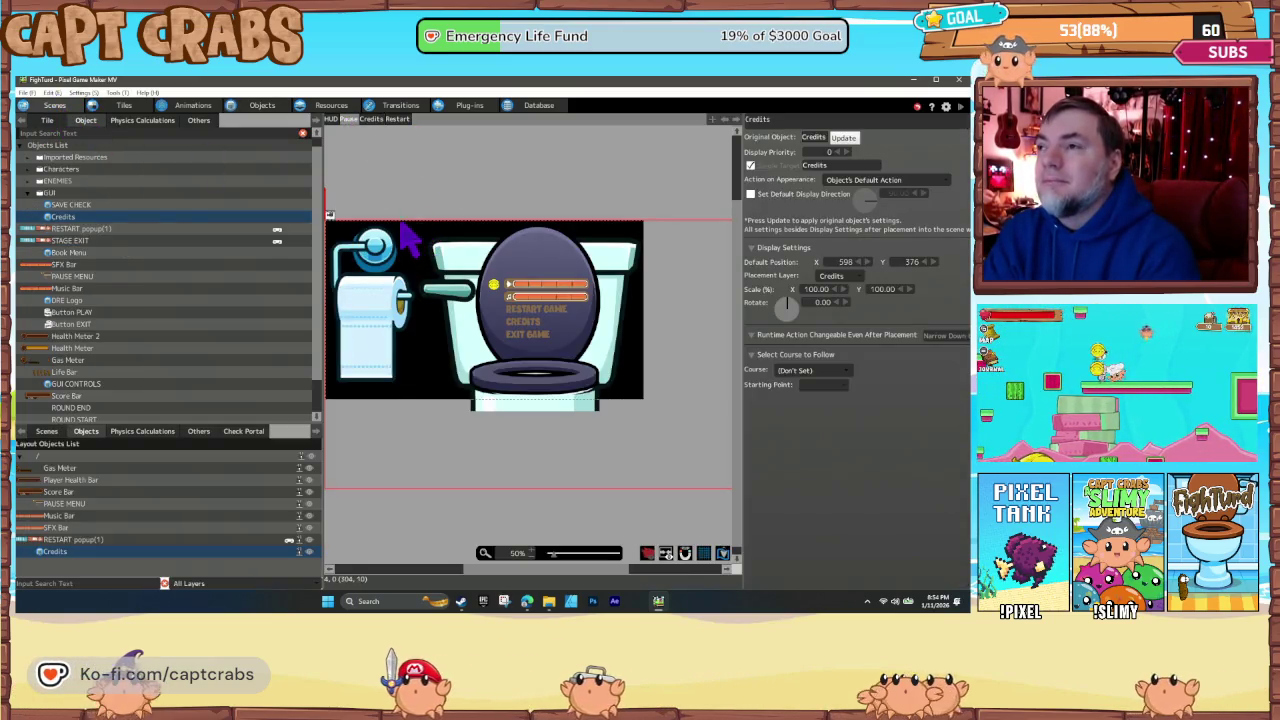
mouse_move(402, 223)
left_mouse_down()
mouse_move(470, 200)
mouse_move(520, 232)
mouse_move(491, 243)
left_mouse_up()
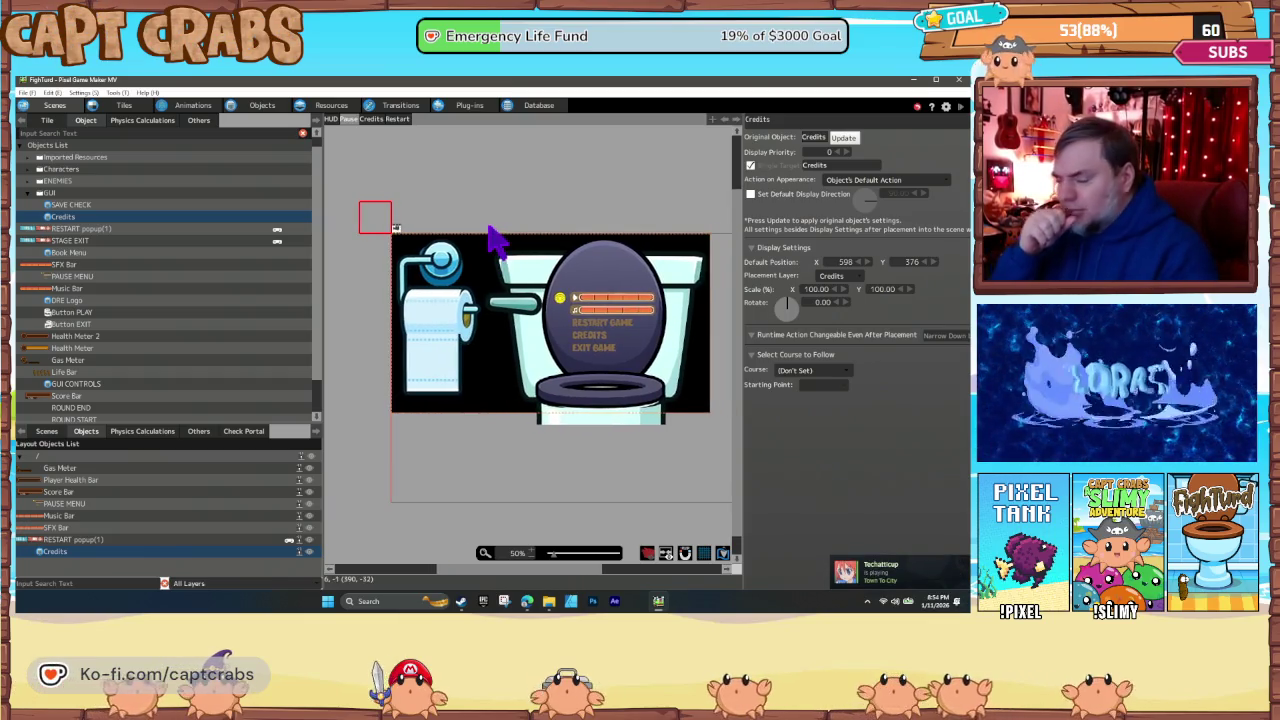
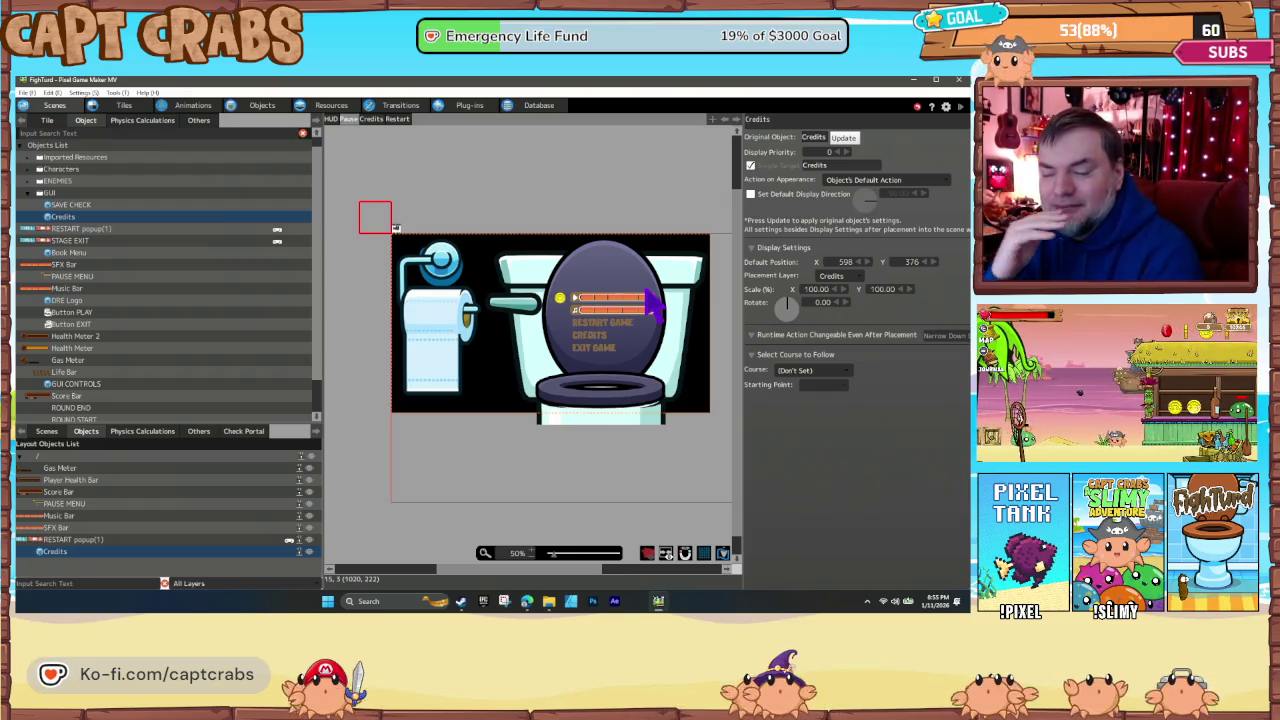
- Select the PAUSE MENU object in the layout and launch a FightTurd test play
left_click(612, 355)
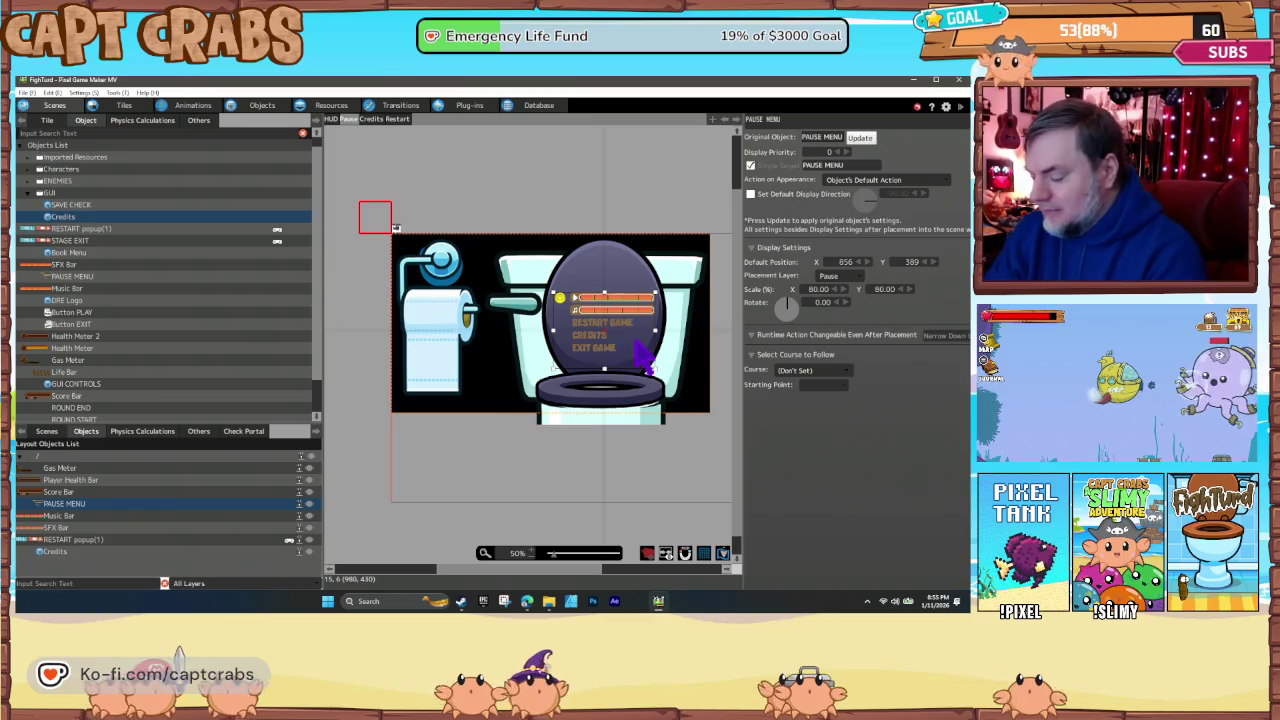
double_click(632, 344)
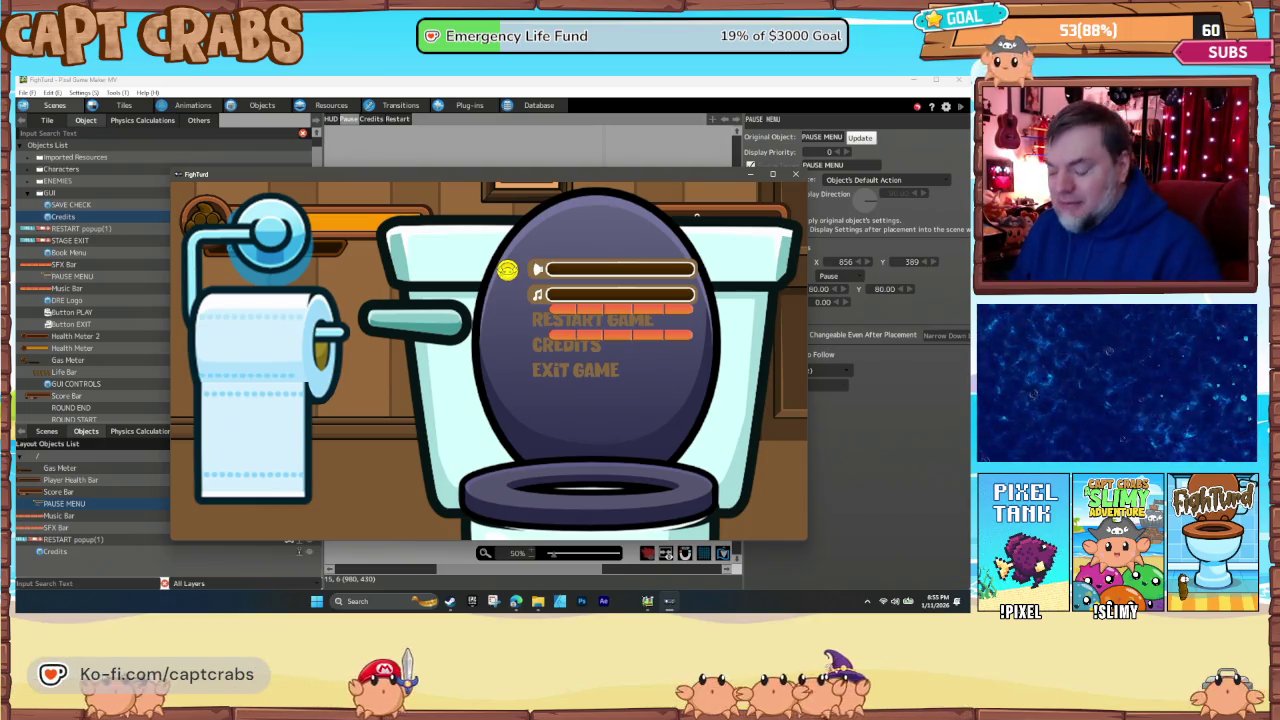
- Navigate the toilet pause menu with arrow keys, toggle it with Escape, then close the test window
key("Down")
key("Down")
key("Down")
key("Up")
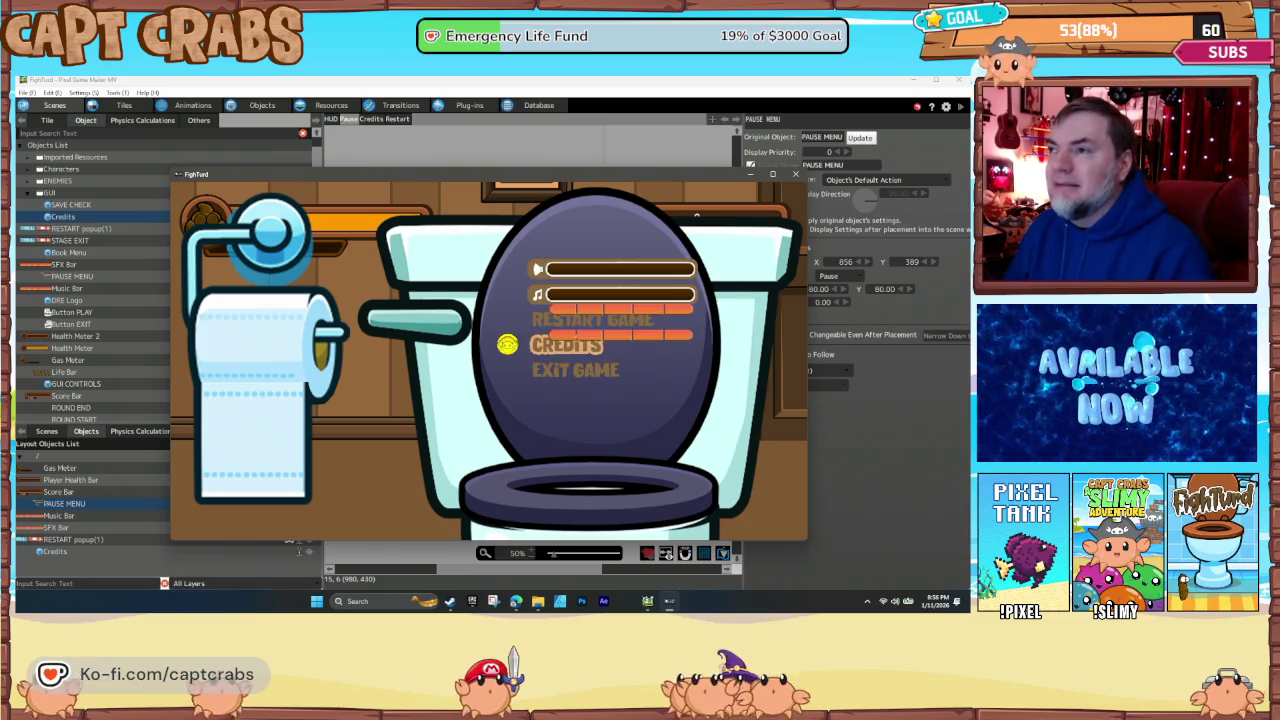
key("Up")
key("Up")
key("Up")
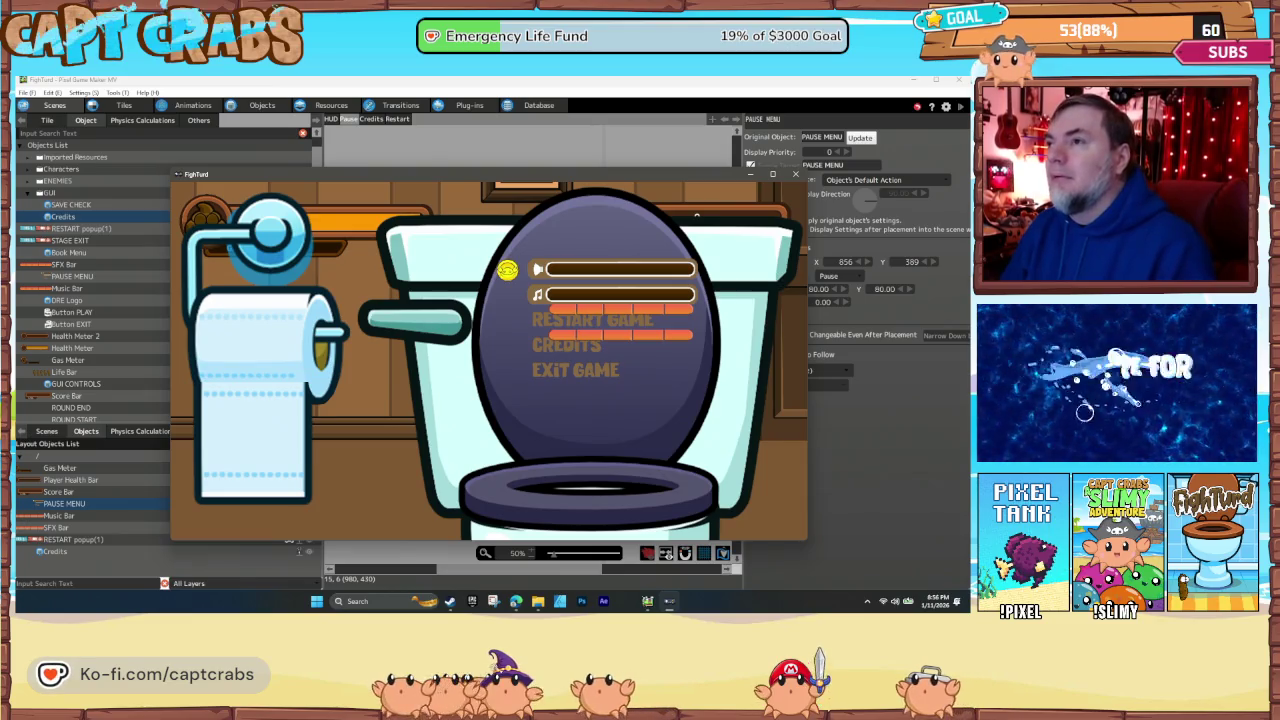
key("Escape")
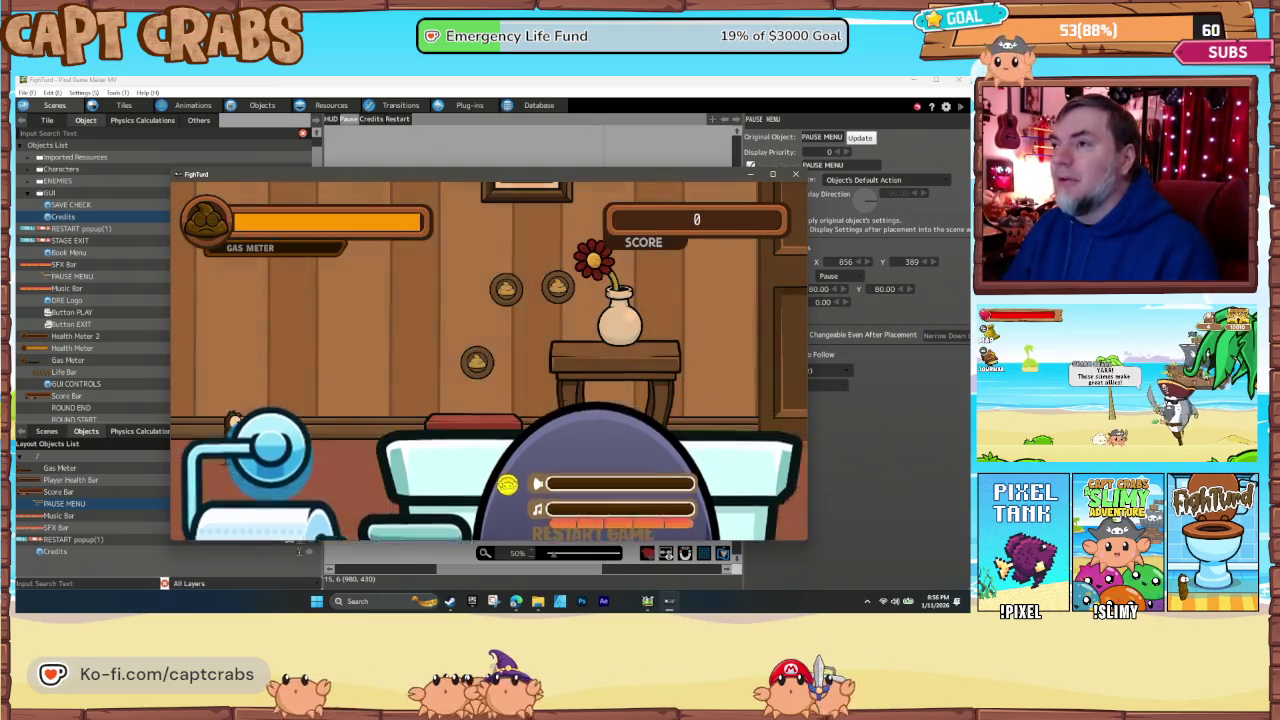
key("Escape")
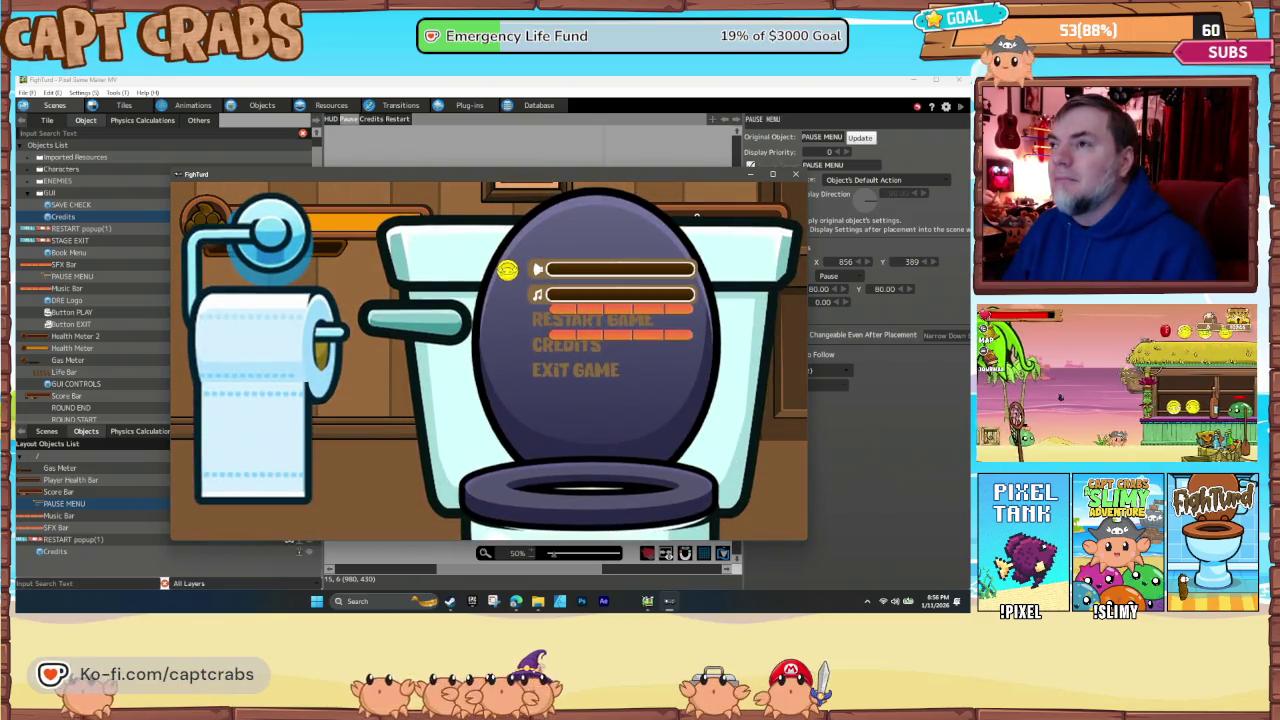
key("Escape")
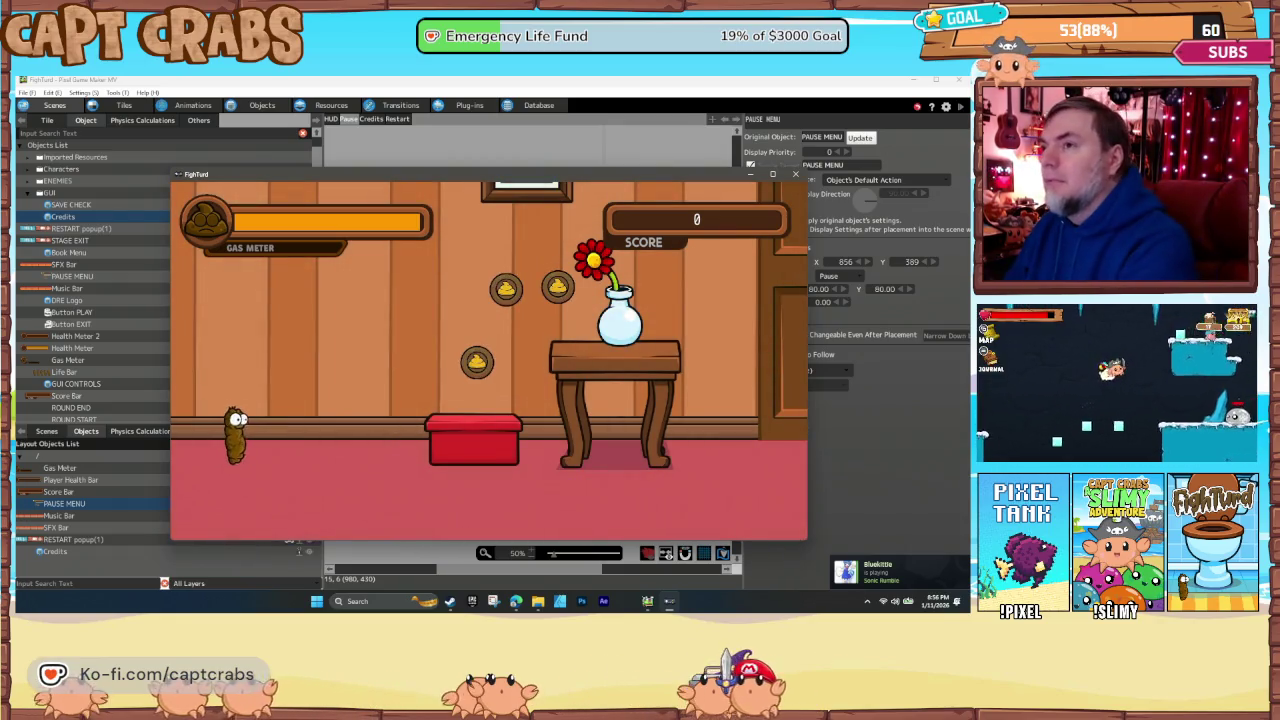
key("Escape")
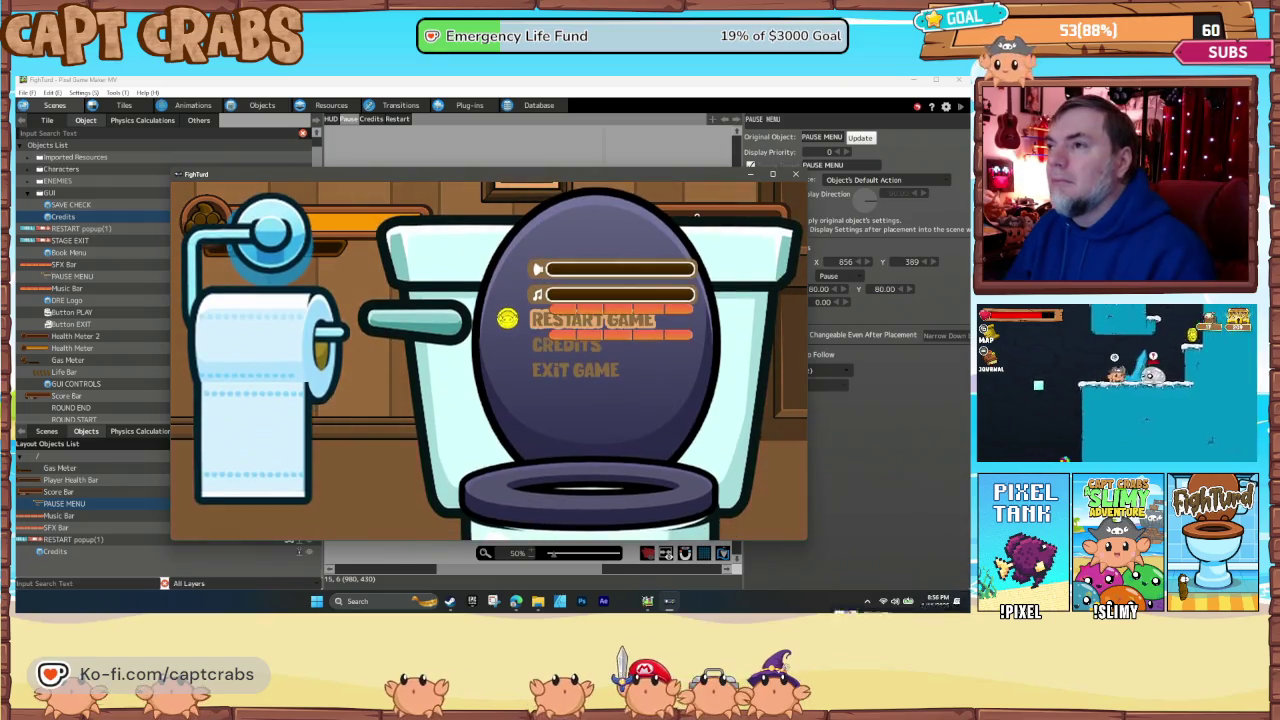
key("Down")
key("Down")
key("Up")
key("Up")
key("Up")
key("Up")
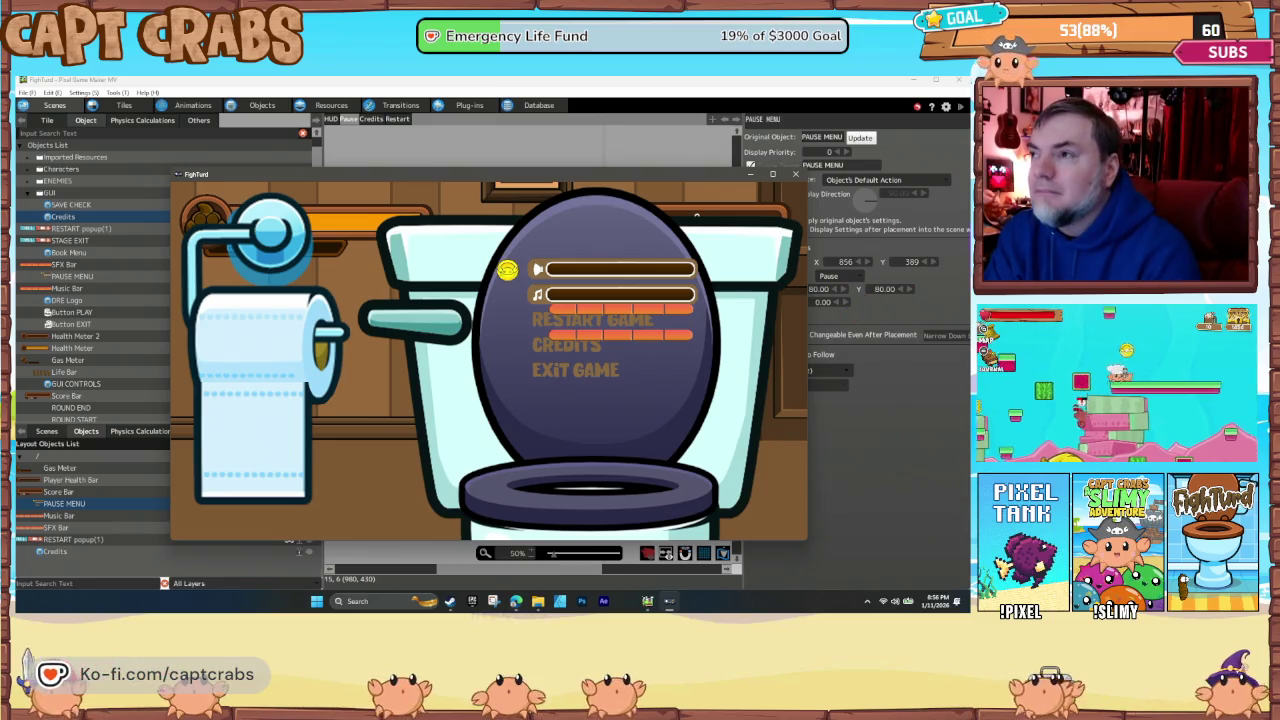
left_click(795, 175)
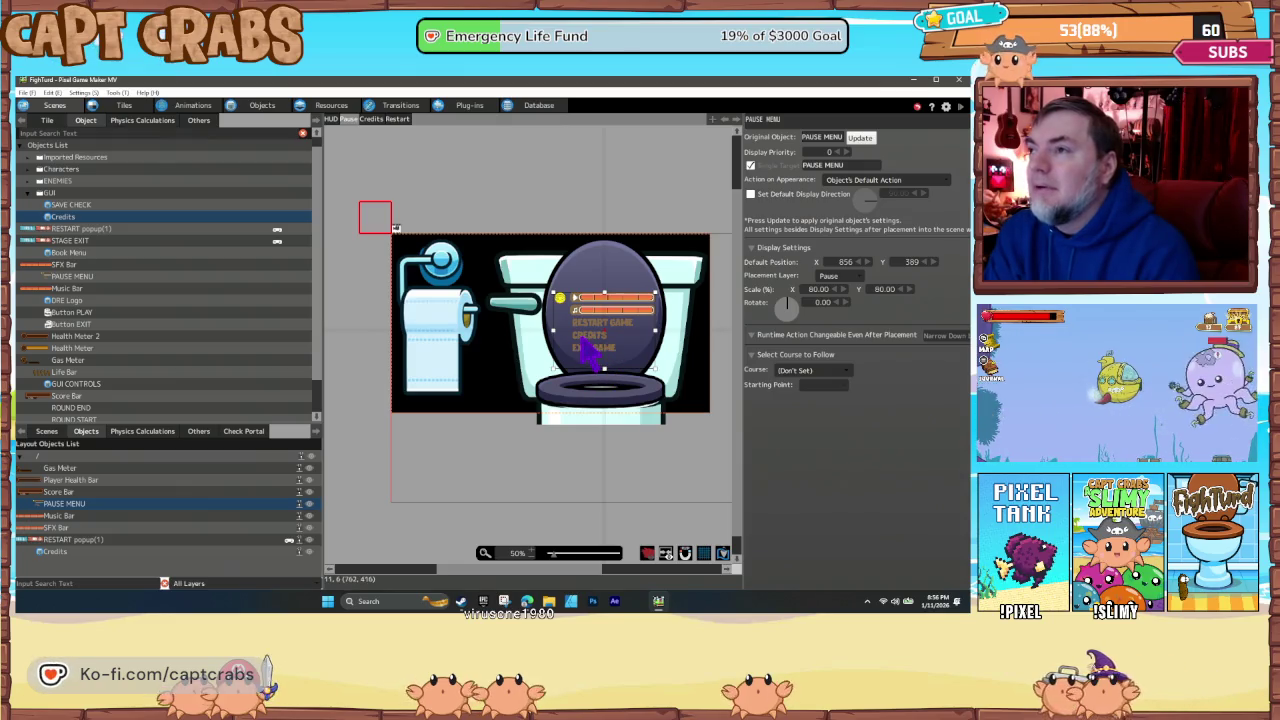
- Open the PAUSE MENU action program and inspect the START node, its link, and the MUSIC node
left_click(262, 105)
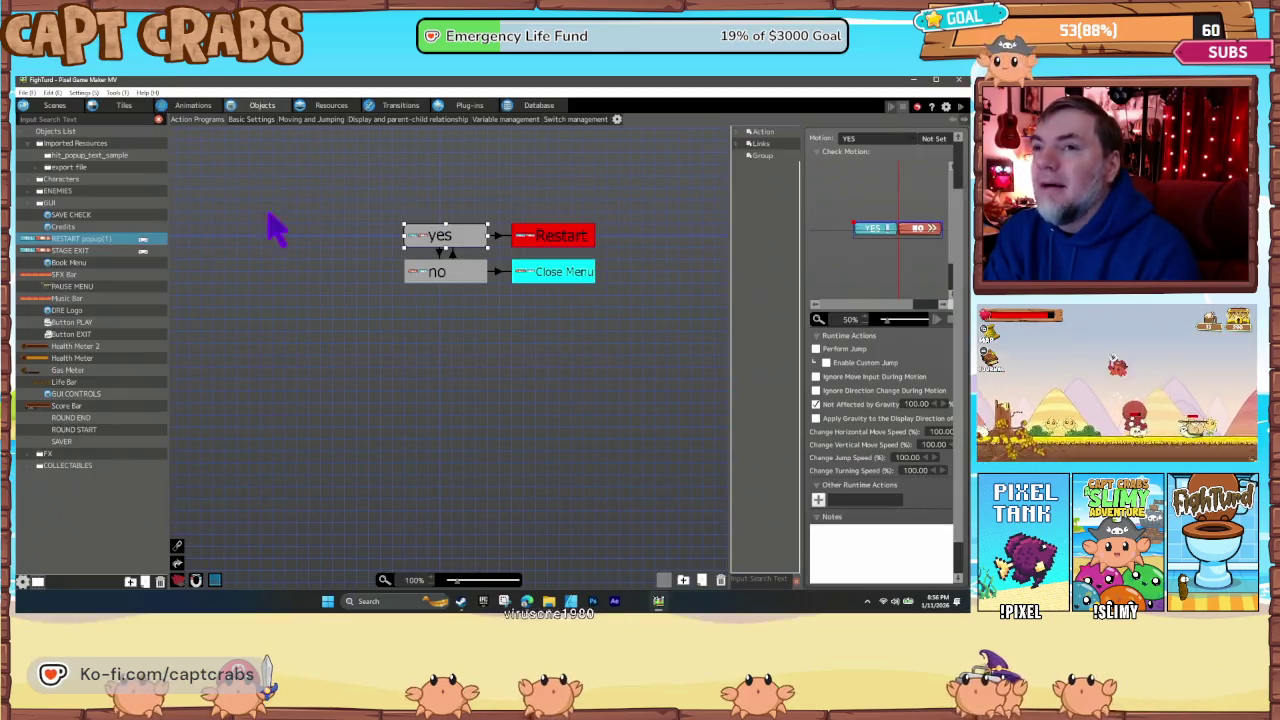
left_click(93, 286)
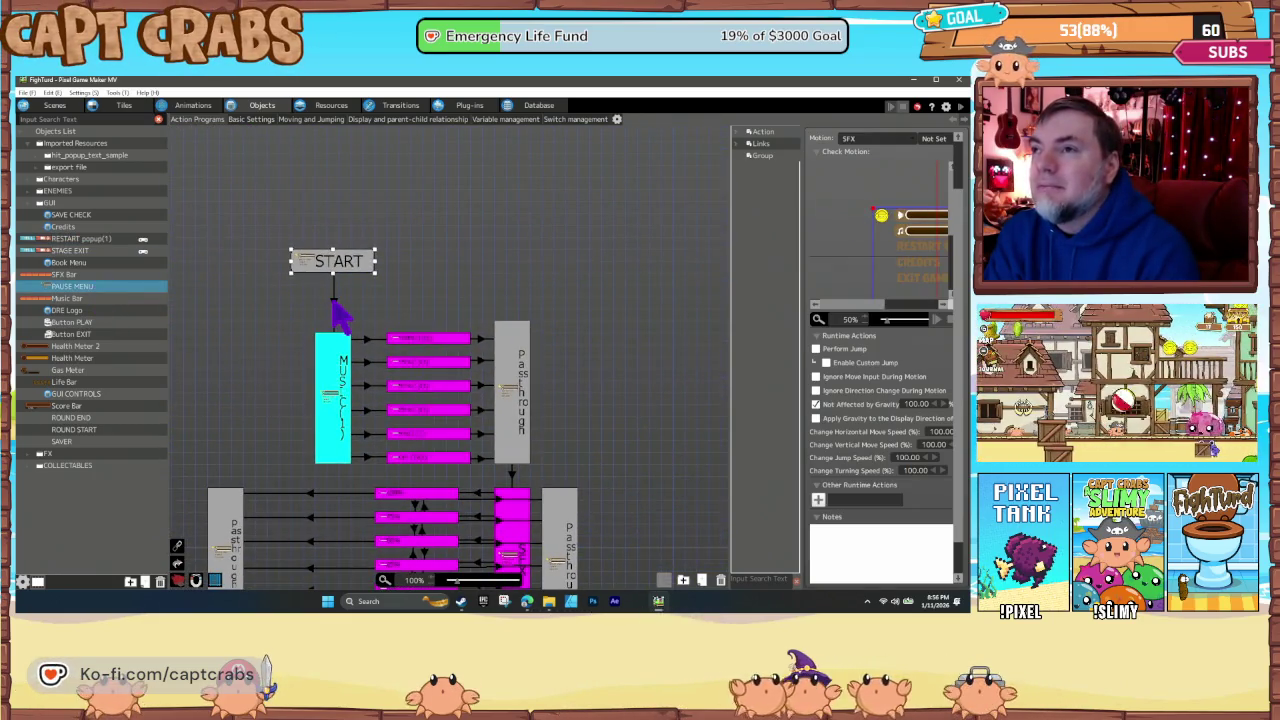
left_click(333, 302)
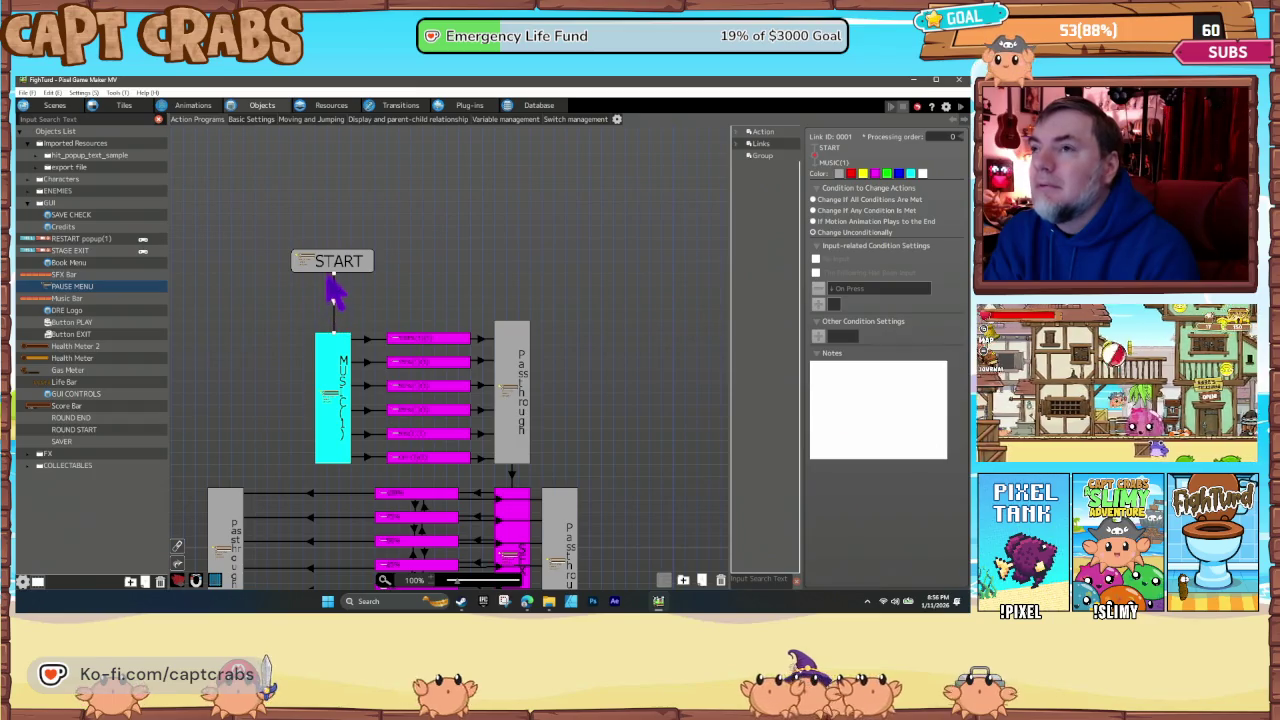
left_click(329, 267)
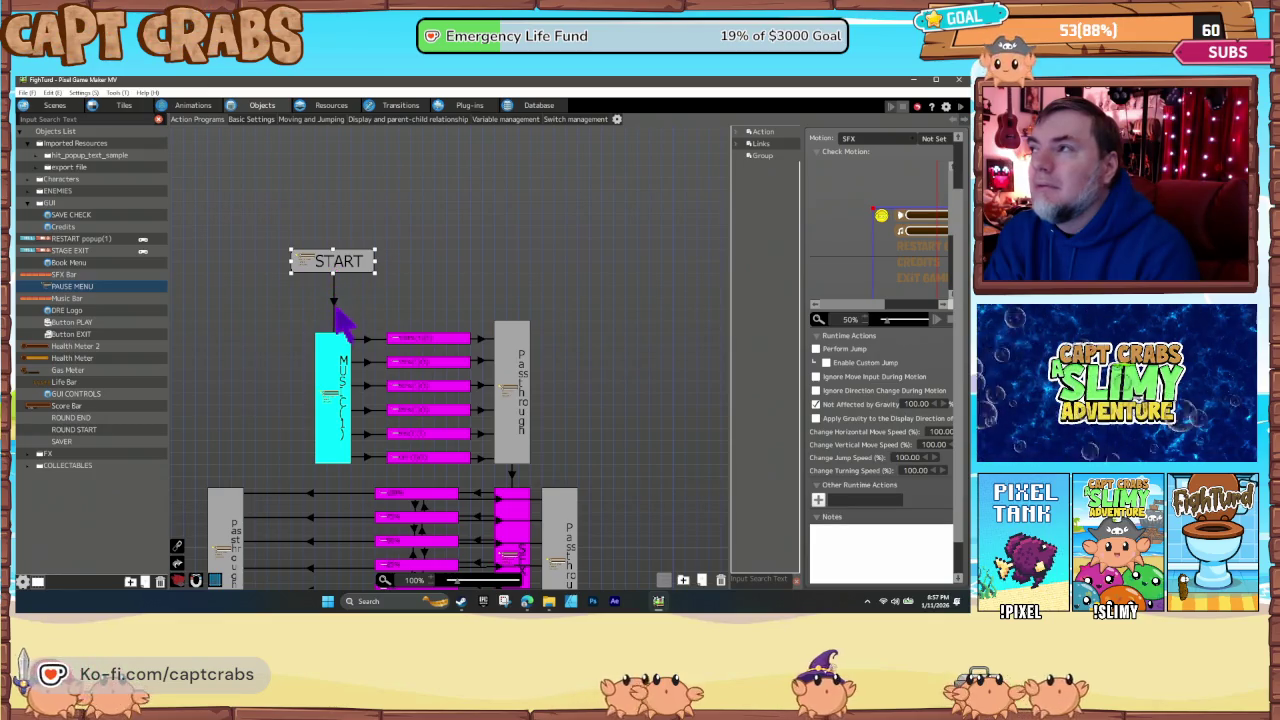
left_click(333, 350)
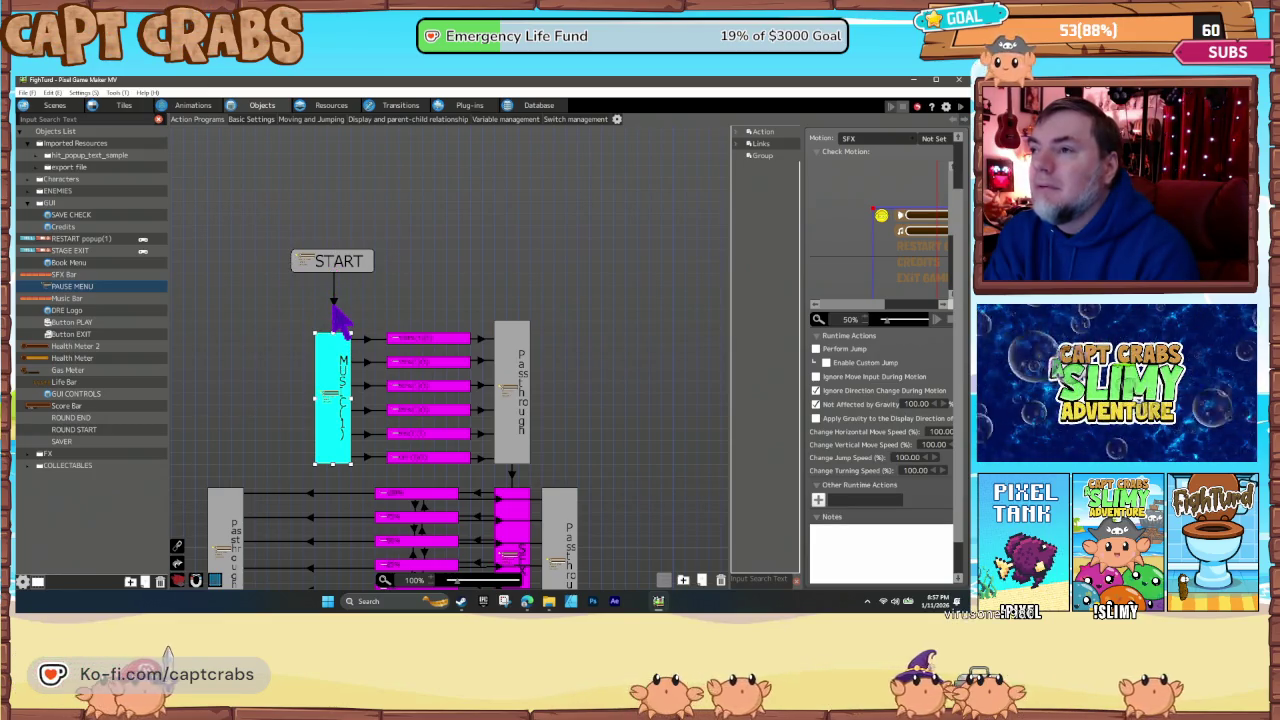
- Scroll down the action graph to view lower nodes, then back up to the MUSIC block
scroll(285, 400, "down", 3)
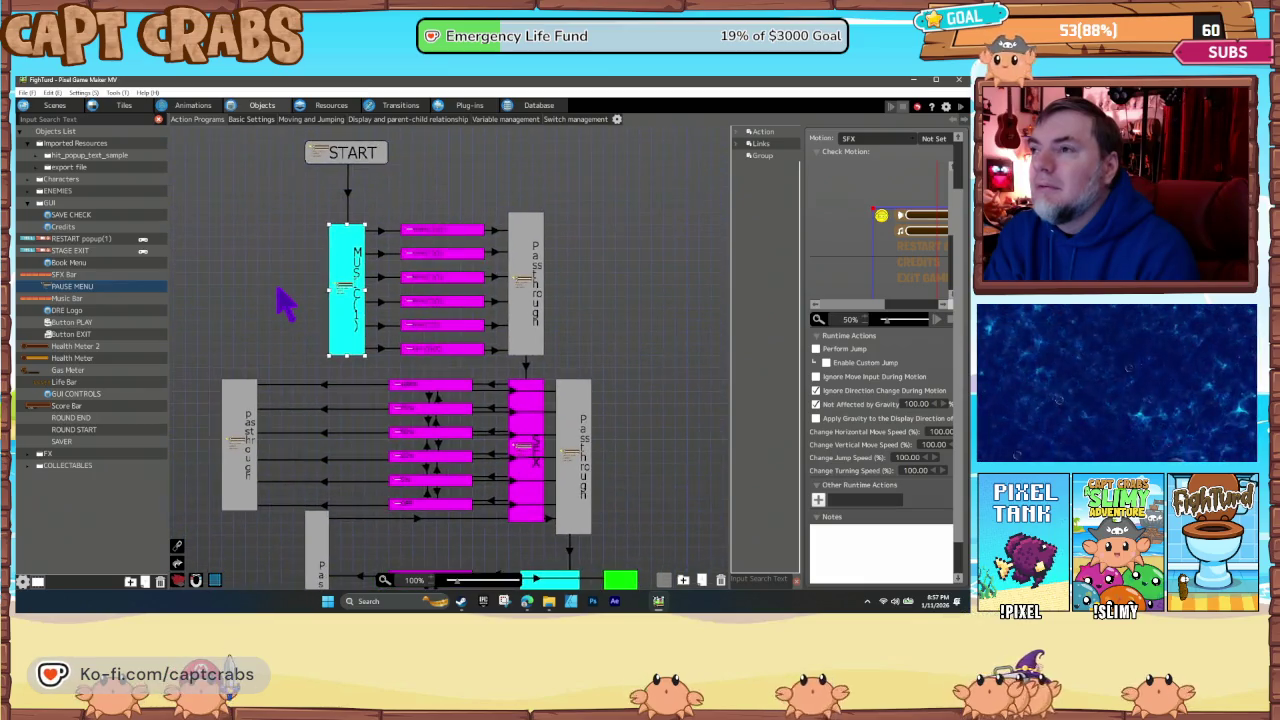
left_click_drag(278, 287, 273, 232)
scroll(263, 520, "down", 5)
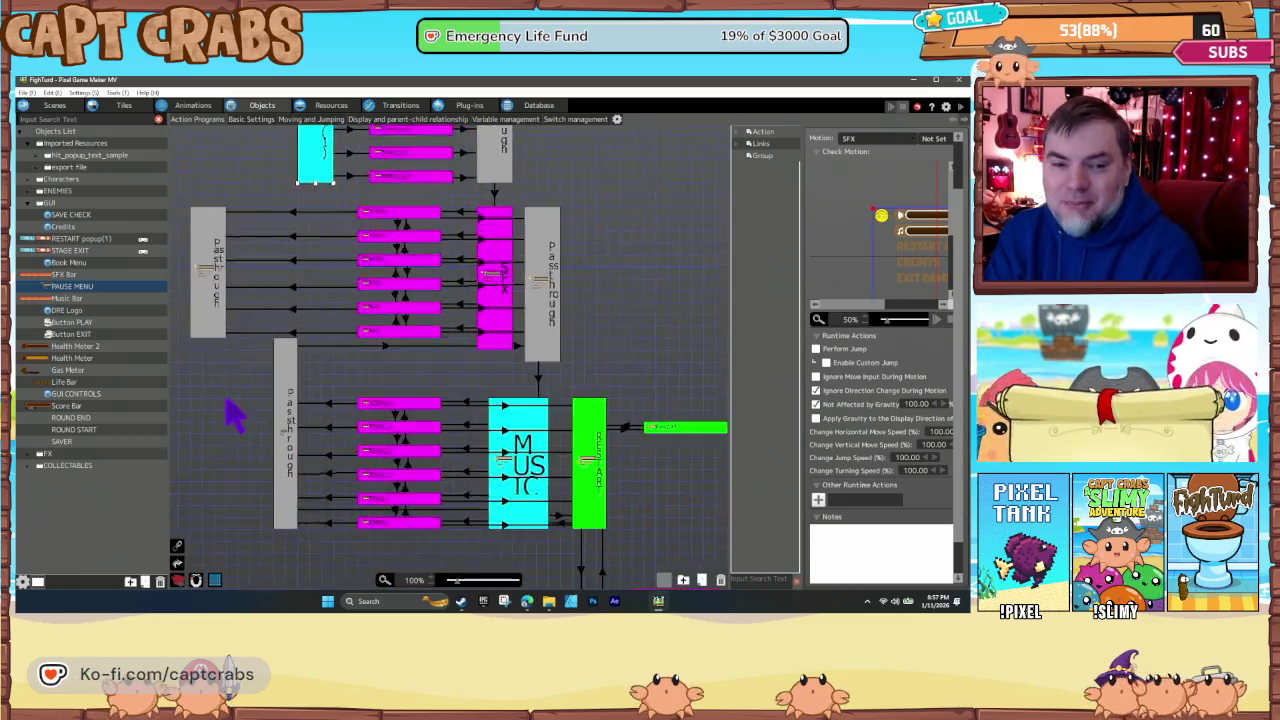
scroll(245, 425, "down", 4)
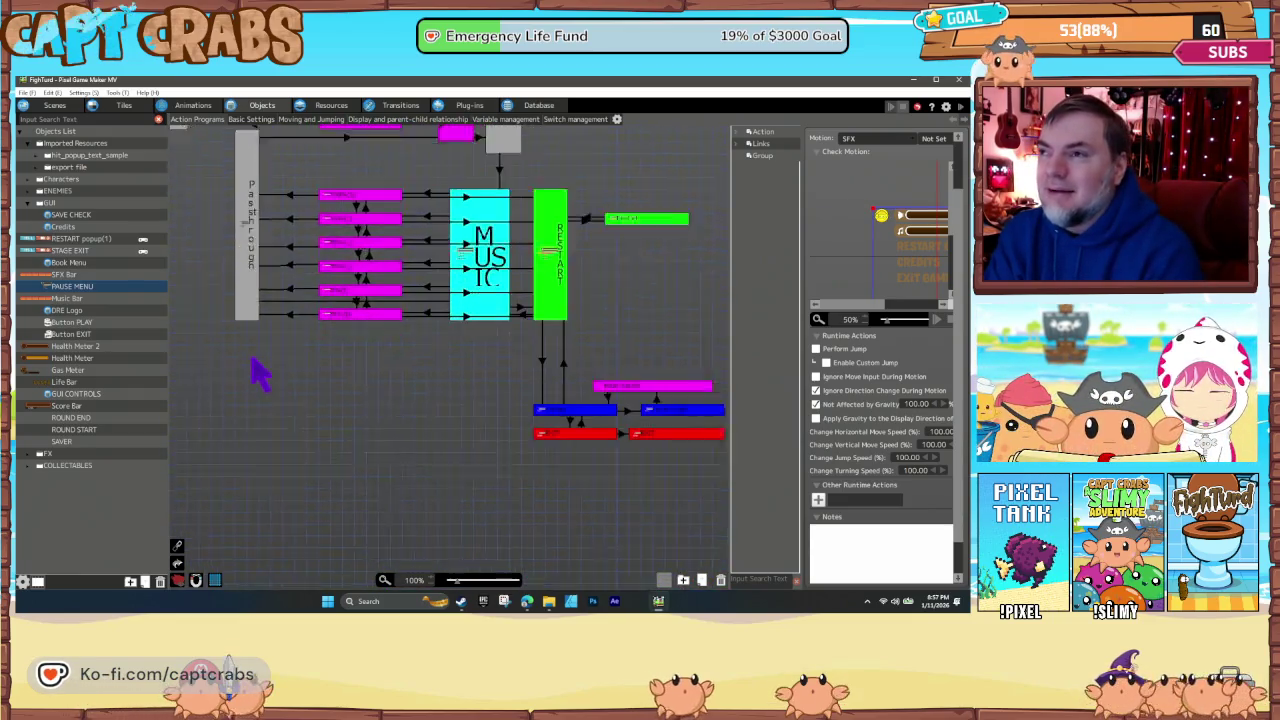
left_click_drag(250, 392, 259, 487)
scroll(230, 460, "up", 2)
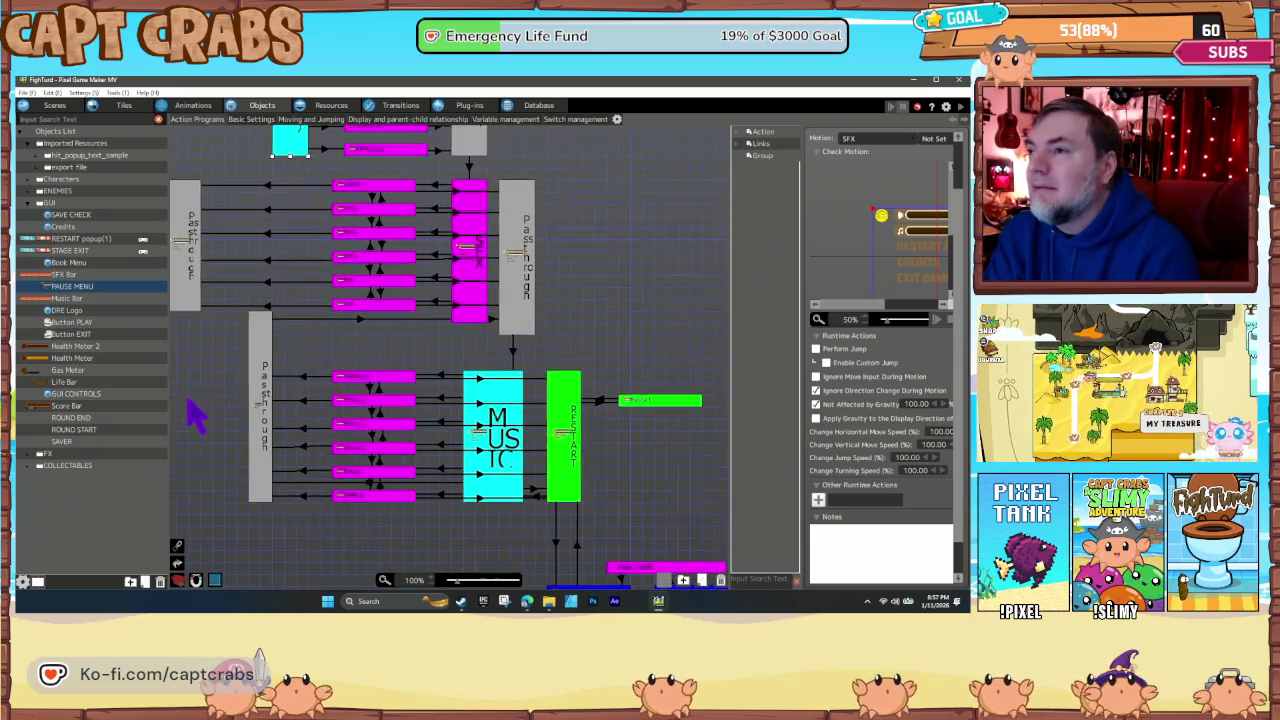
scroll(206, 457, "up", 2)
left_click_drag(200, 418, 240, 505)
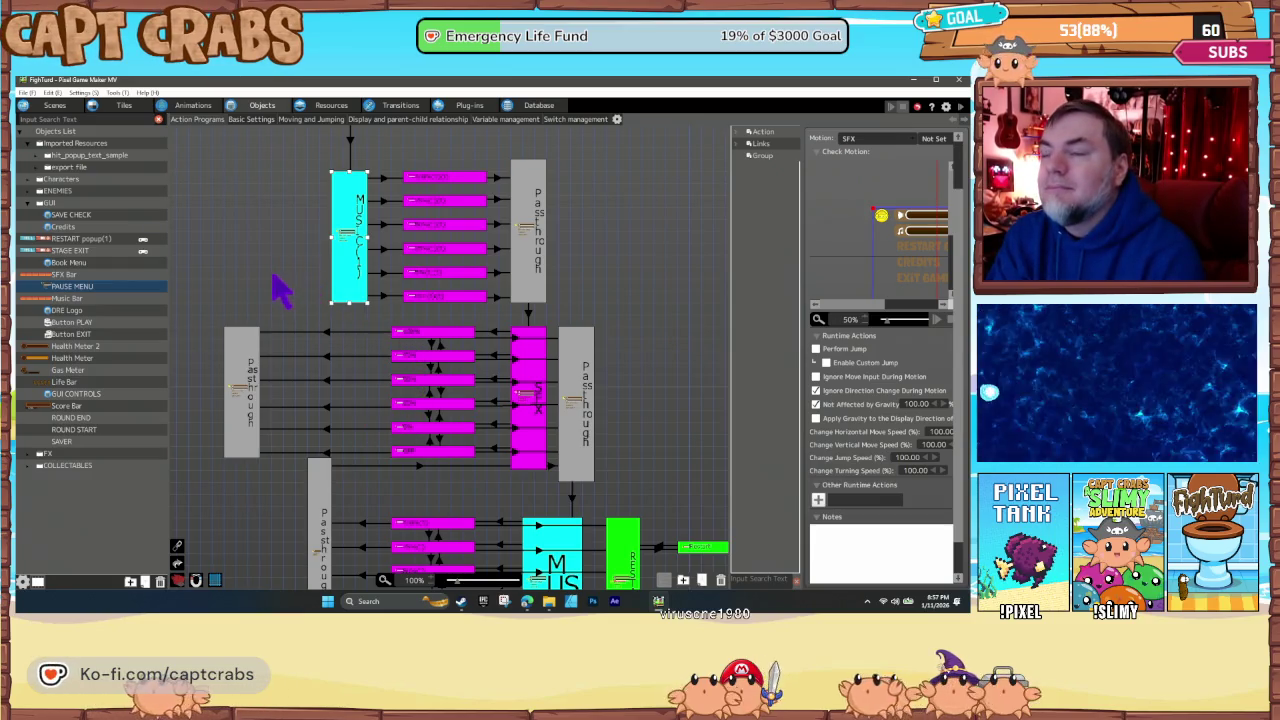
- Pan down to the RESTART section, then recentre the graph and reselect the MUSIC node
left_click_drag(280, 290, 266, 151)
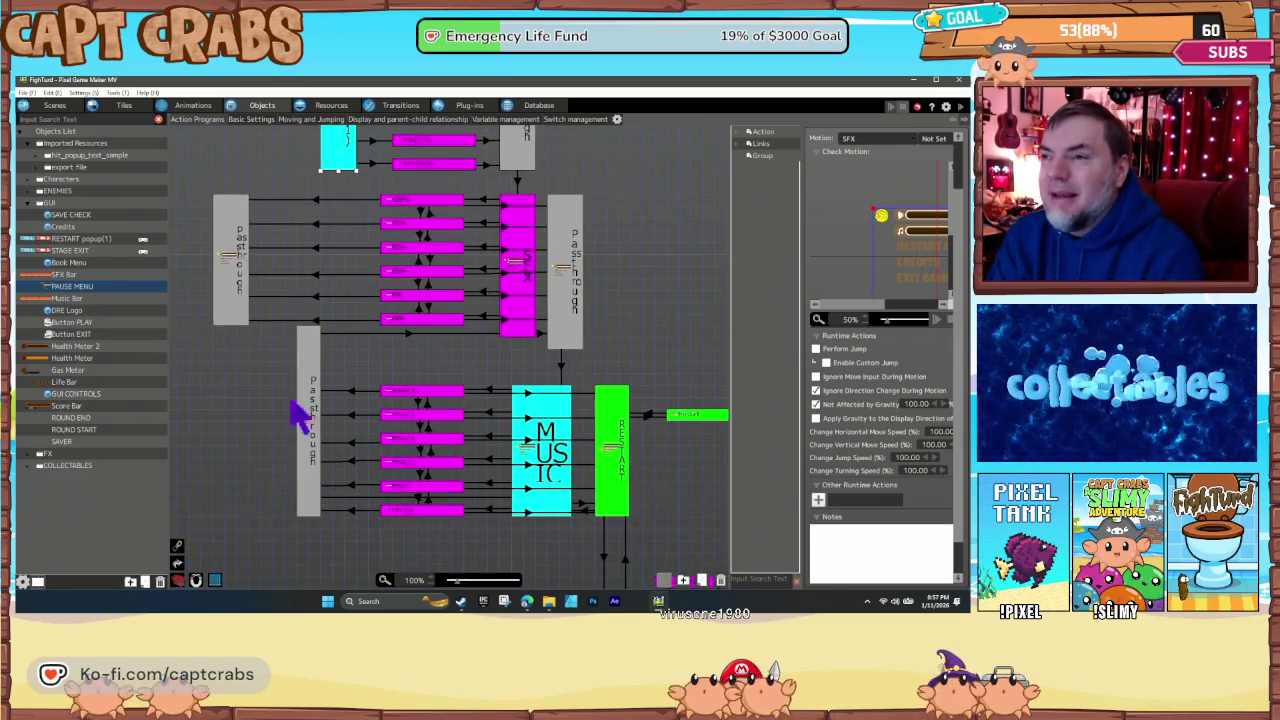
left_click_drag(286, 466, 271, 360)
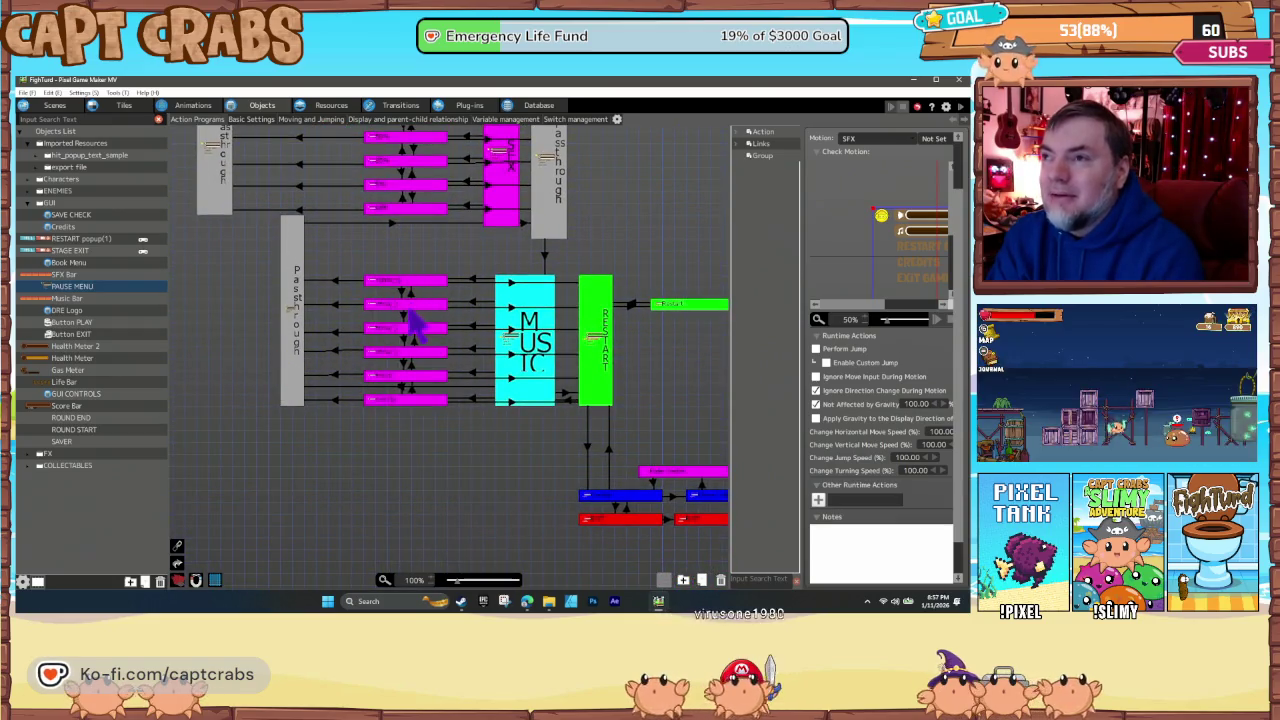
scroll(405, 395, "up", 3)
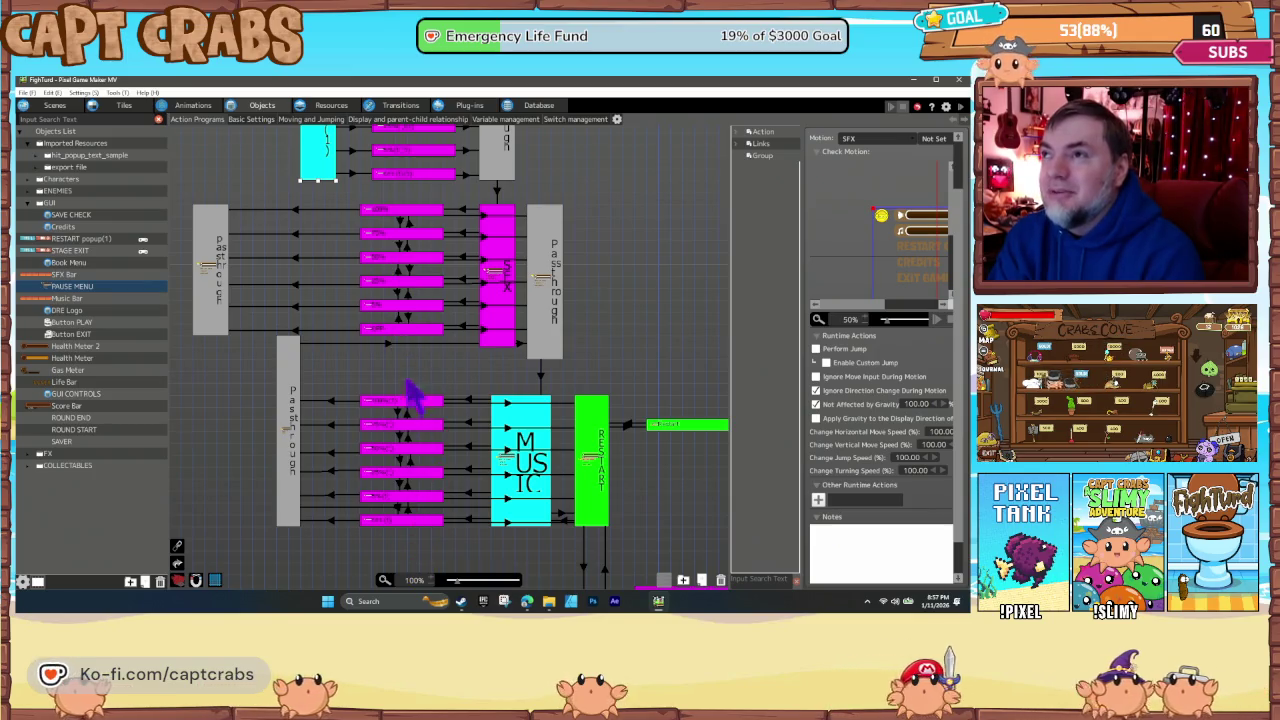
scroll(415, 398, "up", 3)
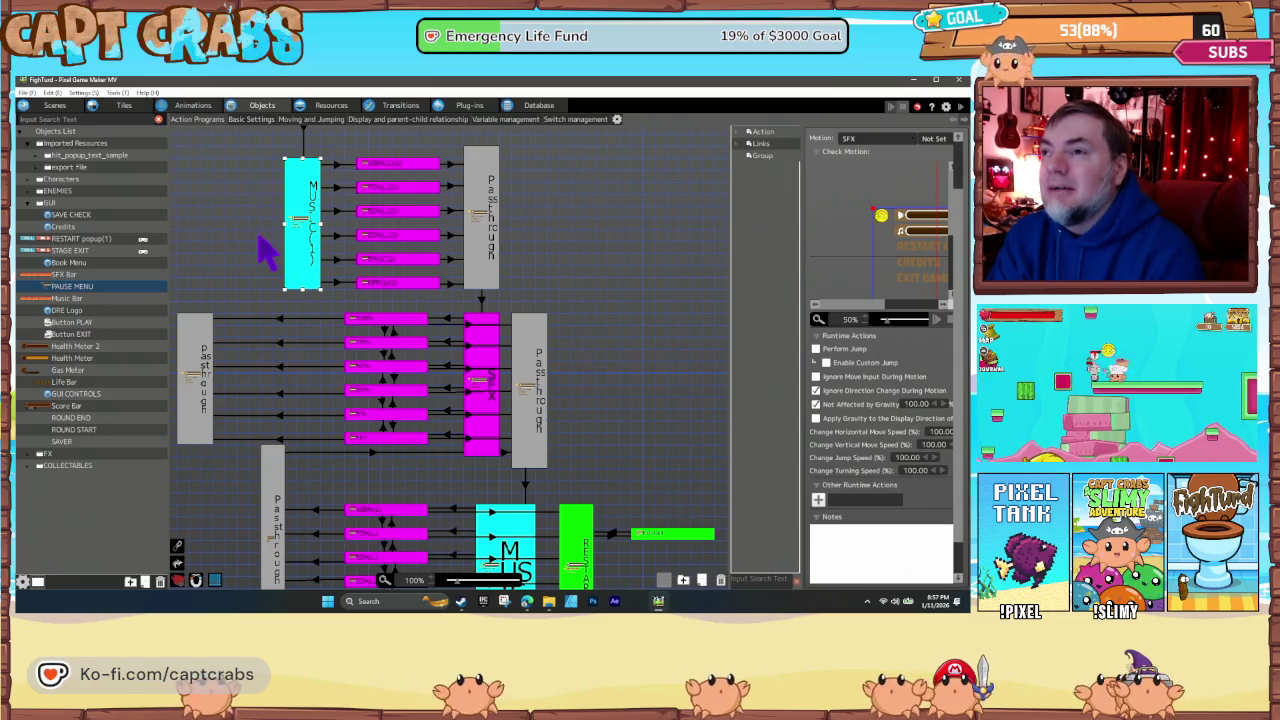
left_click(259, 239)
mouse_move(262, 303)
left_mouse_down()
mouse_move(334, 251)
mouse_move(331, 334)
left_mouse_up()
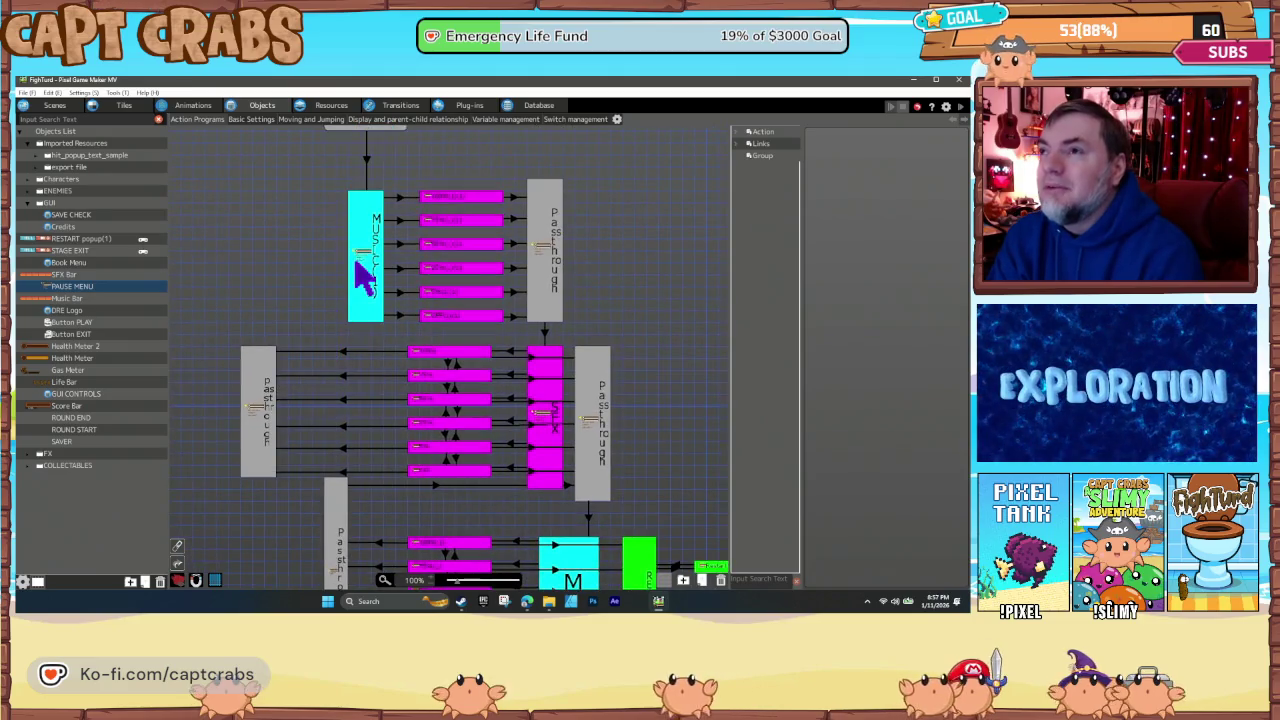
left_click(370, 290)
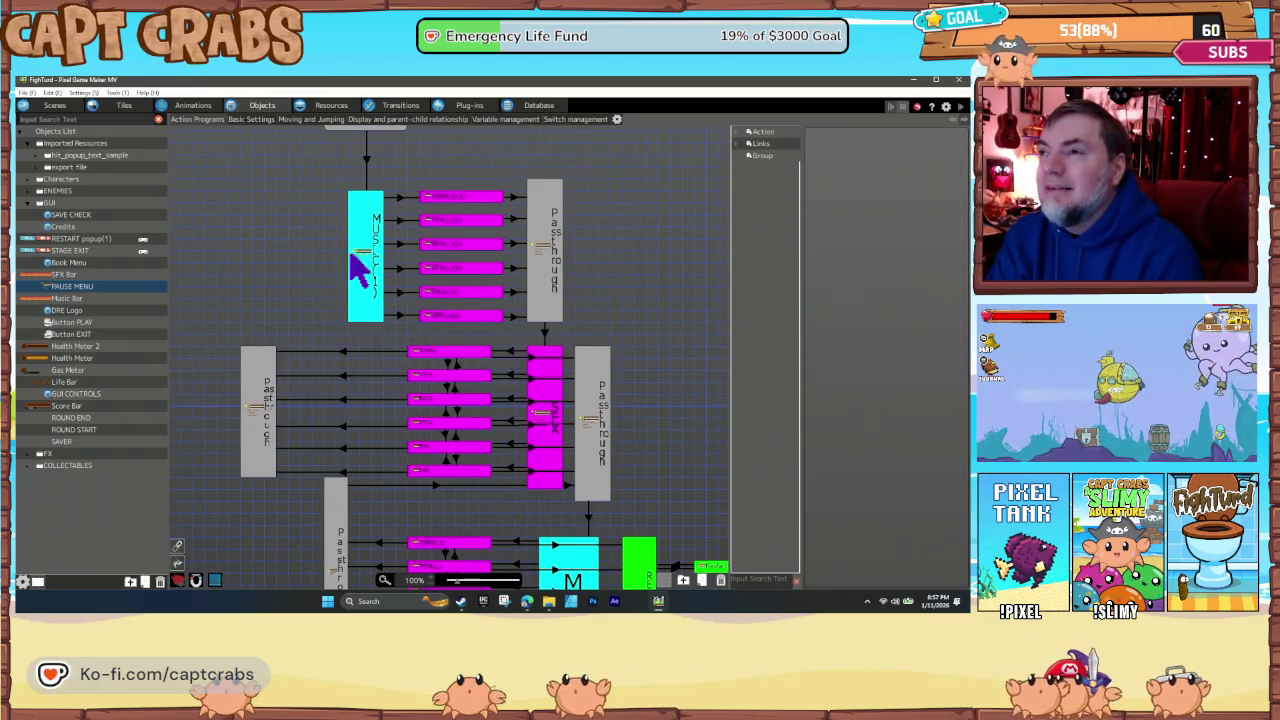
left_click(544, 331)
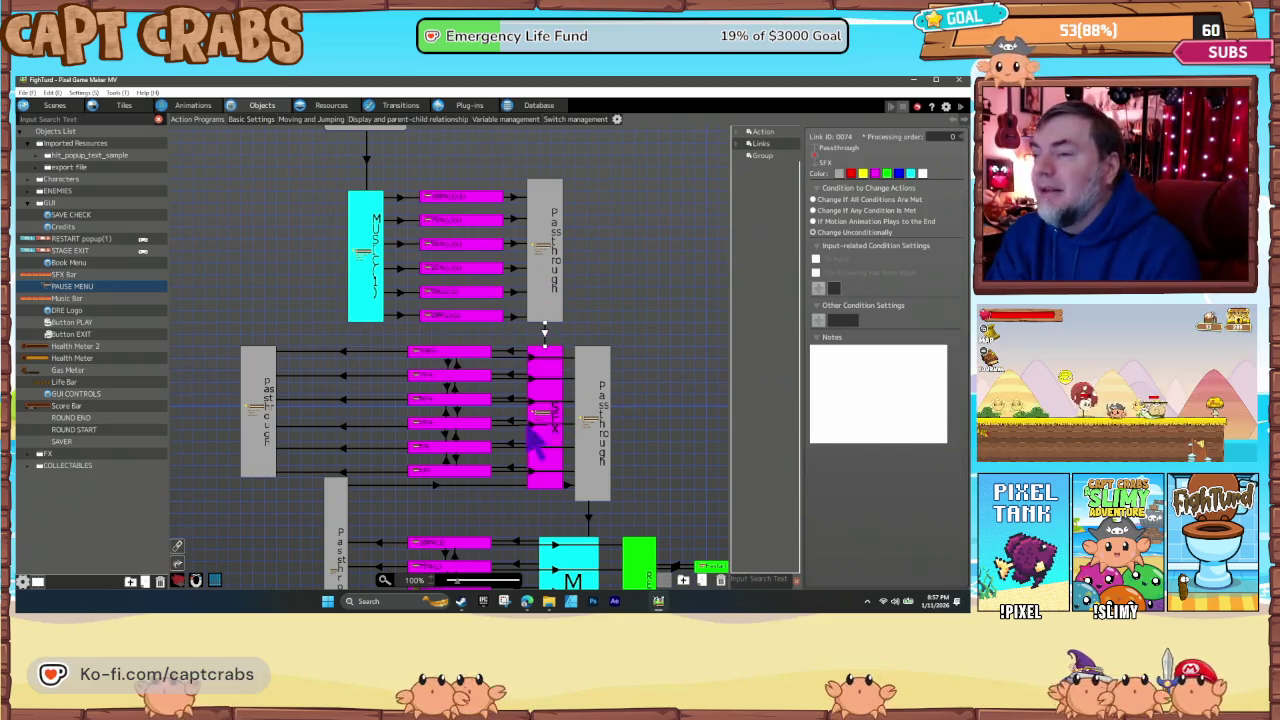
left_click_drag(437, 490, 405, 390)
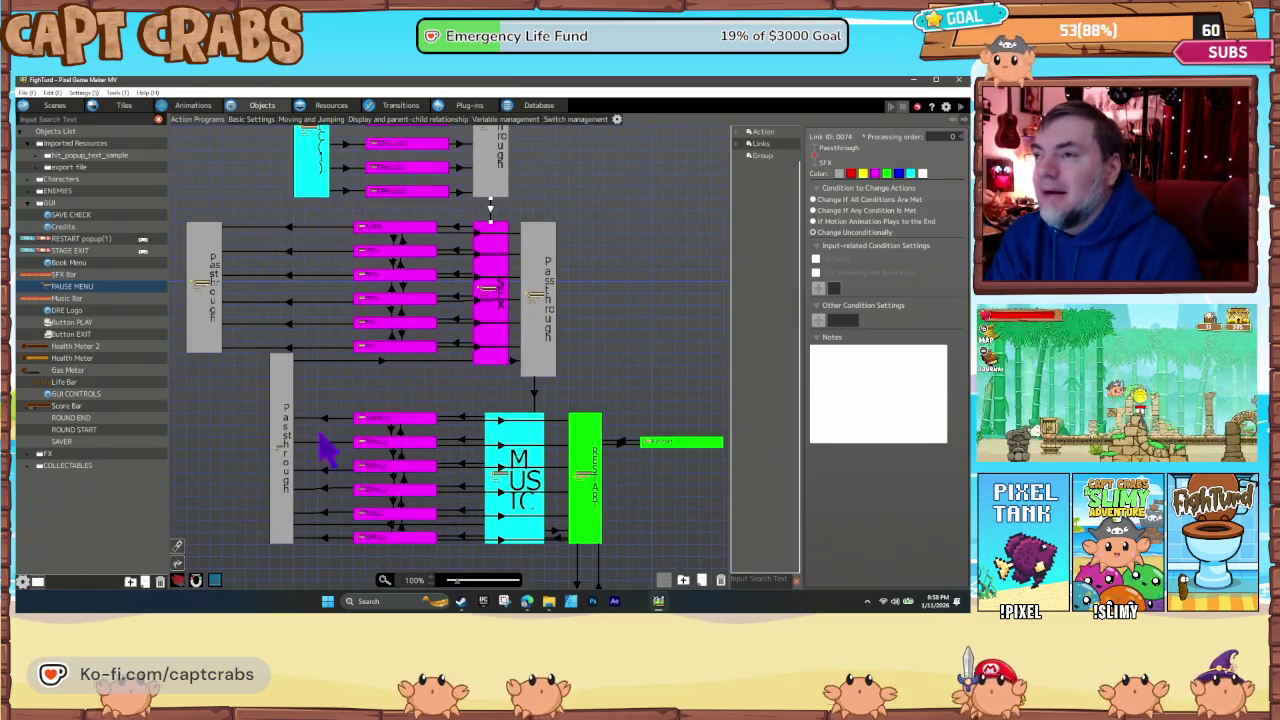
left_click(494, 362)
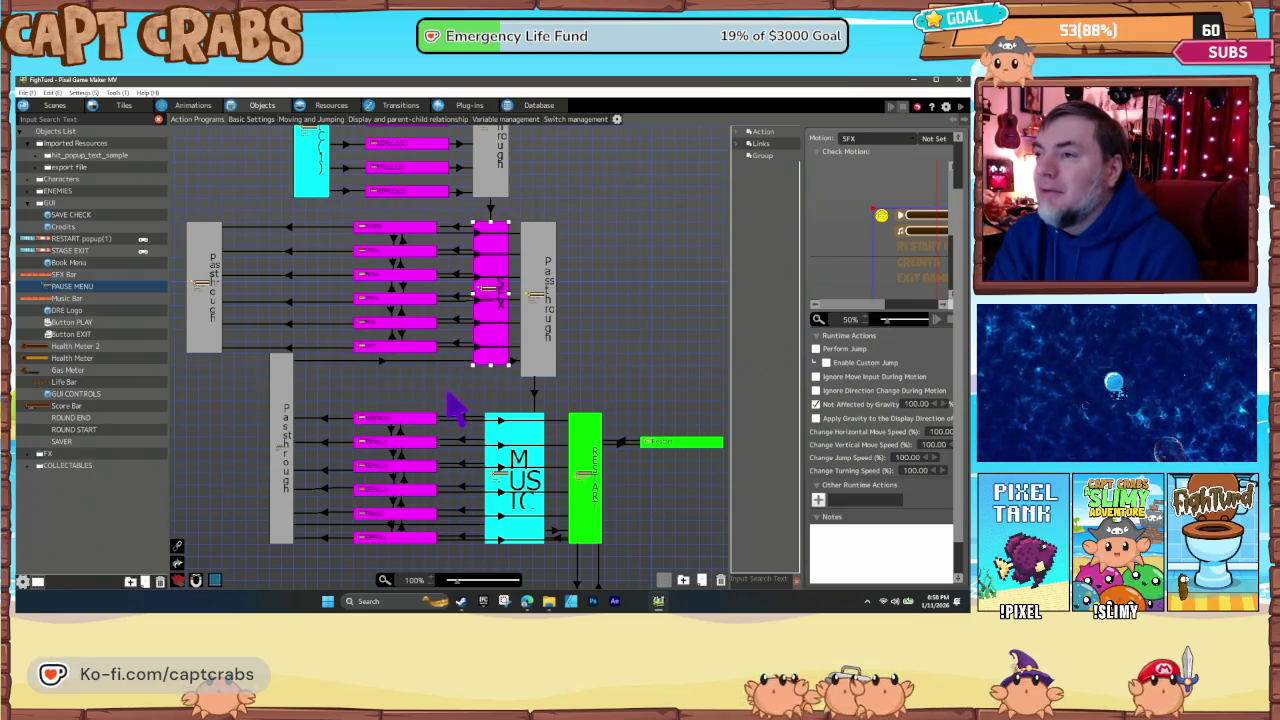
scroll(455, 410, "down", 3)
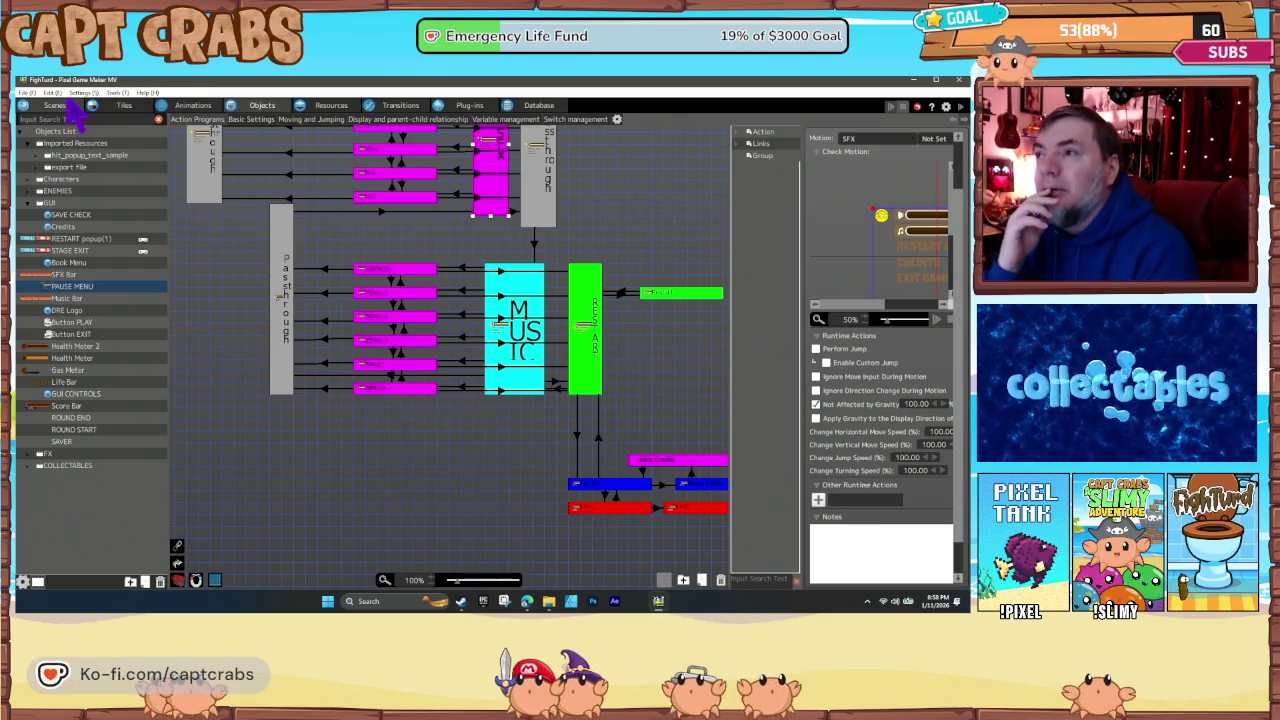
- Return to the scene layout, then open the Book Menu object's action program from the Objects List
left_click(66, 108)
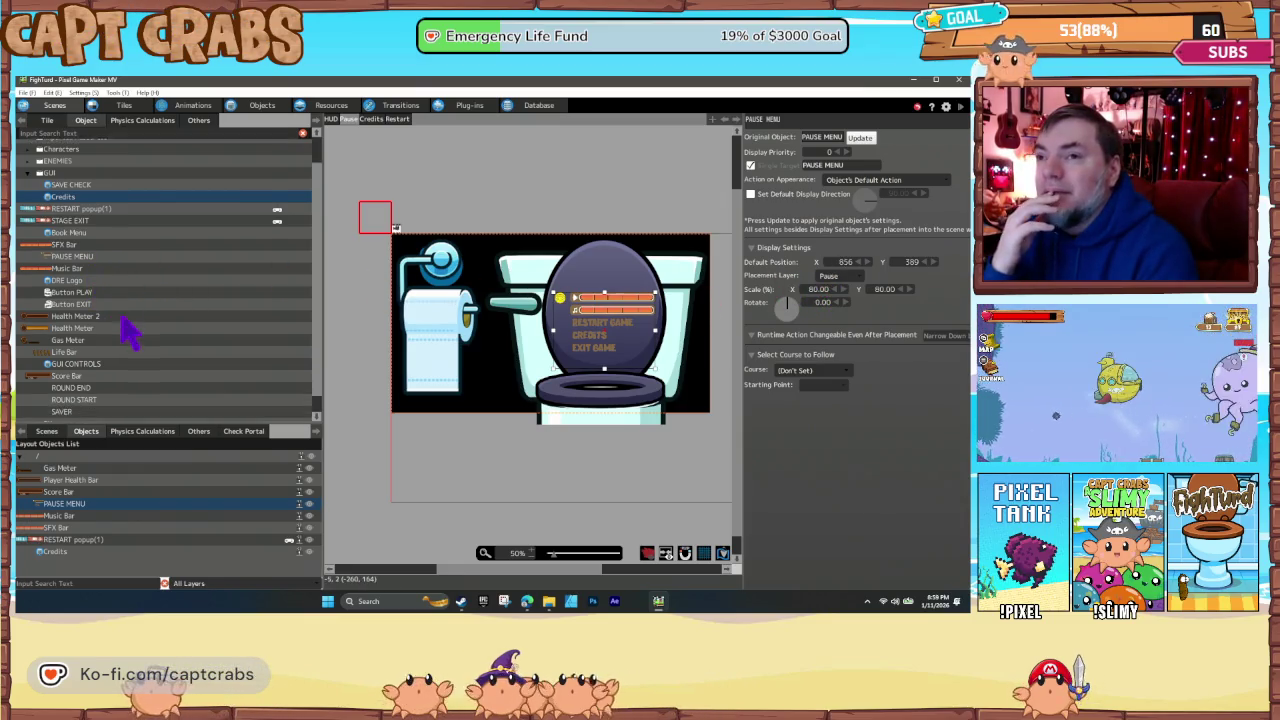
scroll(112, 325, "up", 2)
scroll(128, 345, "down", 3)
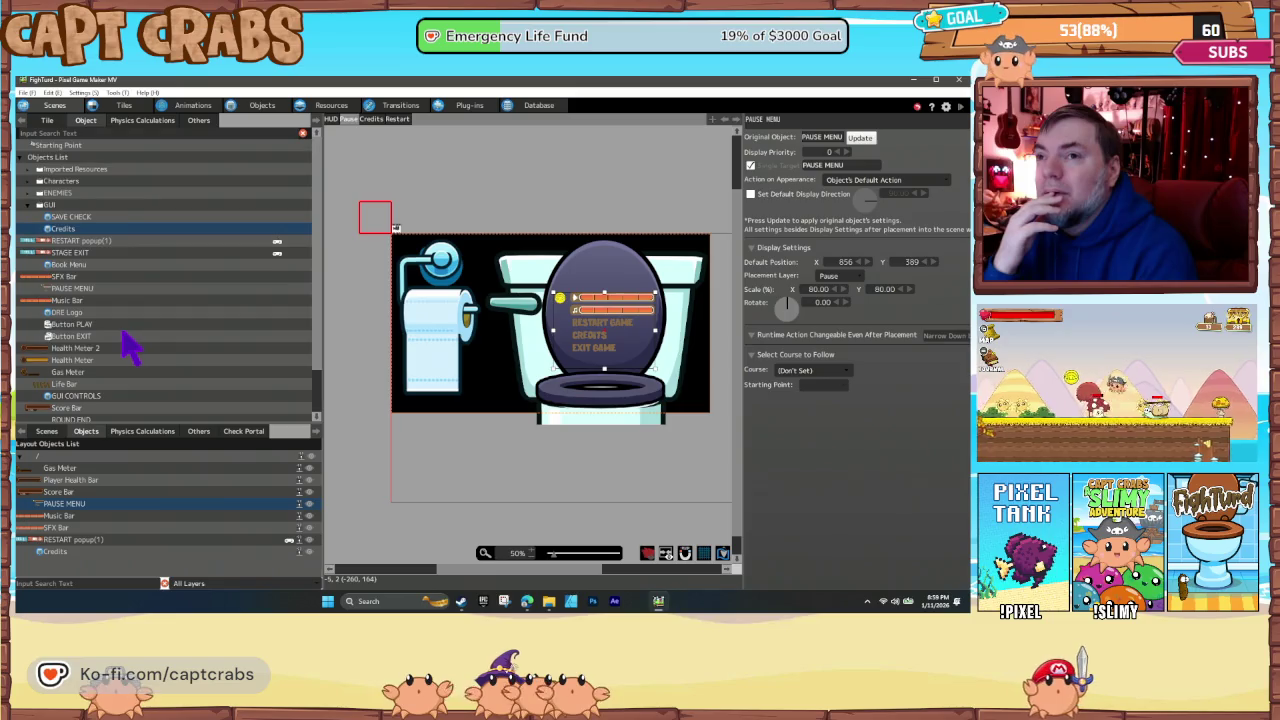
left_click(262, 106)
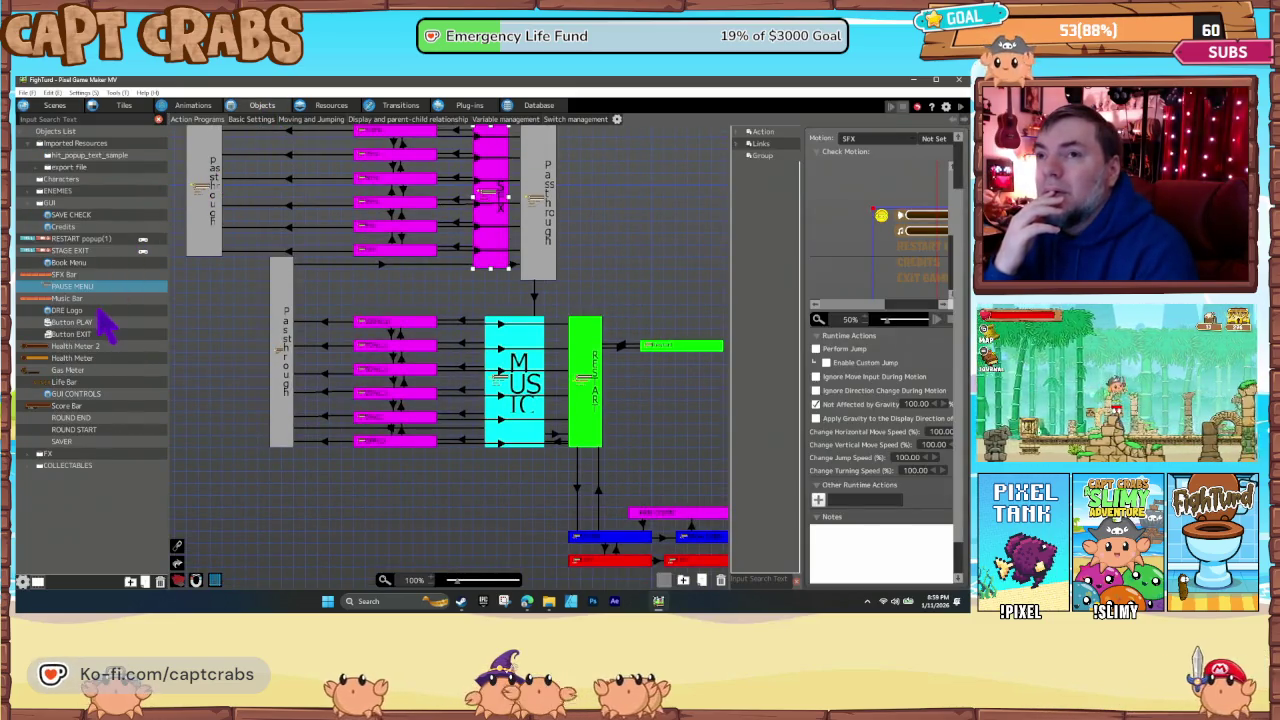
left_click(68, 262)
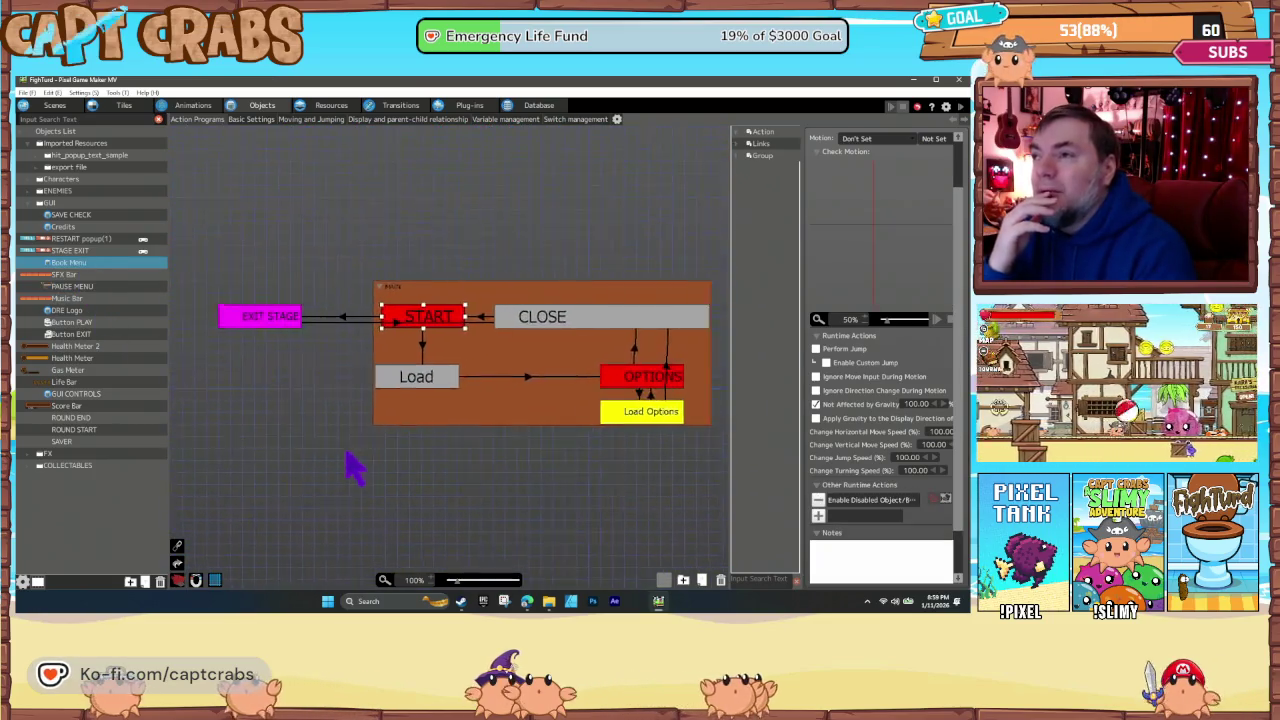
- Inspect the Load, OPTIONS, Load Options, CLOSE, START and EXIT STAGE states' actions
left_click(411, 370)
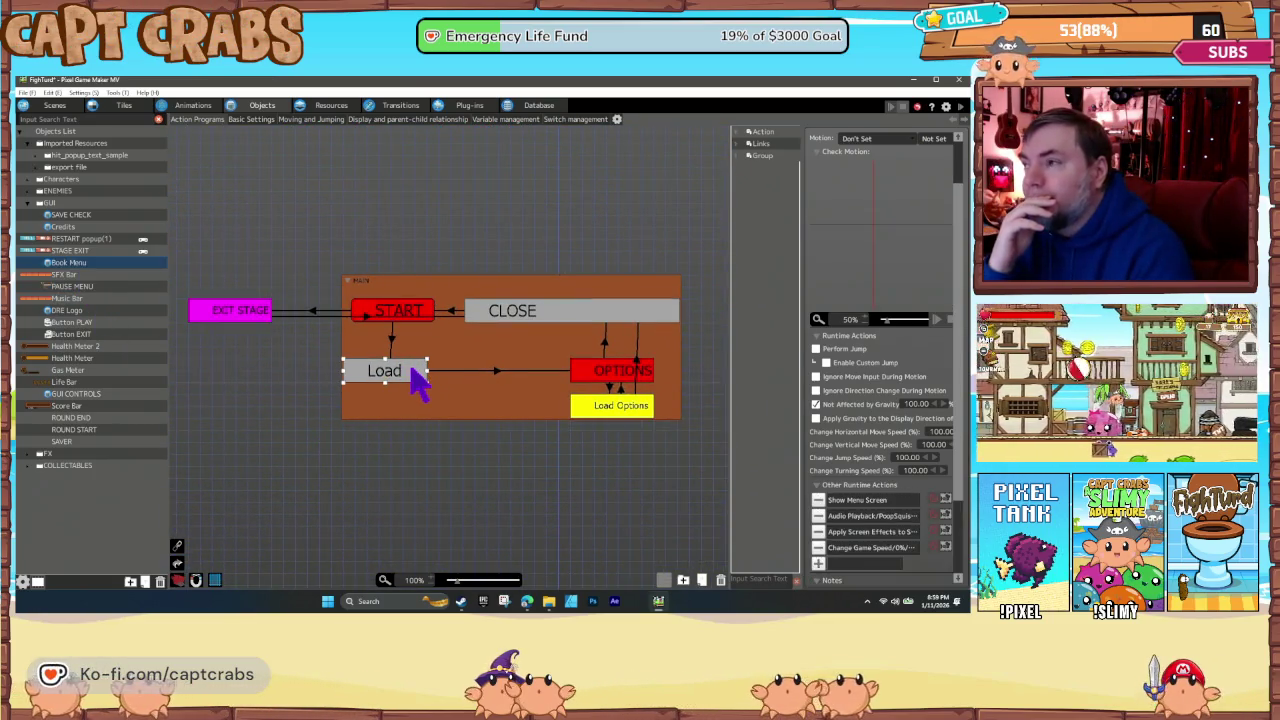
left_click(593, 370)
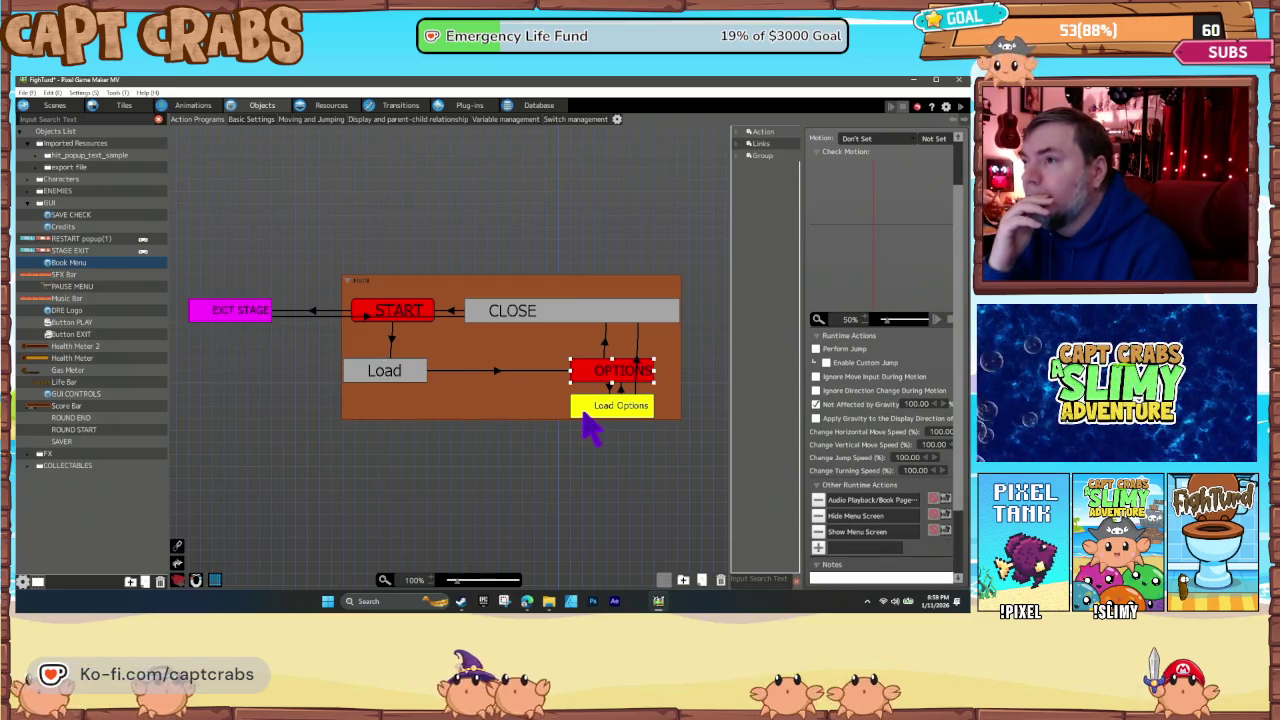
left_click(588, 410)
left_click(556, 310)
left_click(410, 314)
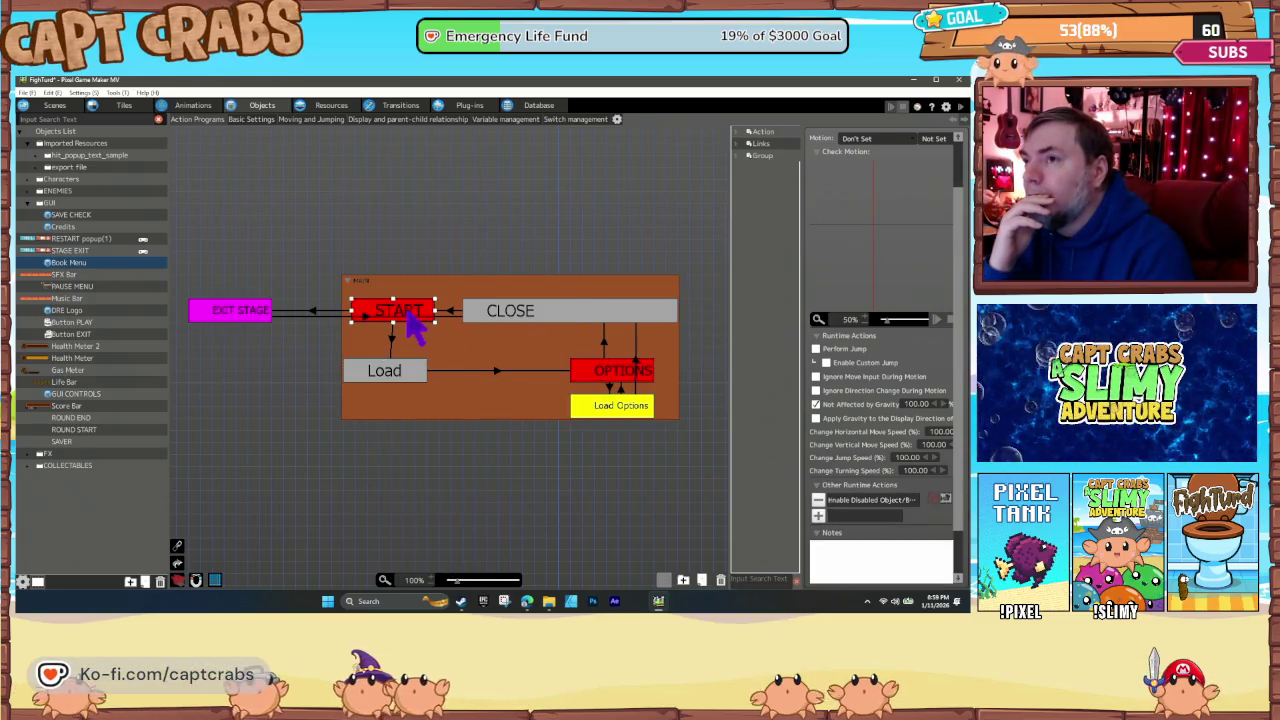
left_click(253, 316)
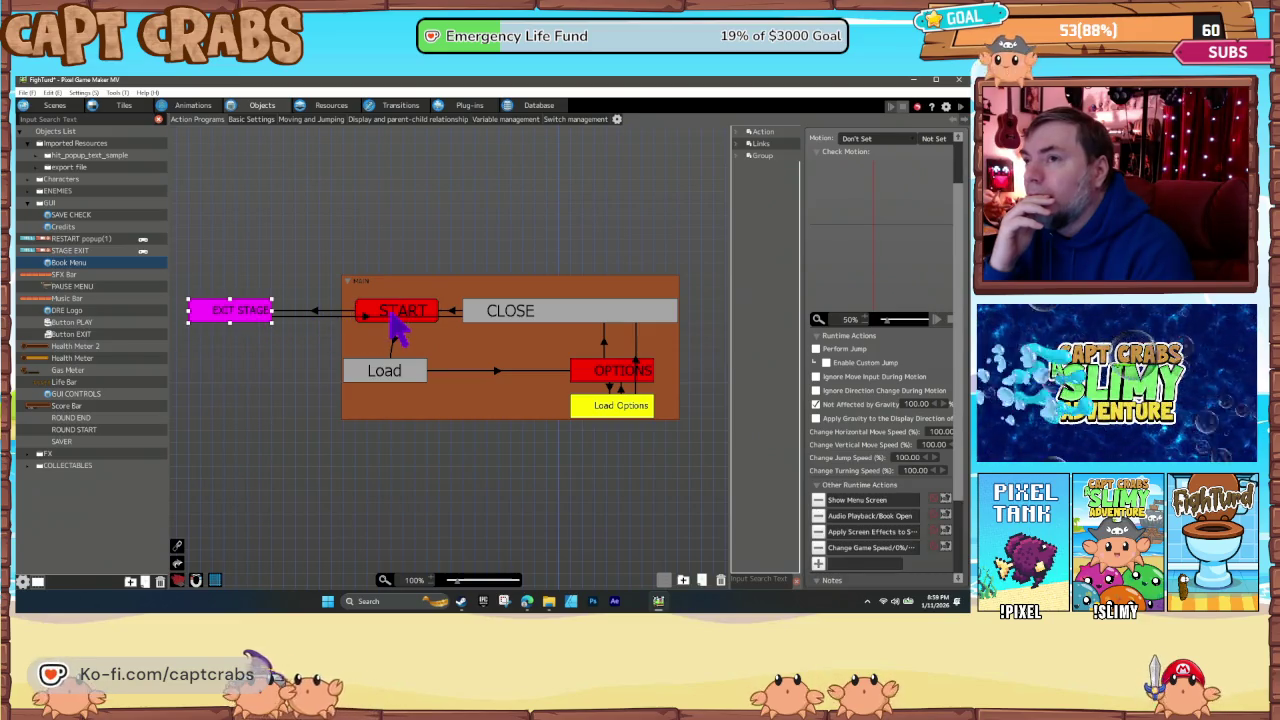
left_click(394, 320)
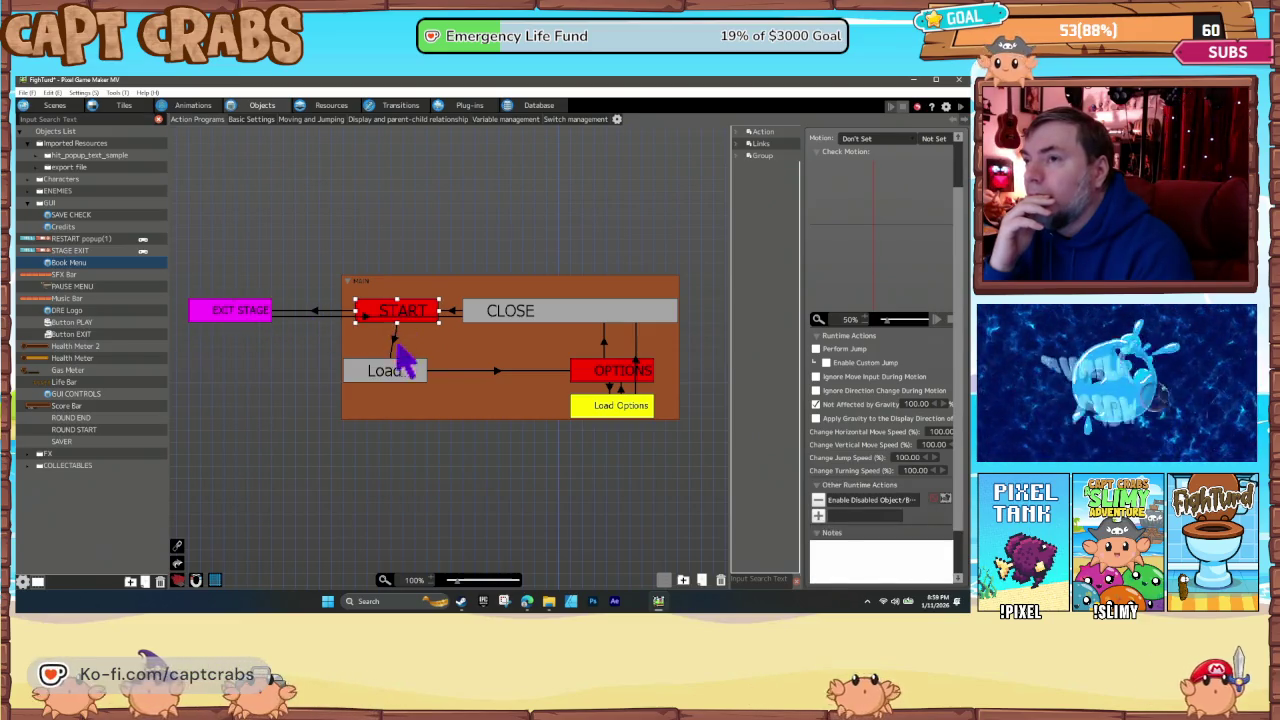
- Nudge the Load state left, then draw a new OK-on-press link from START to OPTIONS
left_click(407, 375)
left_click_drag(403, 376, 391, 376)
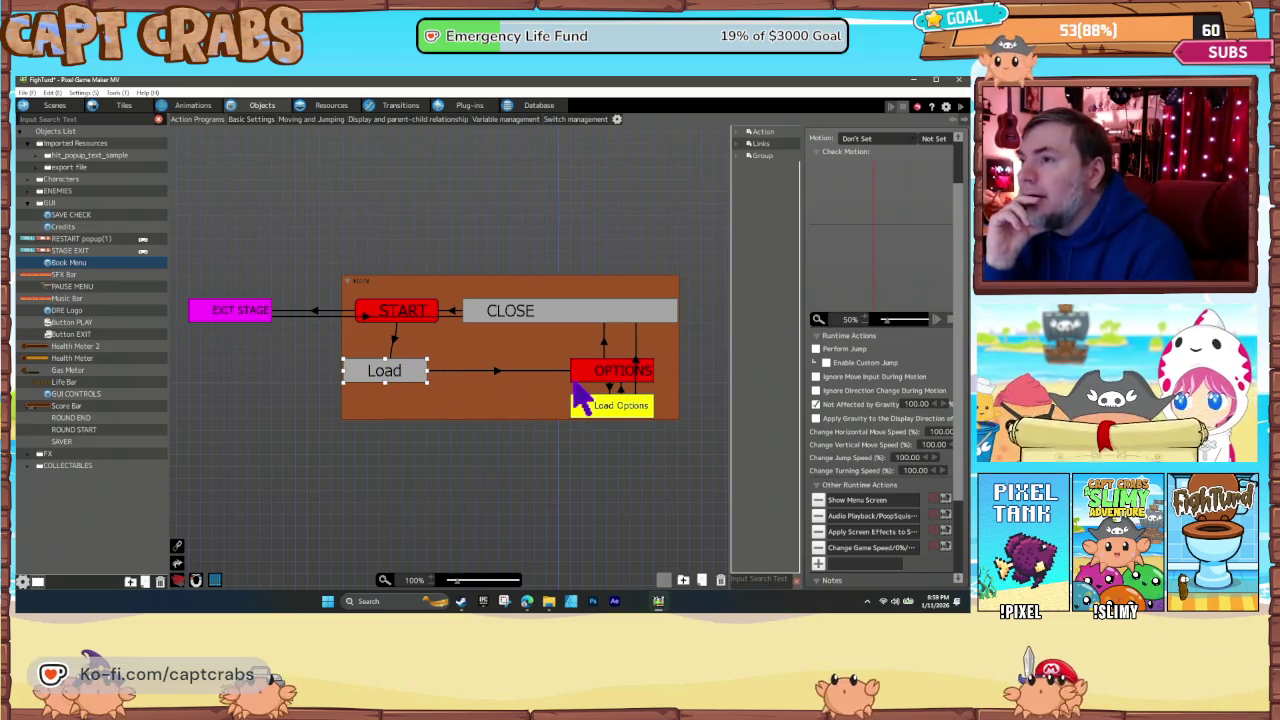
left_click(592, 374)
left_click(596, 412)
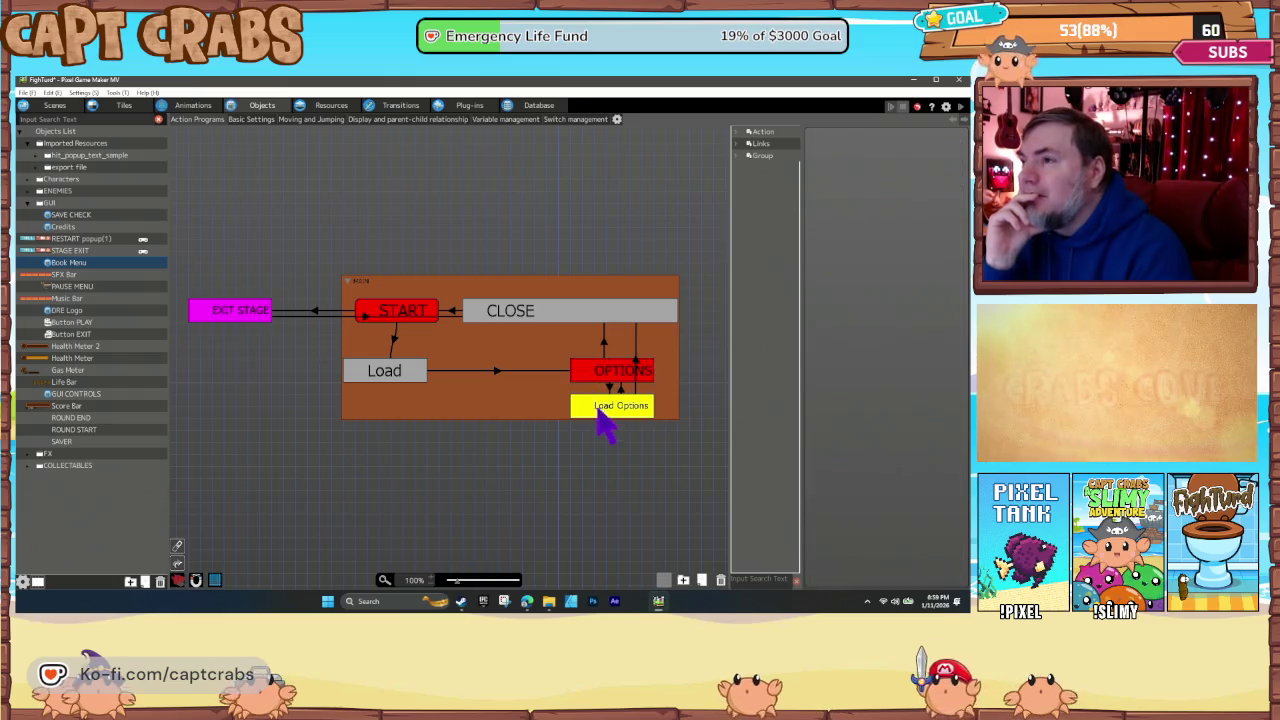
left_click(566, 320)
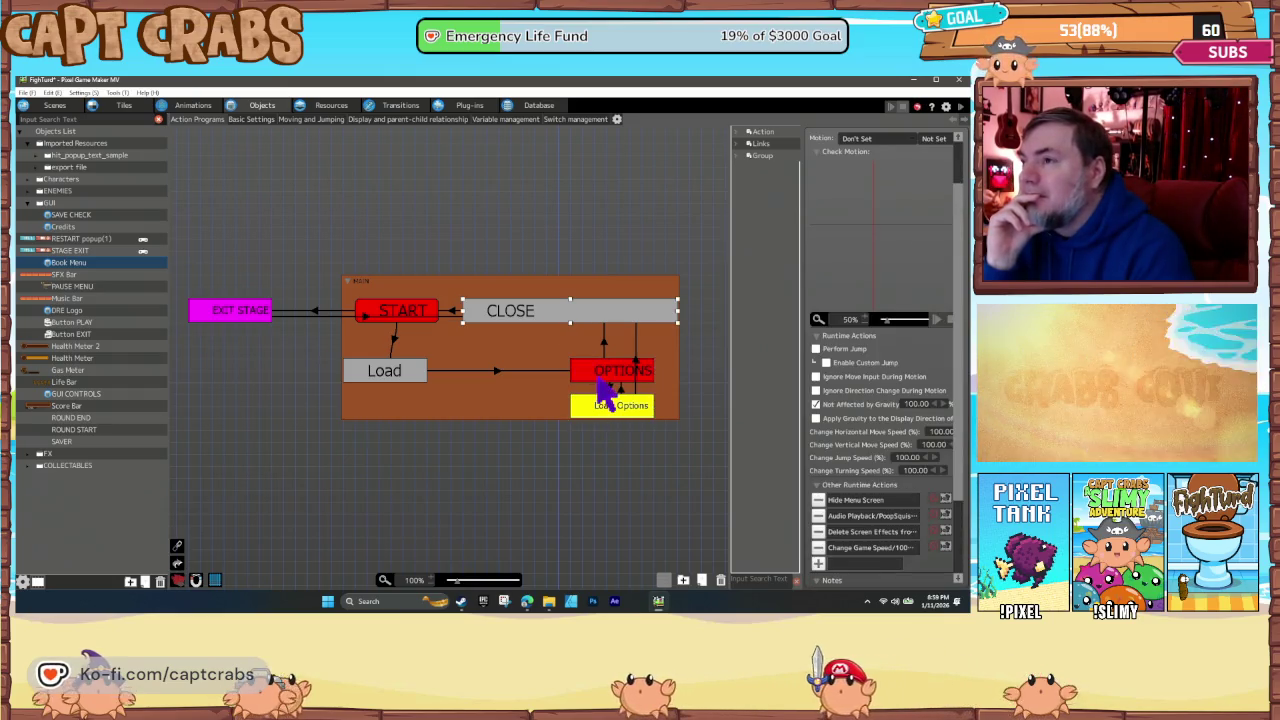
left_click(600, 377)
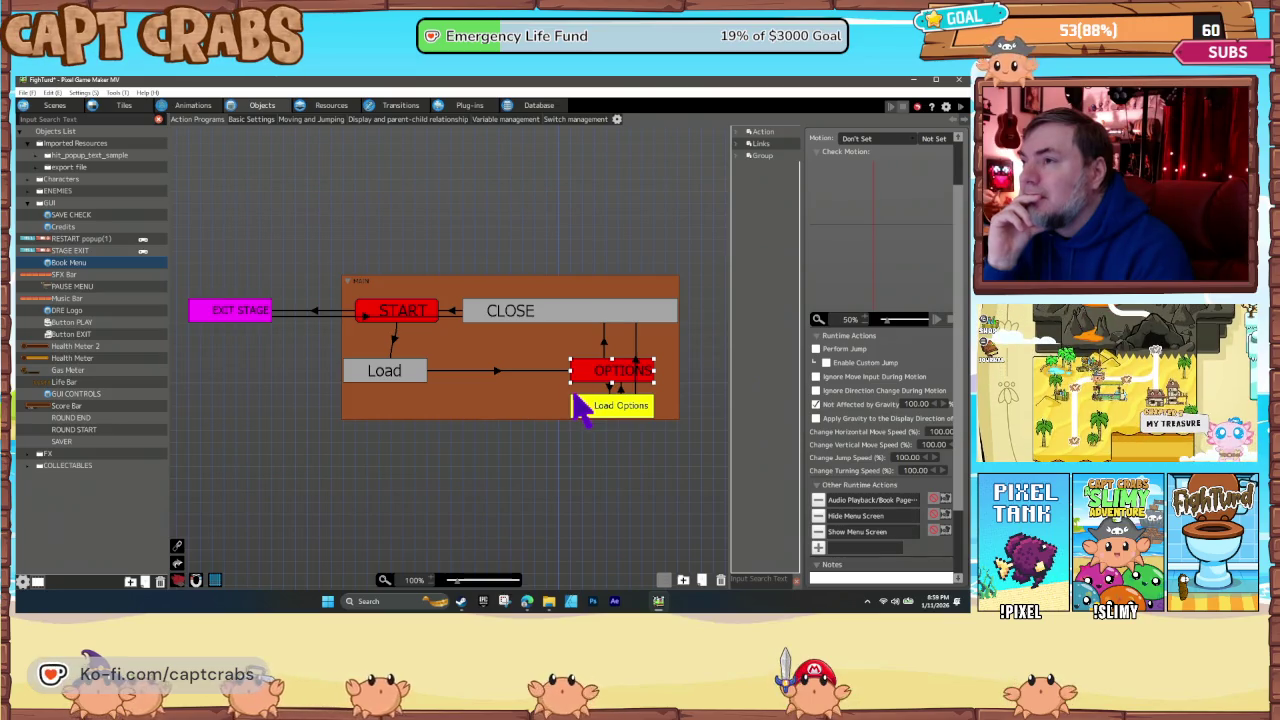
left_click(495, 371)
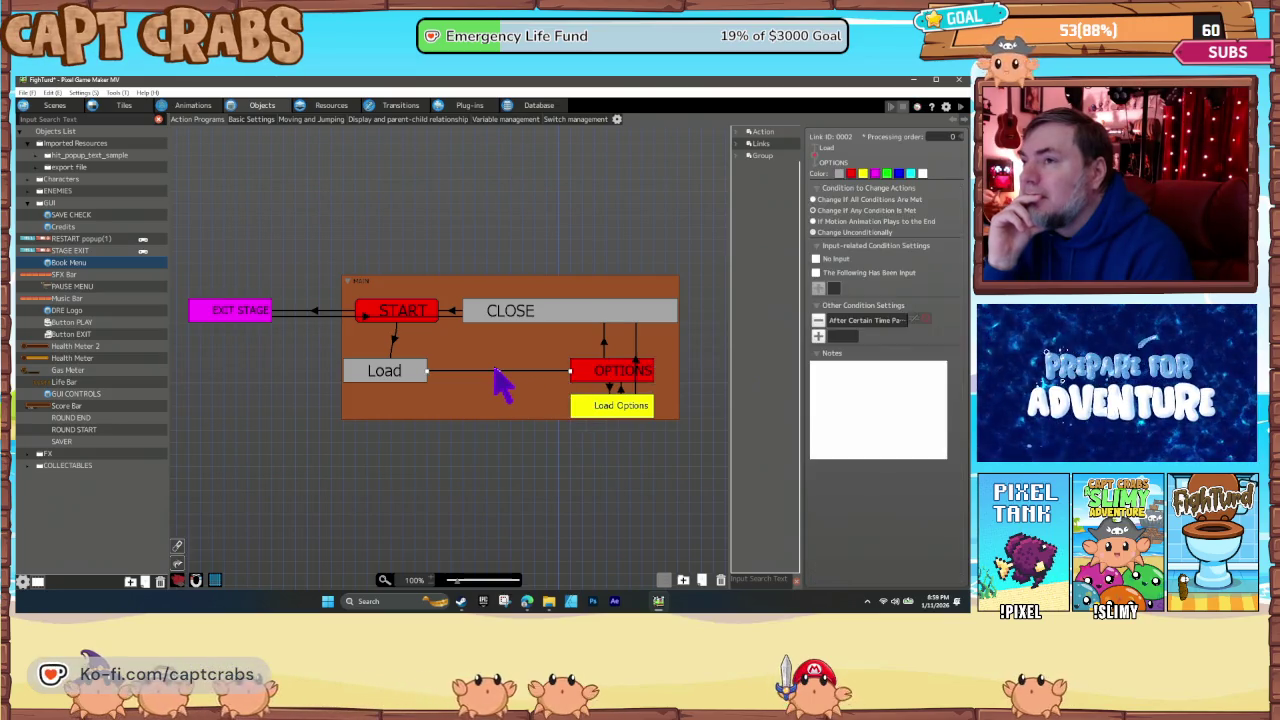
mouse_move(395, 342)
left_mouse_down()
mouse_move(394, 366)
mouse_move(597, 380)
left_mouse_up()
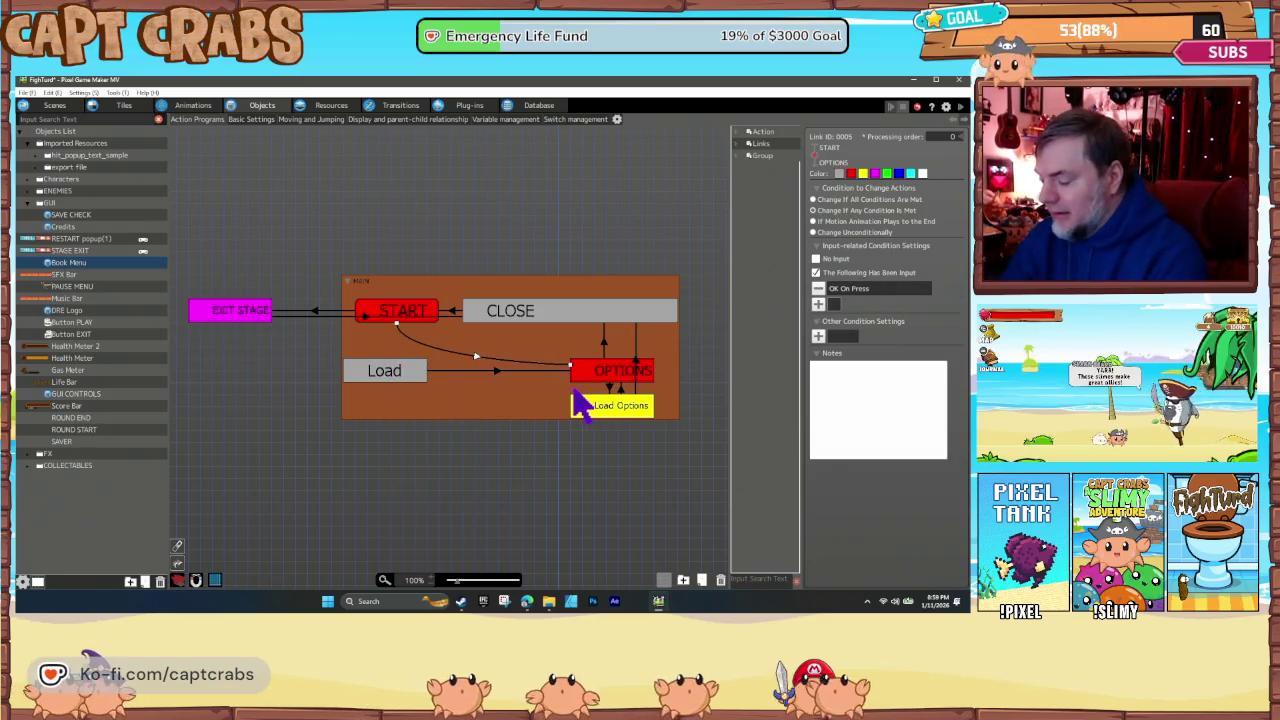
double_click(572, 388)
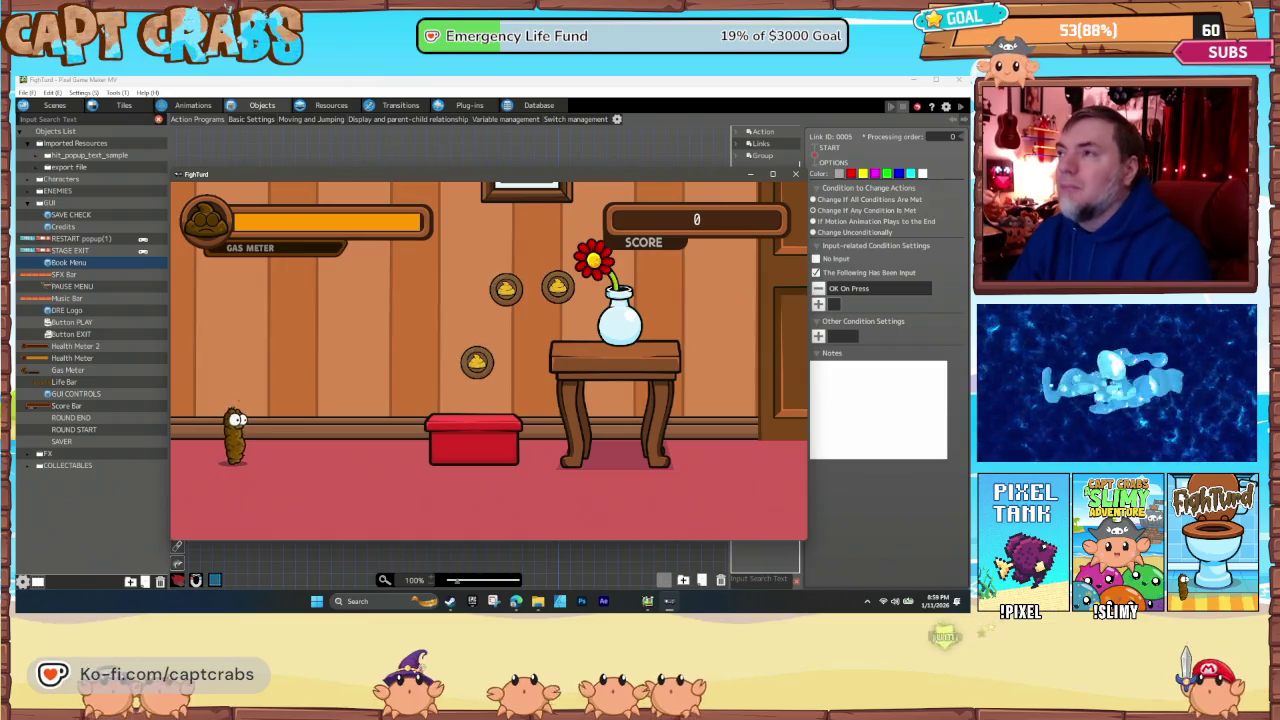
left_click(795, 174)
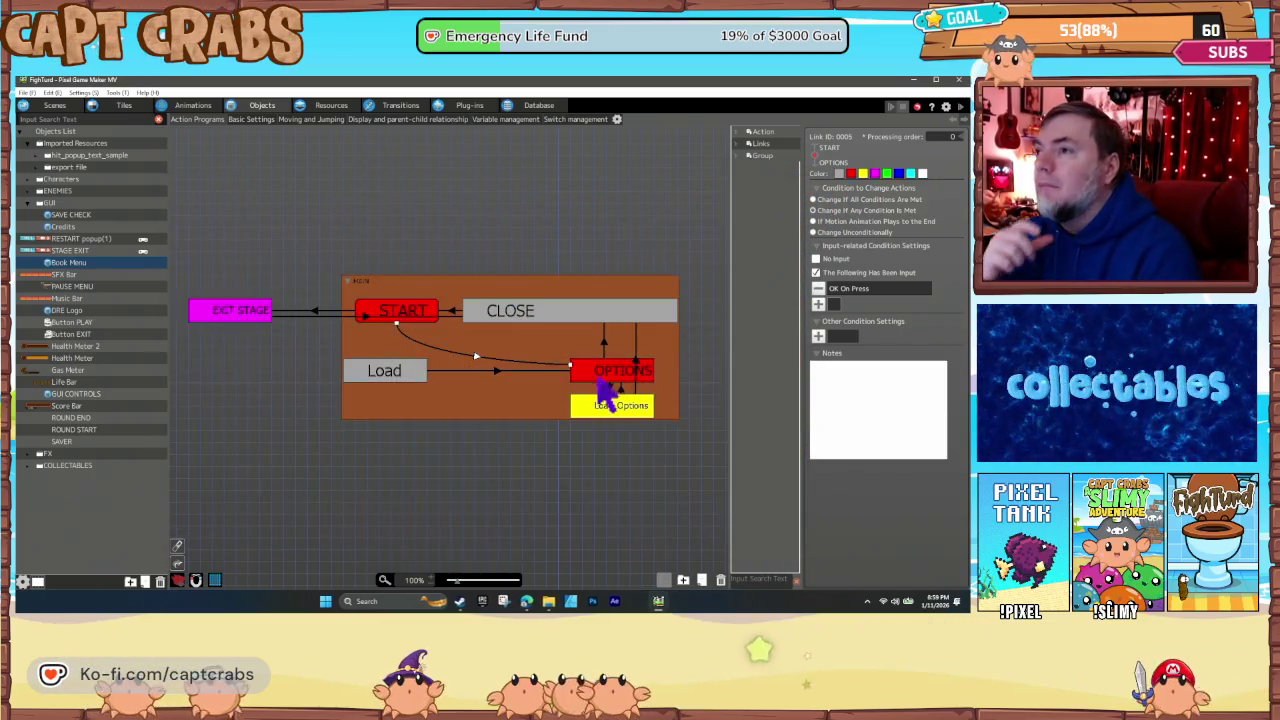
- Reroute the new START link to Load and review Load's Apply Screen Effects settings unchanged
left_click_drag(533, 366, 386, 371)
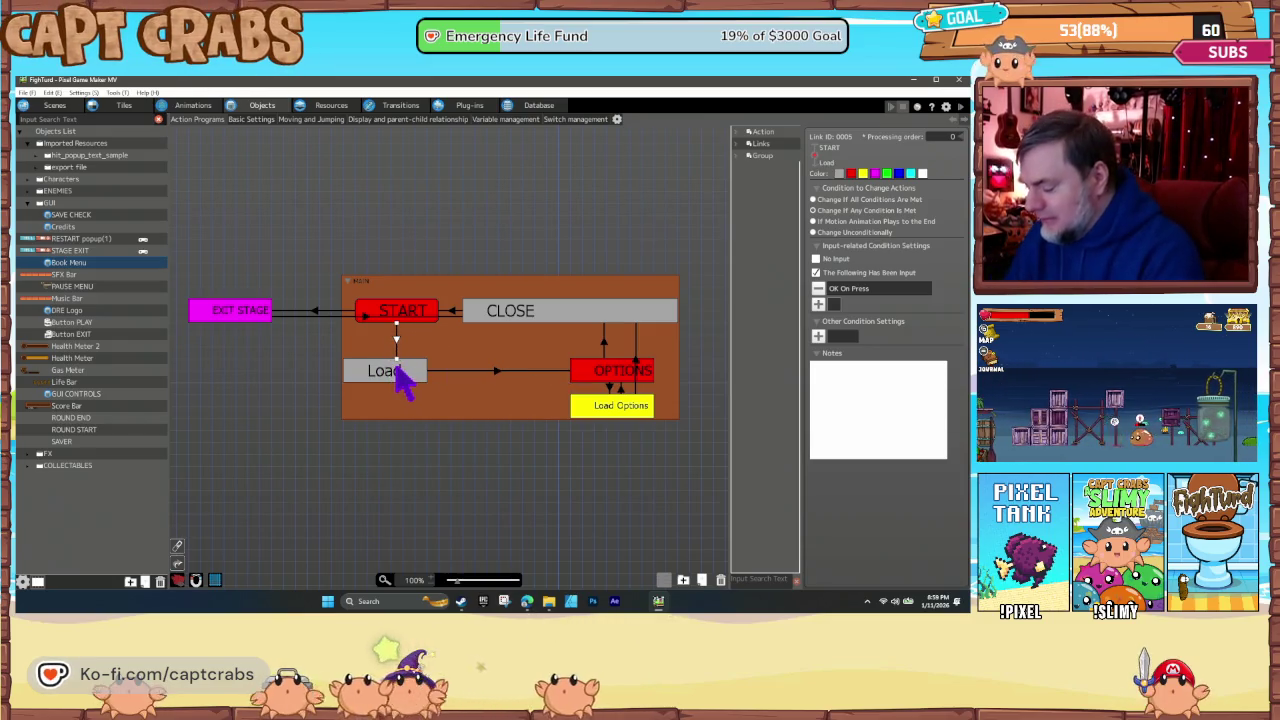
left_click(399, 377)
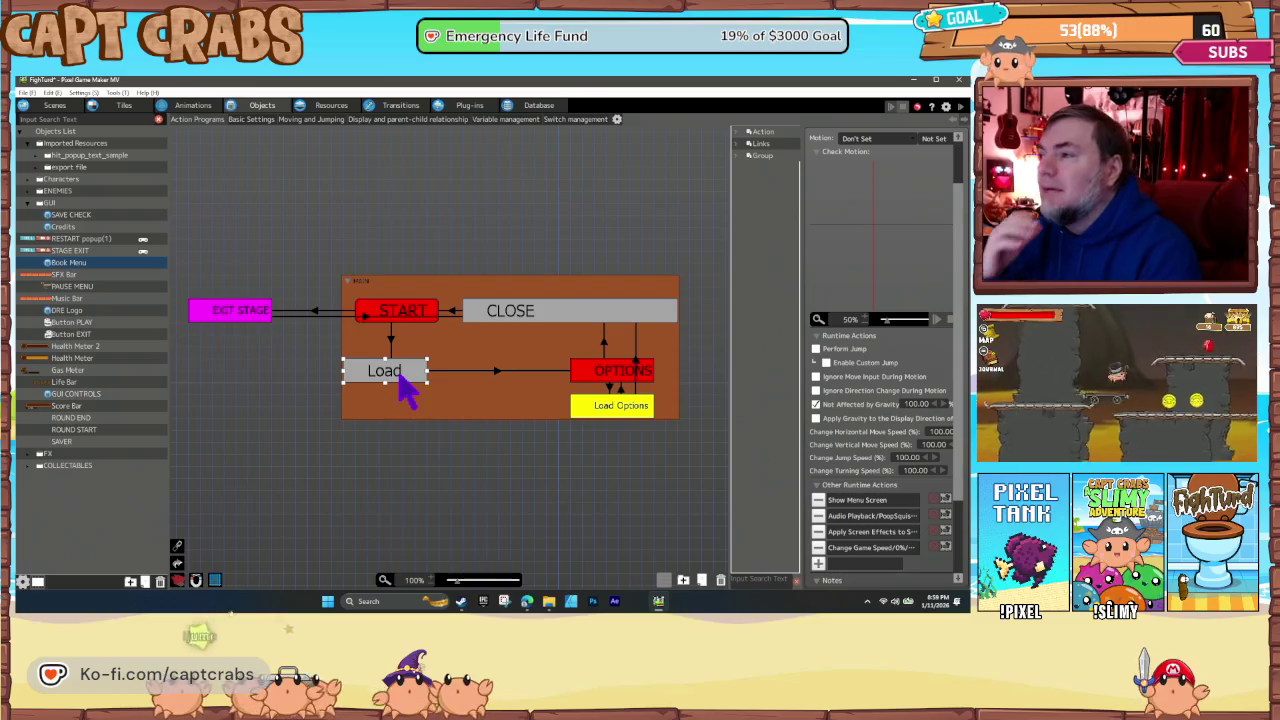
scroll(868, 533, "down", 2)
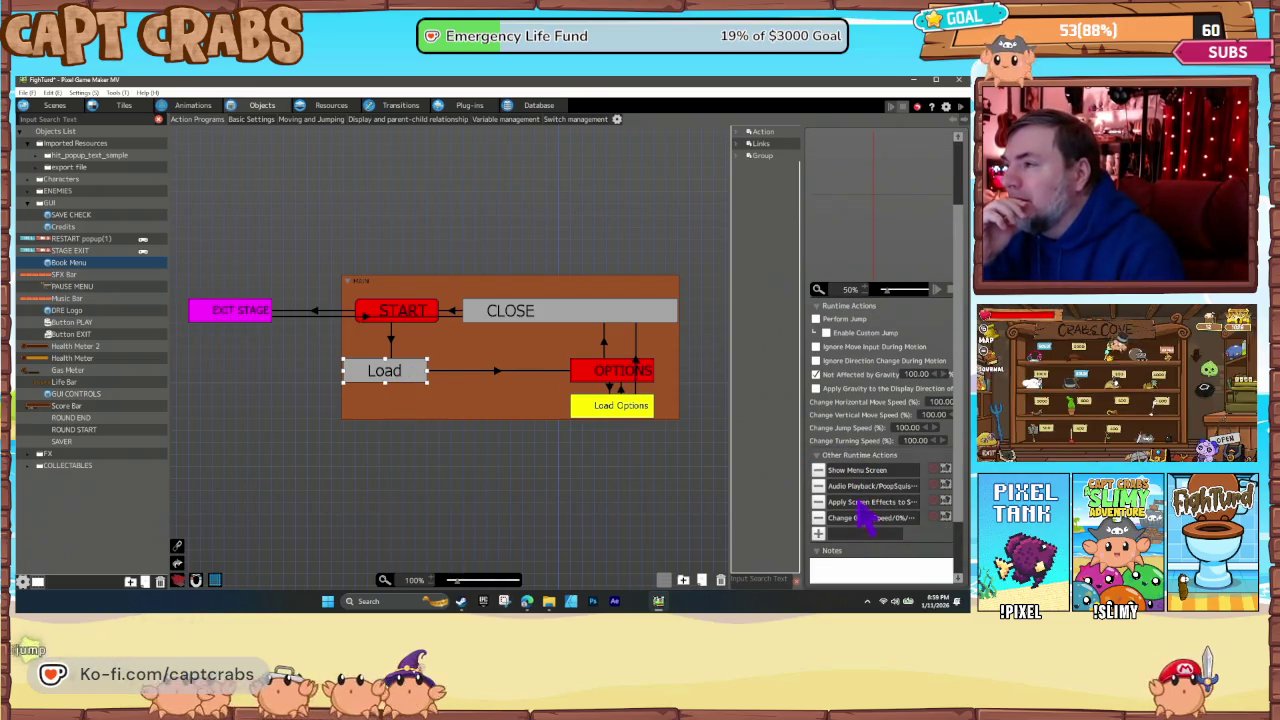
double_click(858, 503)
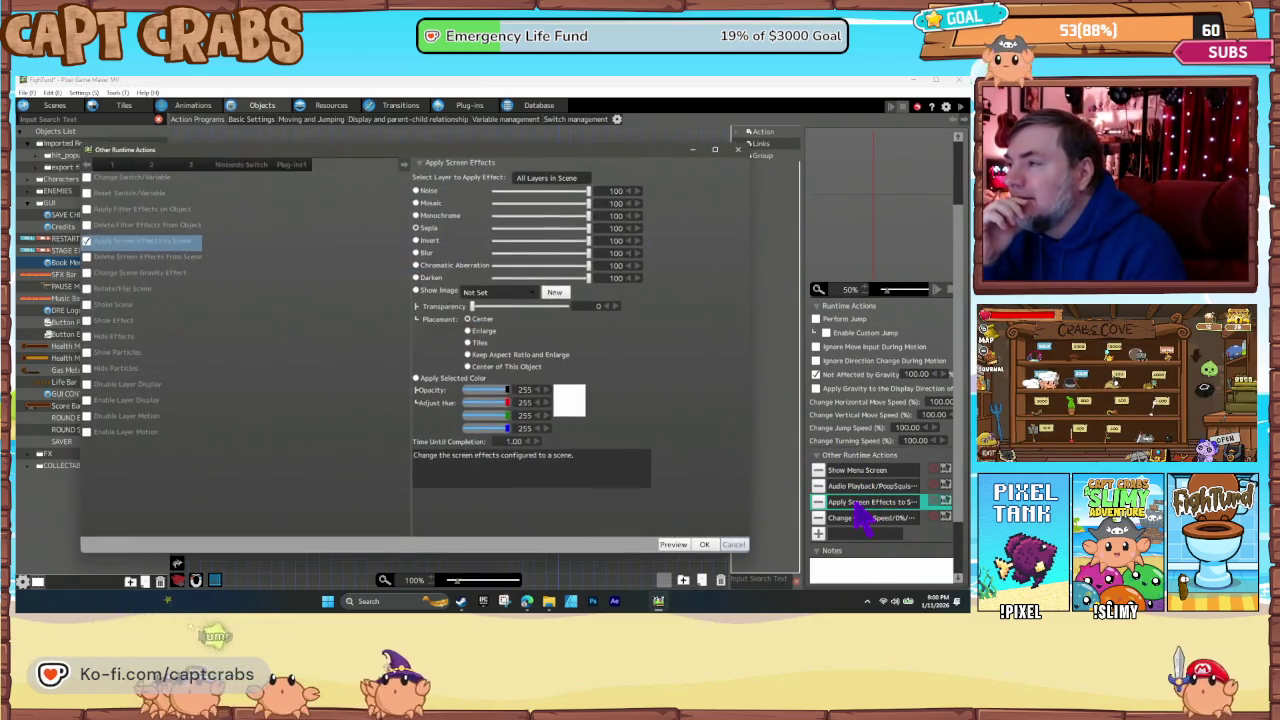
left_click(733, 545)
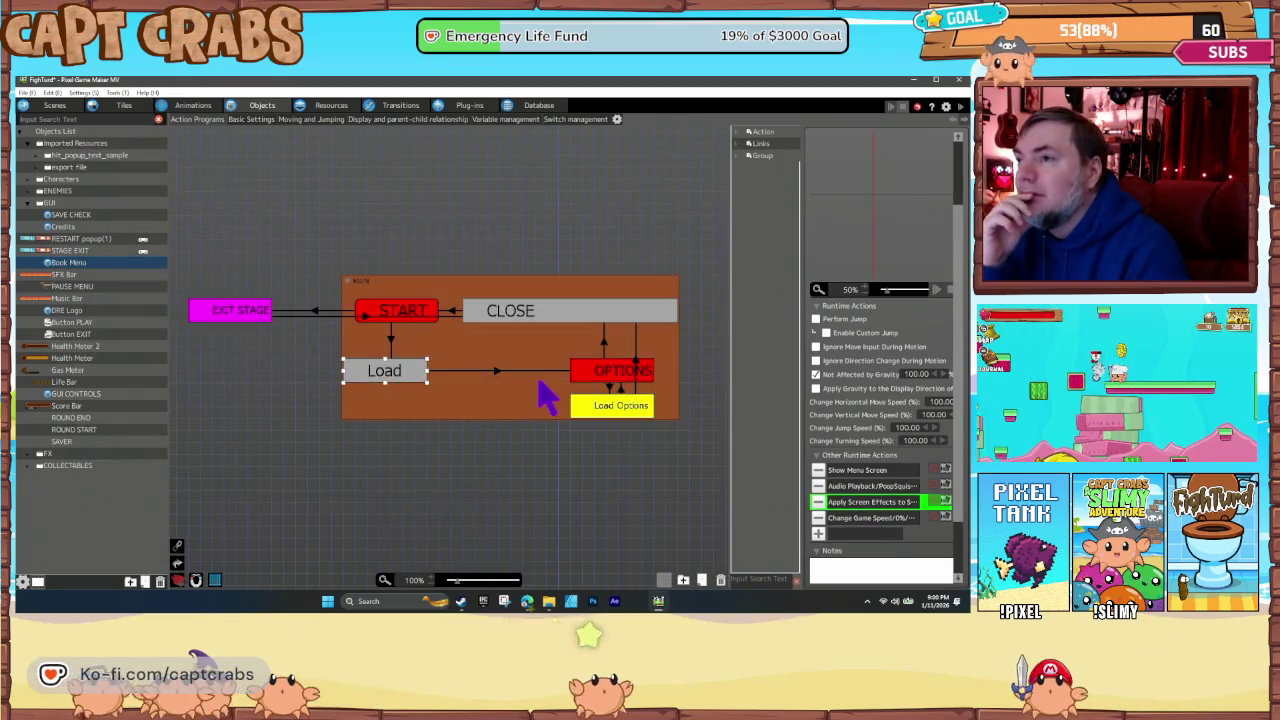
- Review the Load-to-OPTIONS time condition and OPTIONS' Show Menu Screen settings without changes
left_click(496, 372)
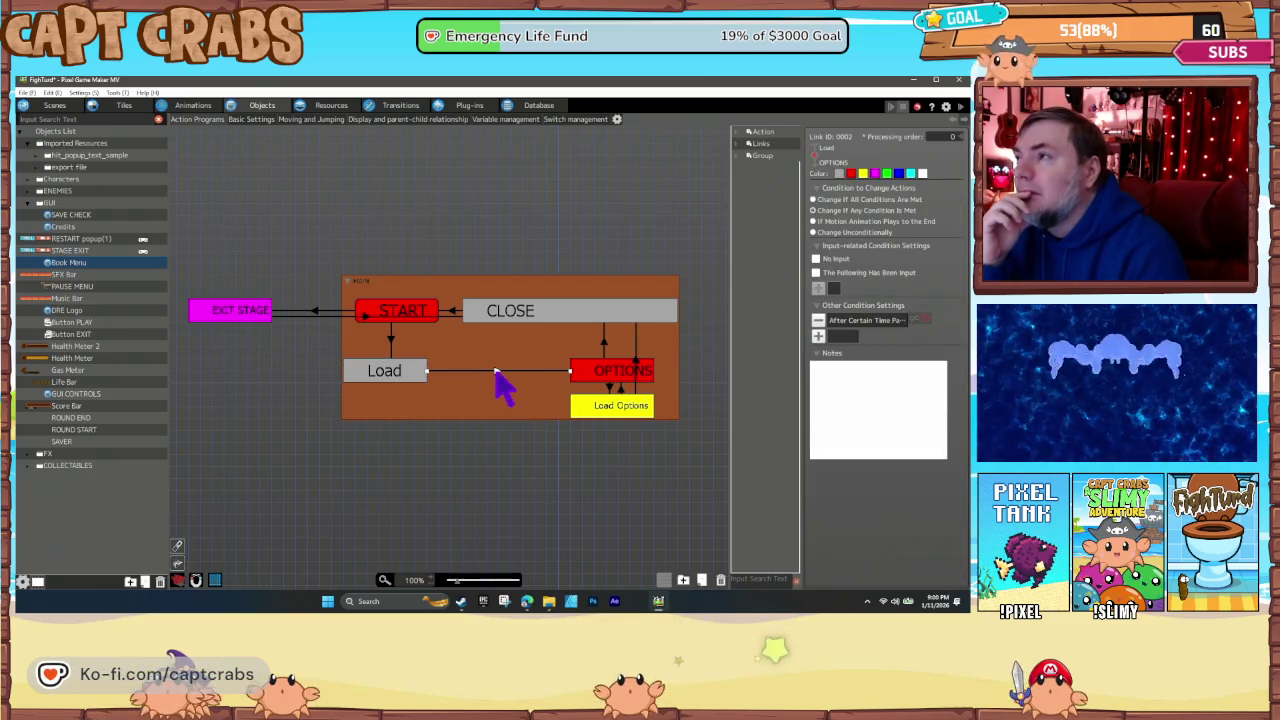
double_click(850, 322)
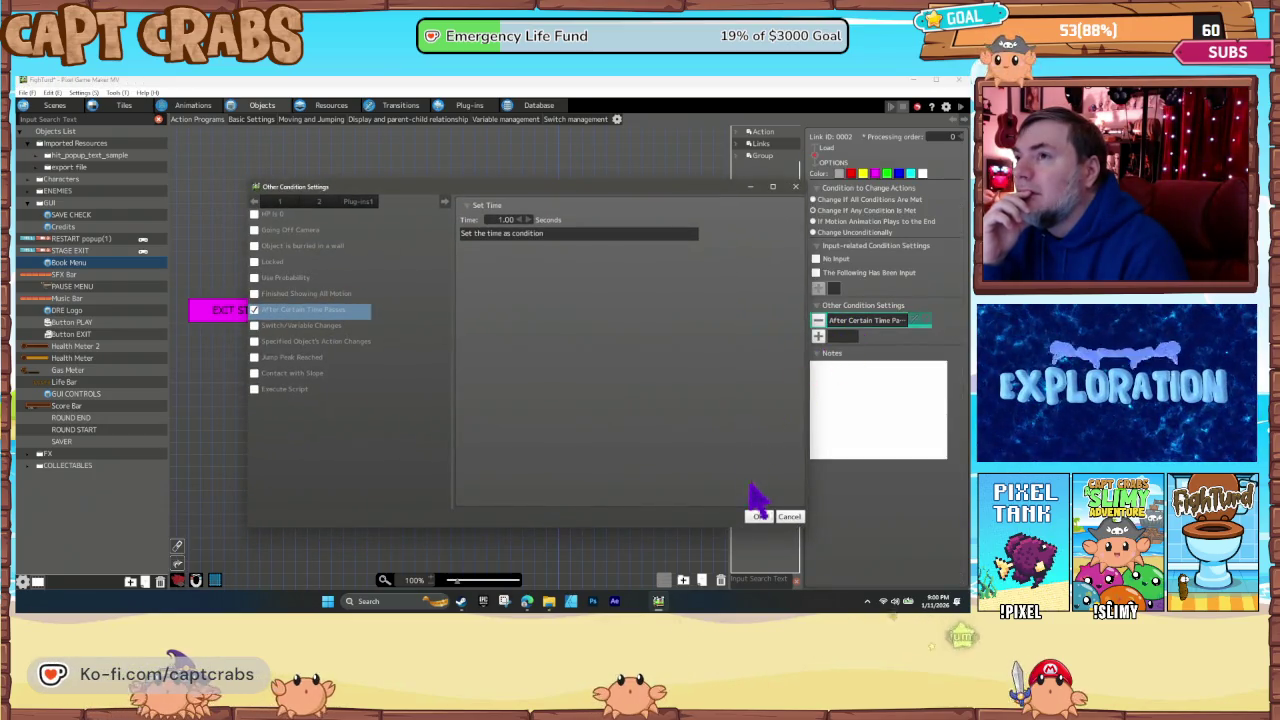
left_click(788, 517)
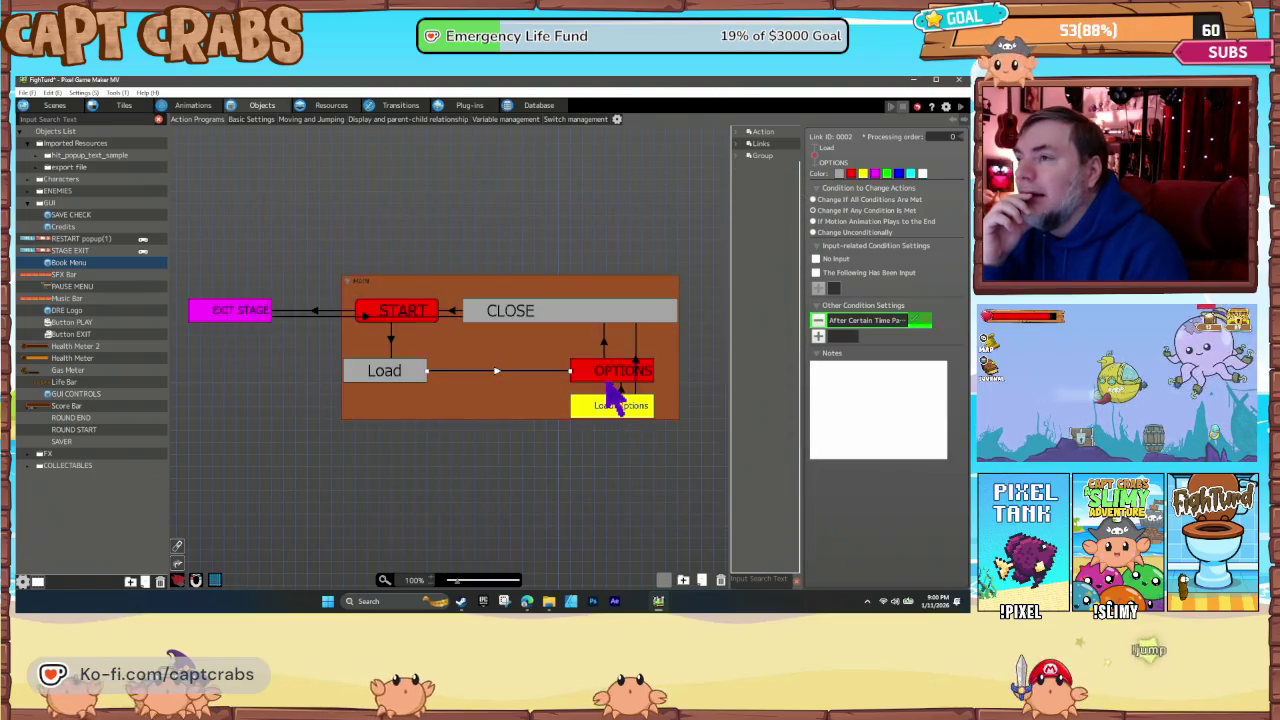
left_click(608, 378)
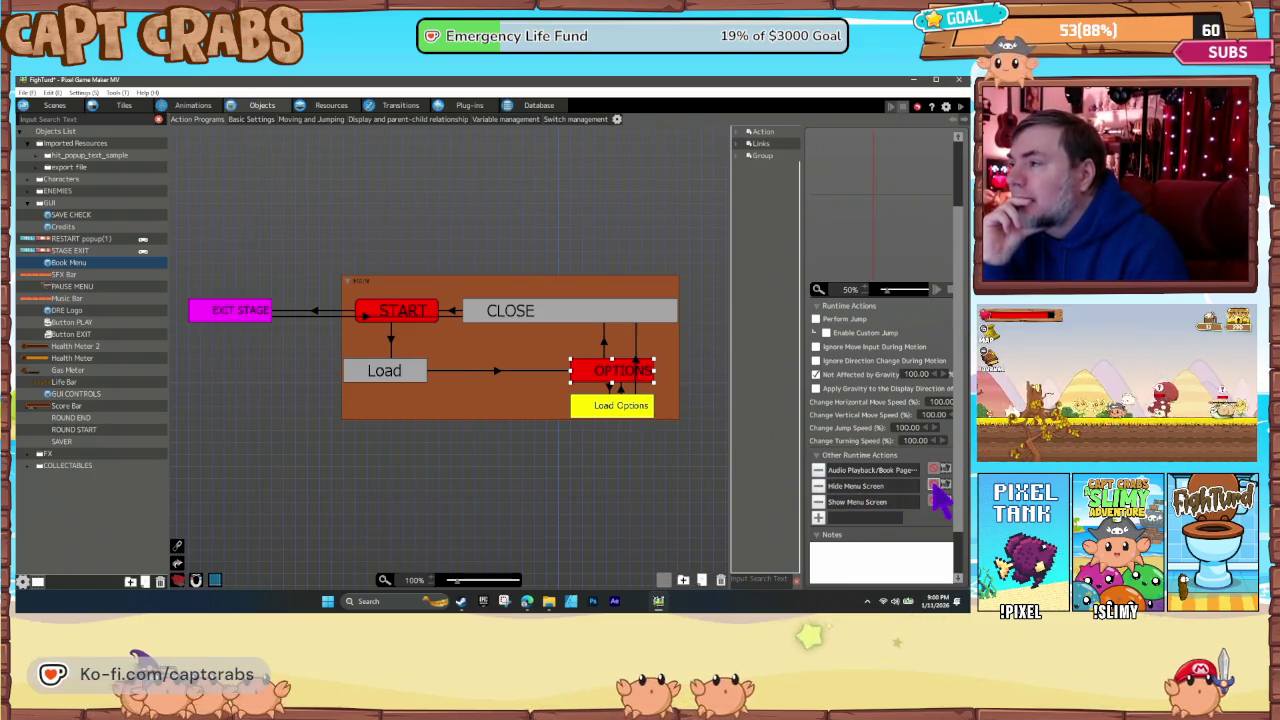
double_click(895, 502)
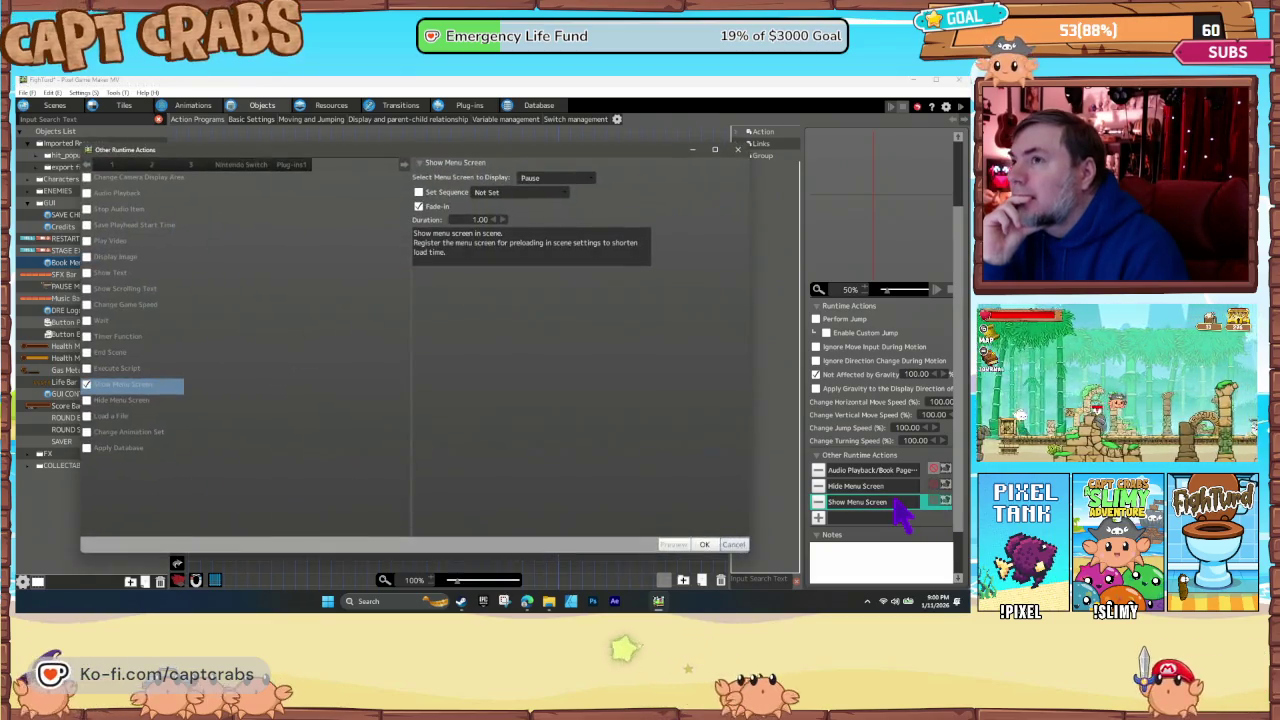
left_click(748, 544)
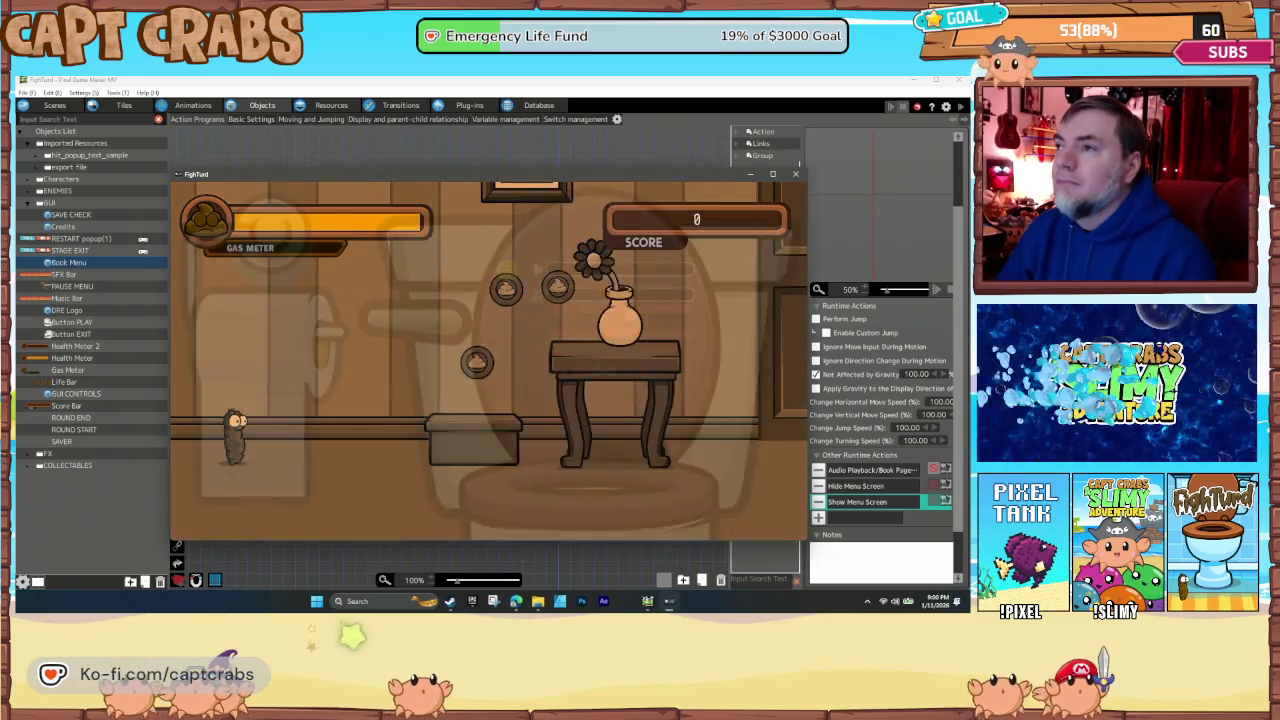
- Move the pause-menu selection through Restart Game, the volume bars and Exit Game, then close the test window
key("Down")
key("Down")
key("Down")
key("Up")
key("Up")
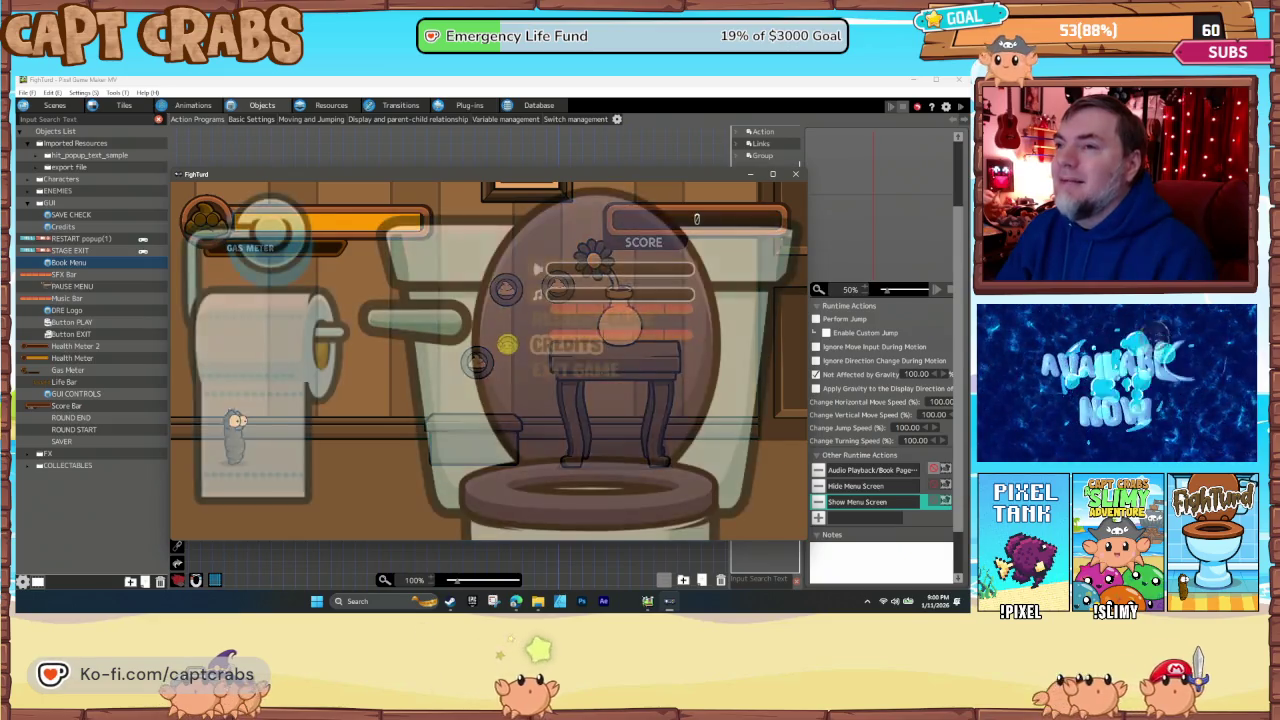
key("Up")
key("Up")
key("Down")
key("Down")
key("Down")
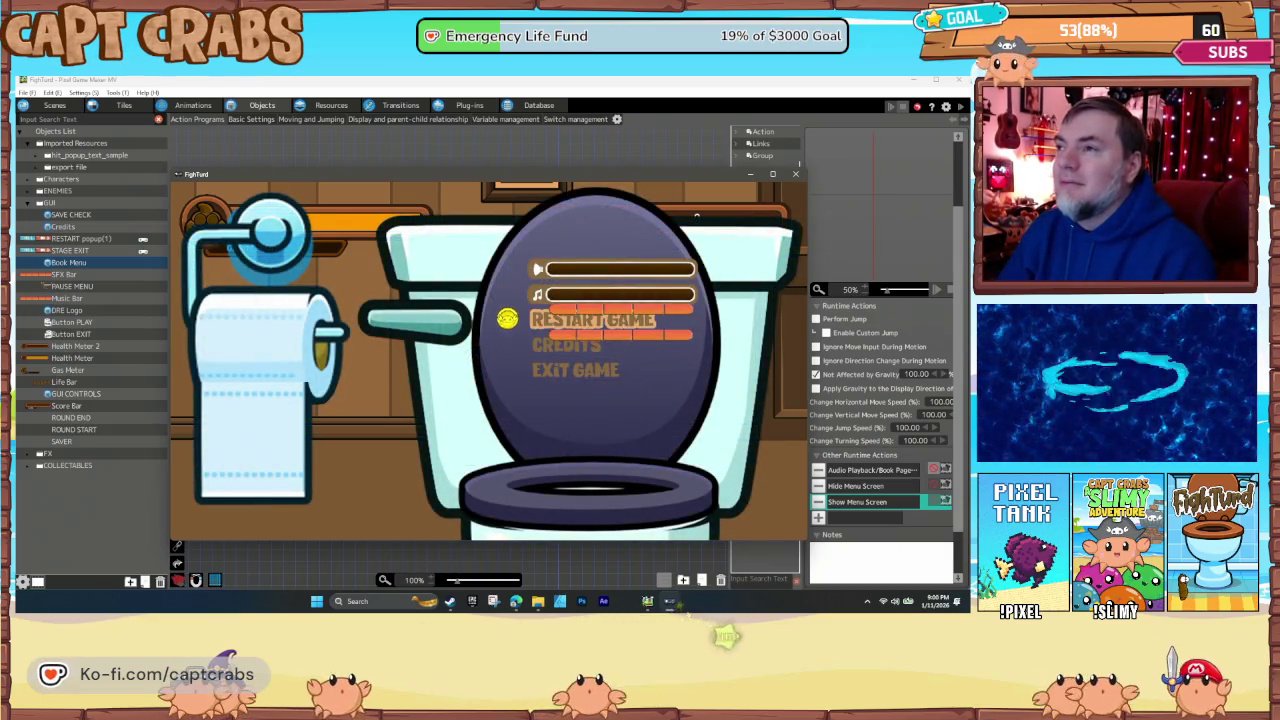
key("Return")
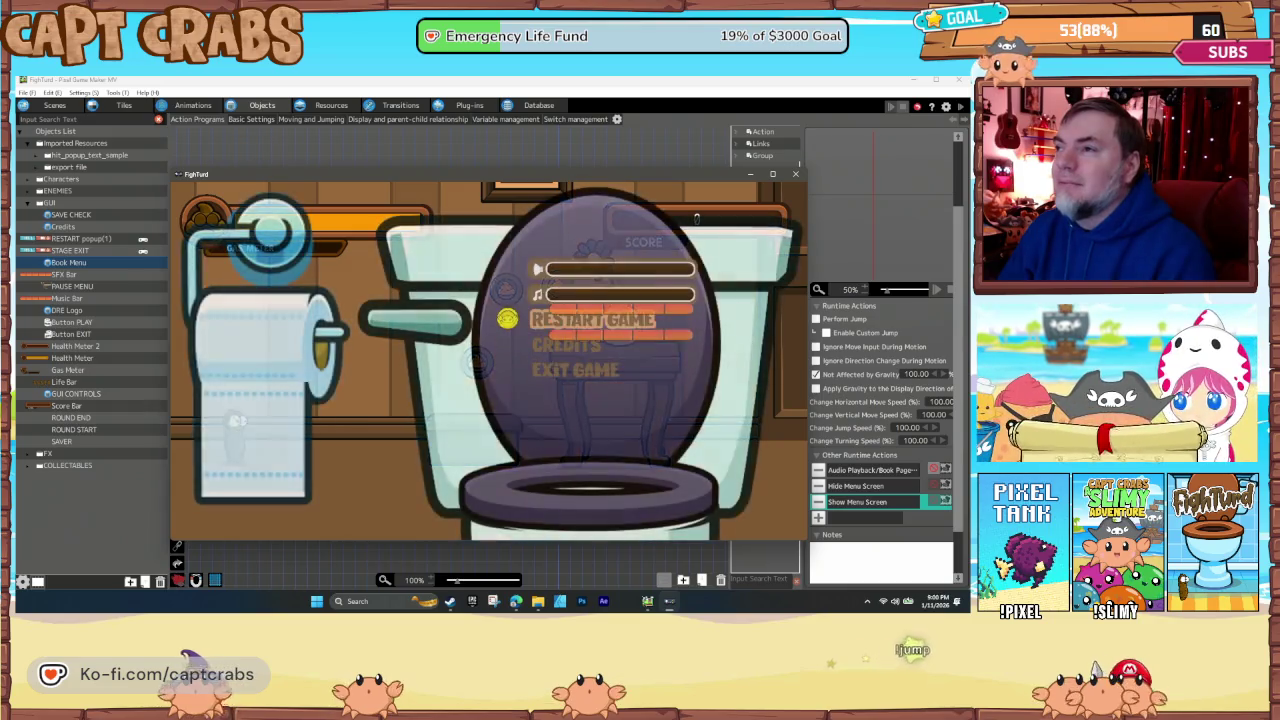
key("Up")
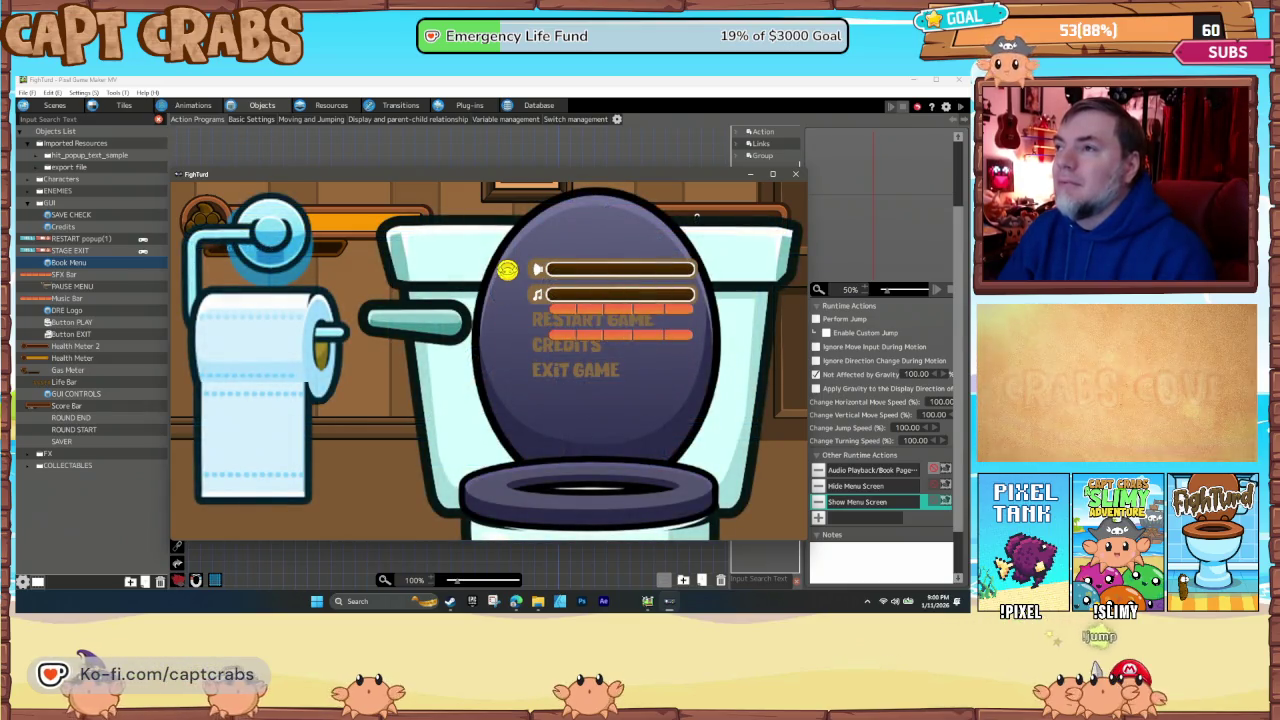
left_click(795, 174)
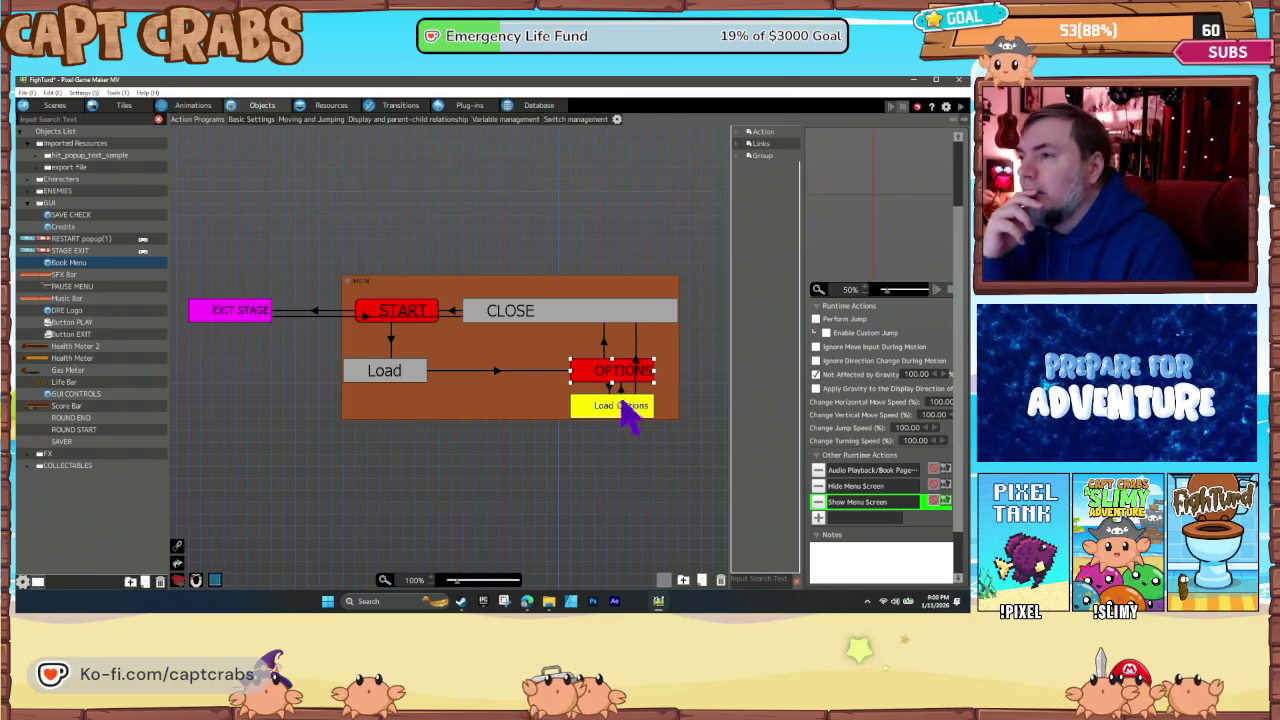
left_click(610, 389)
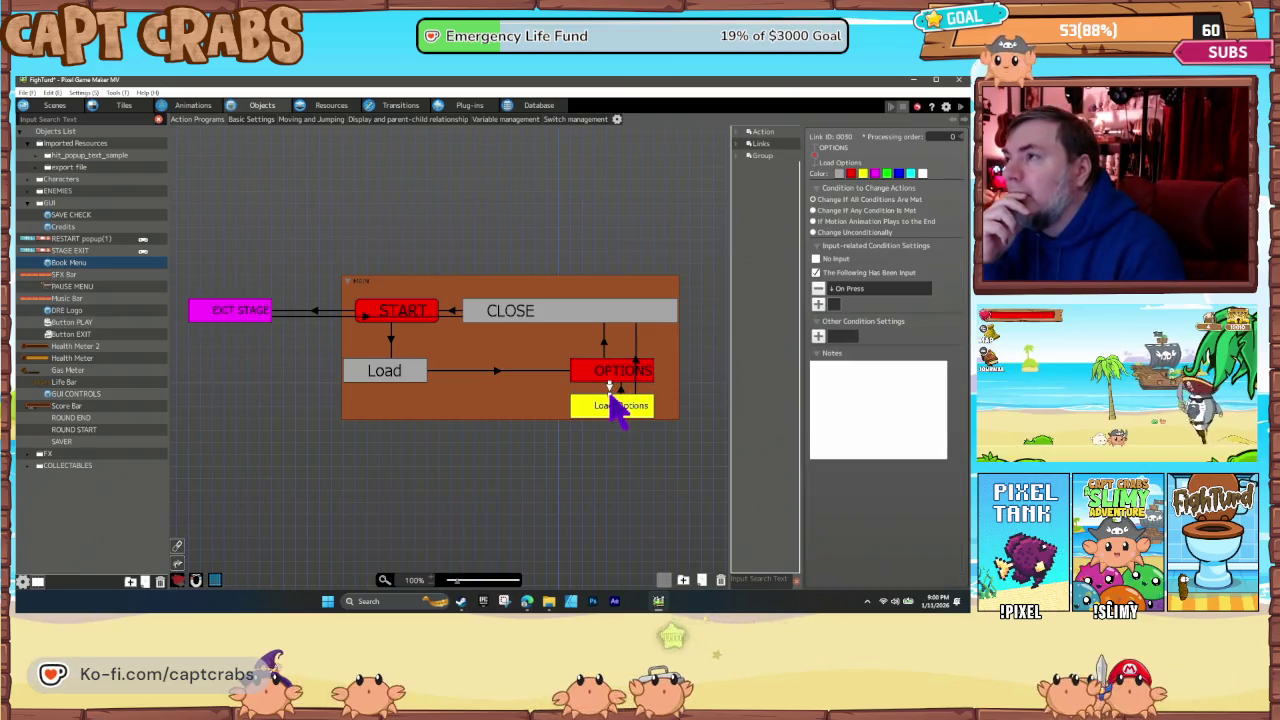
left_click(614, 410)
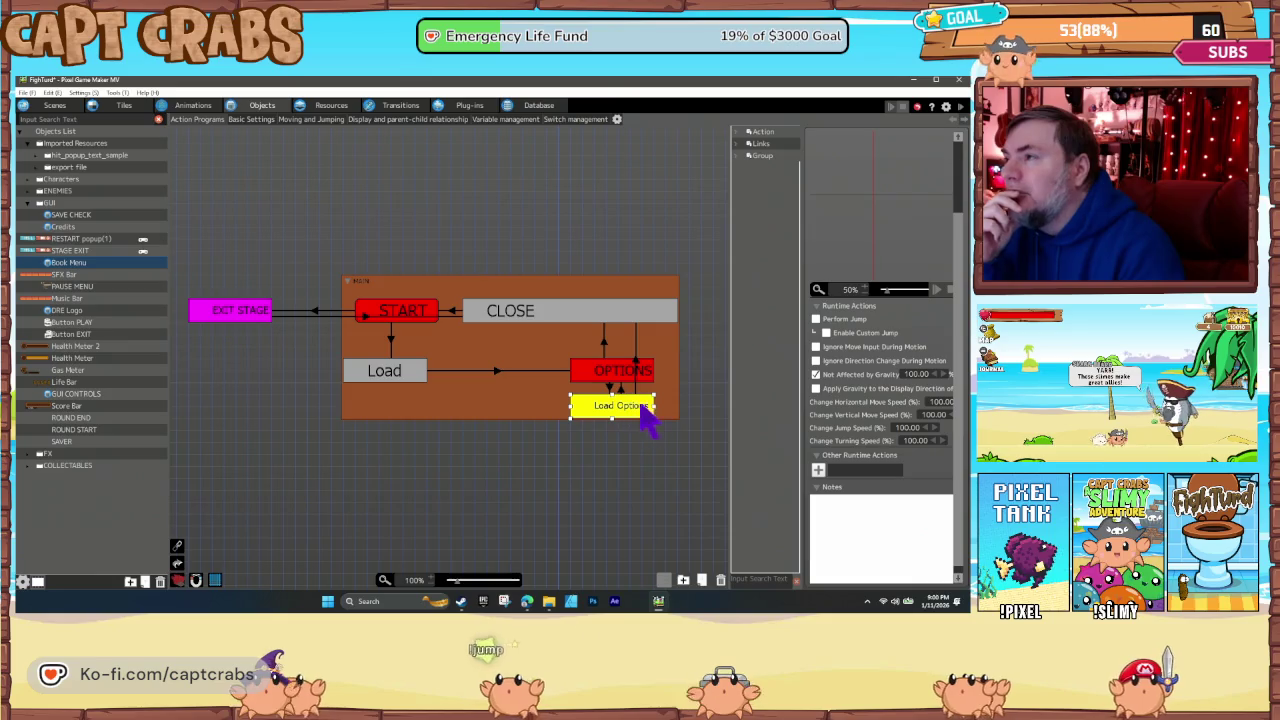
scroll(860, 465, "down", 1)
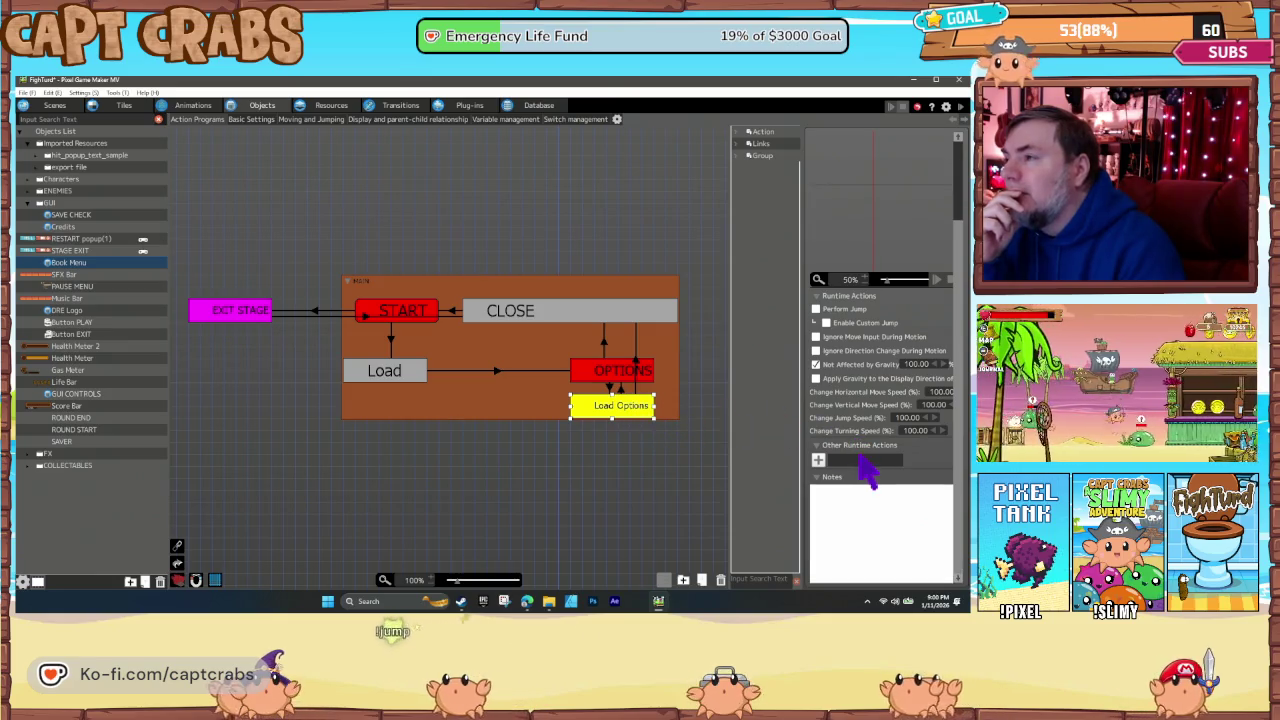
left_click(617, 388)
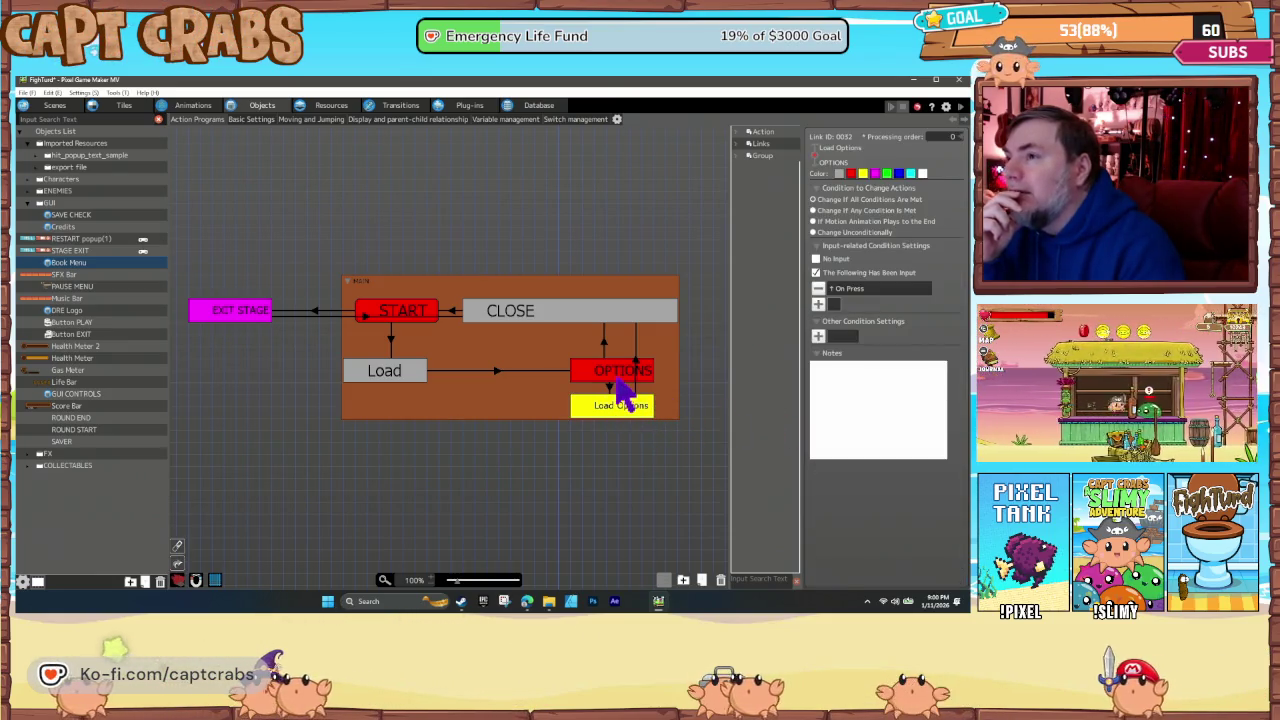
left_click(617, 380)
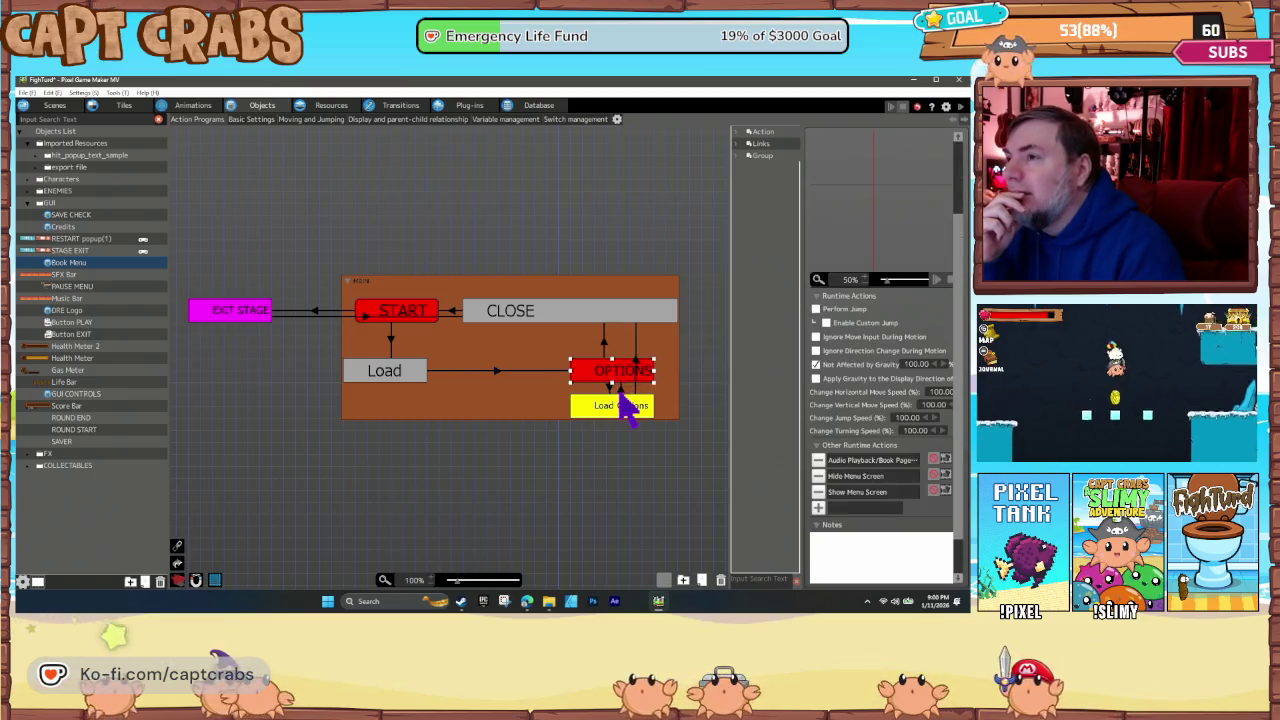
left_click(635, 362)
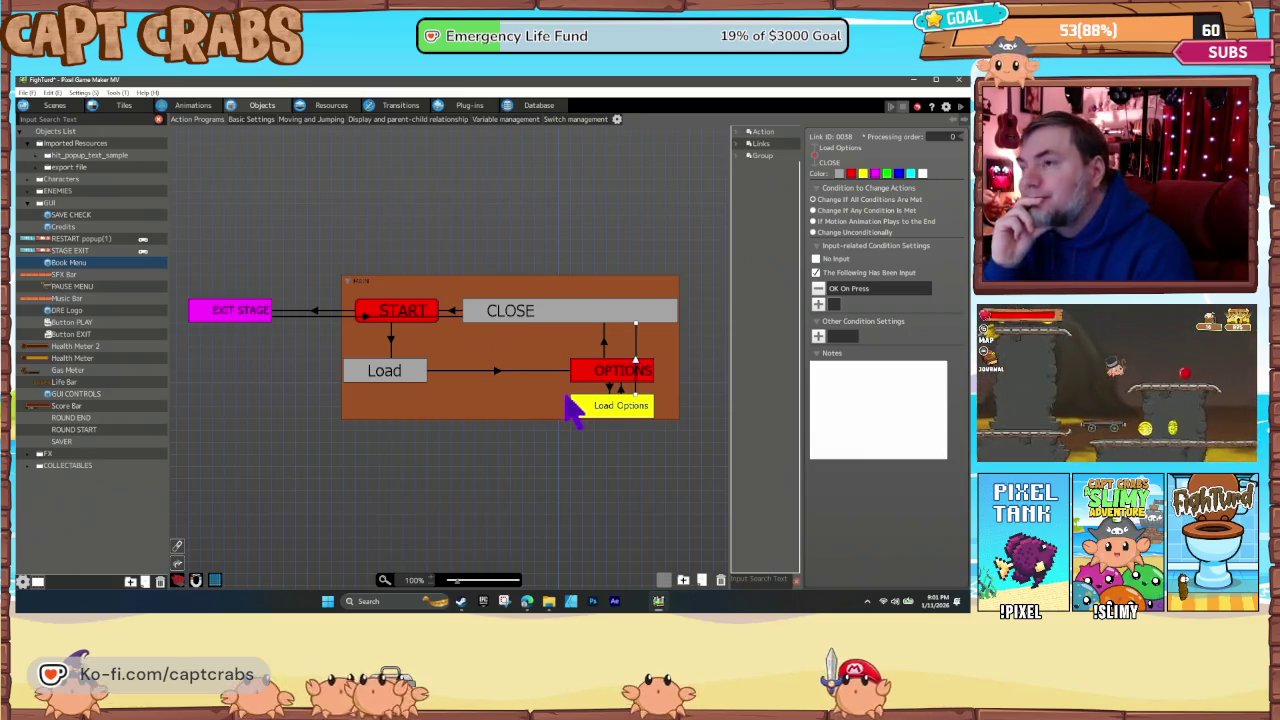
left_click(602, 342)
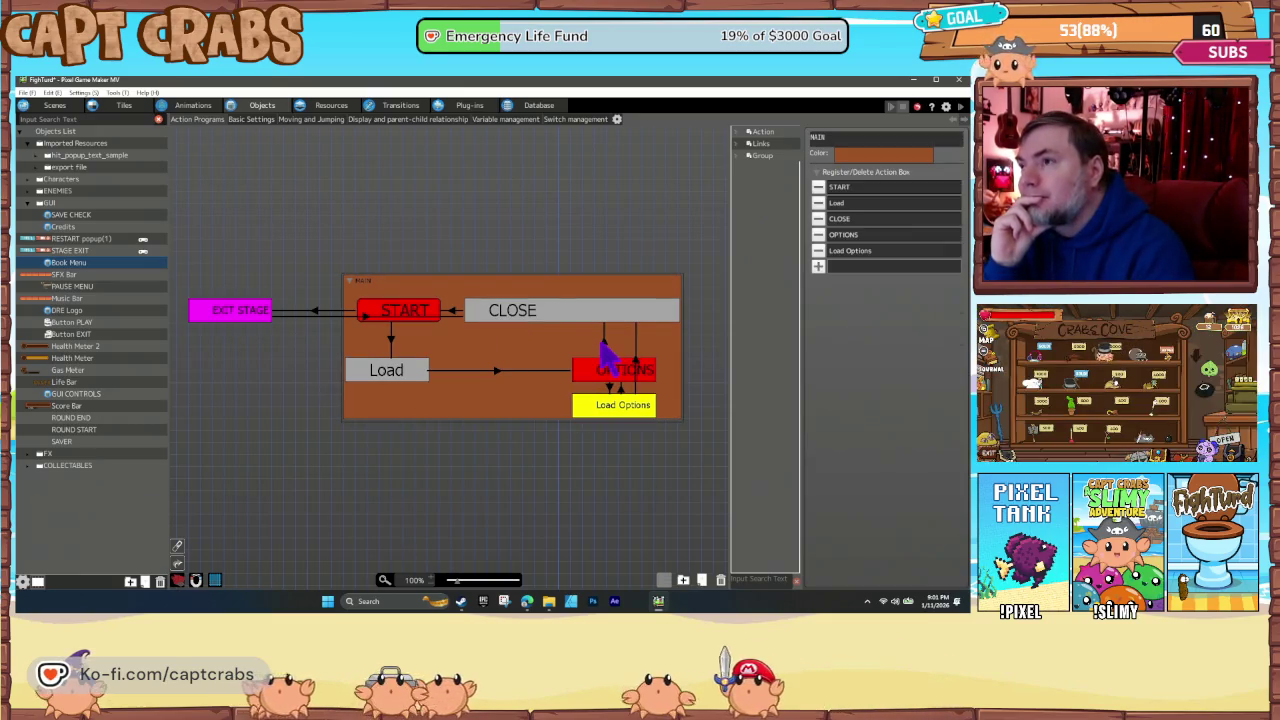
left_click(604, 343)
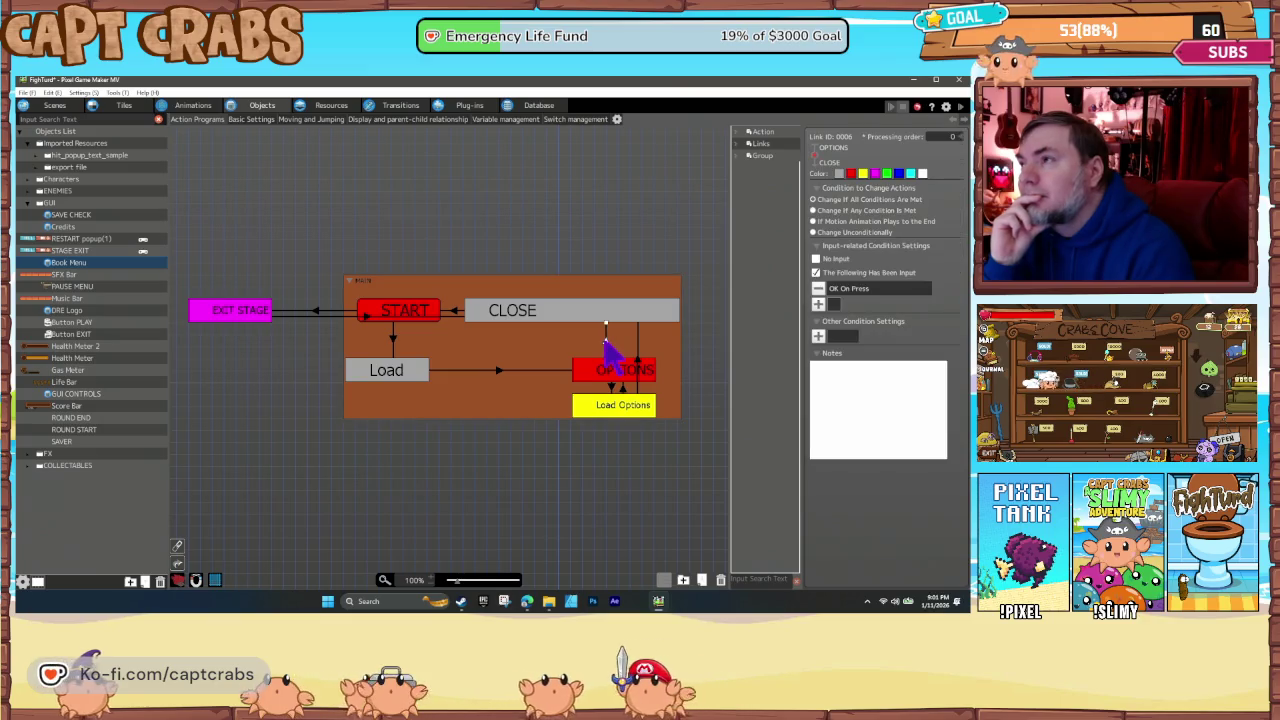
left_click(556, 318)
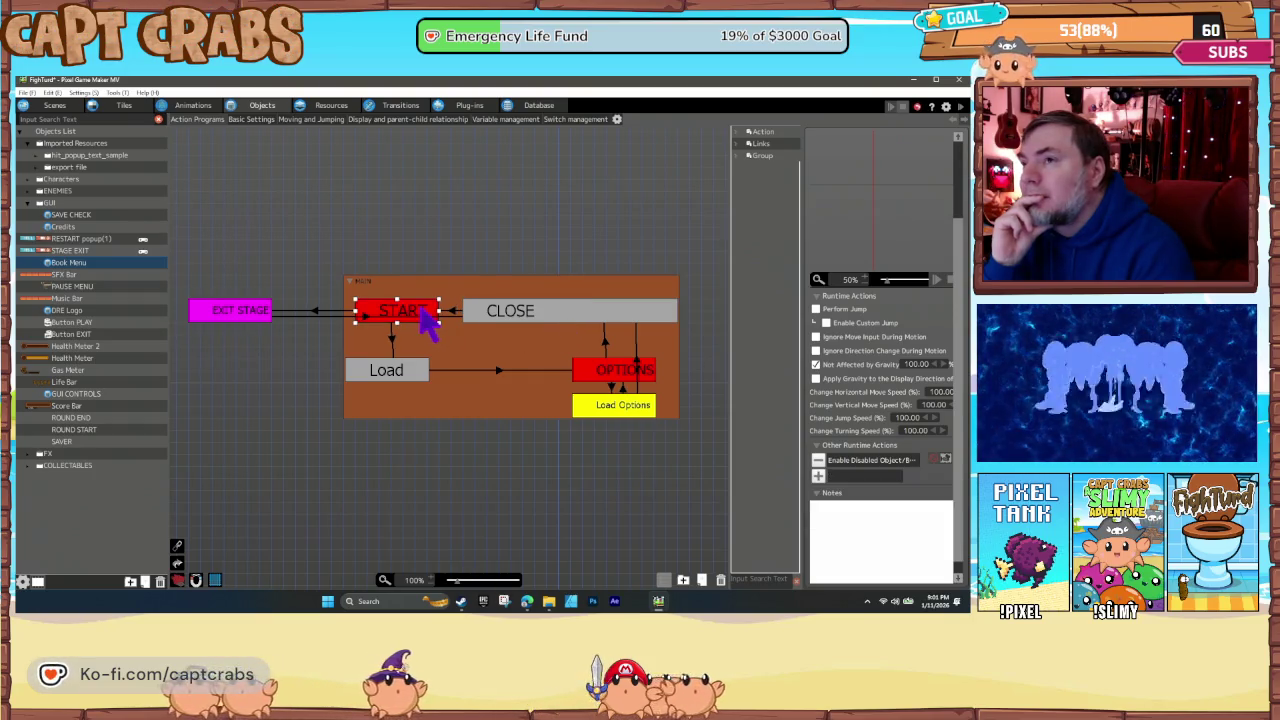
left_click(460, 324)
left_click(455, 311)
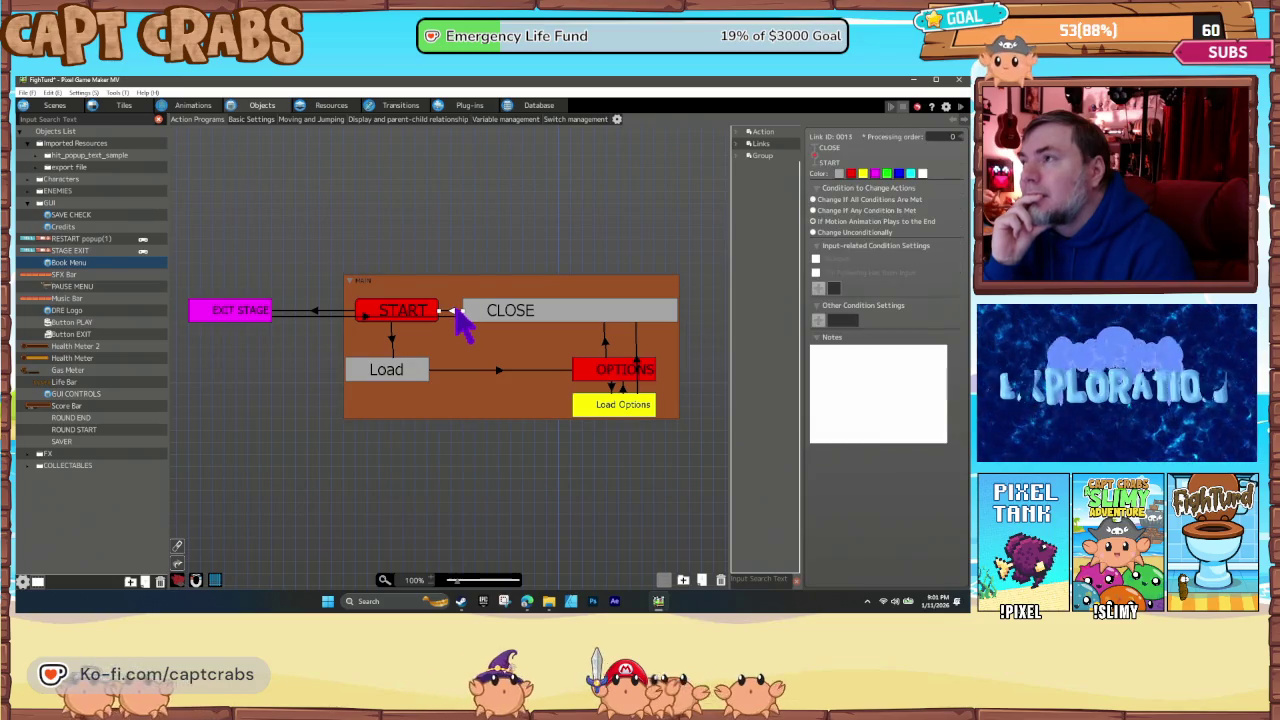
left_click(405, 314)
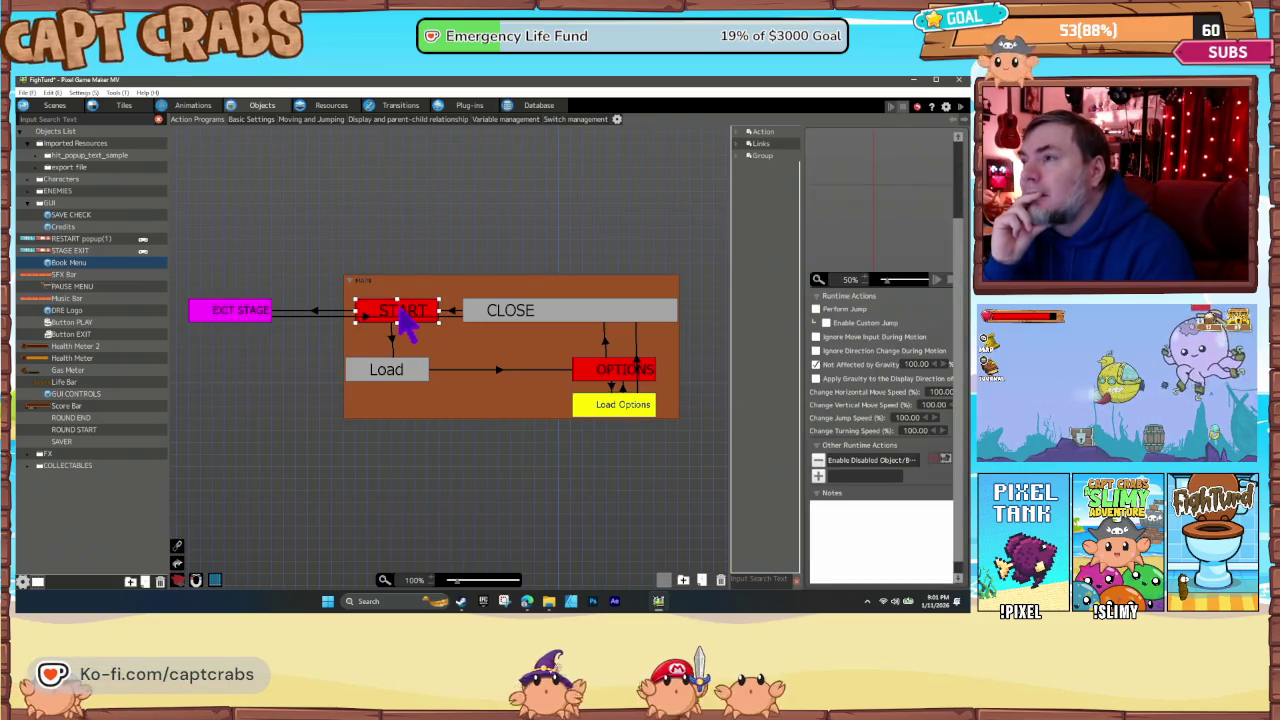
double_click(848, 462)
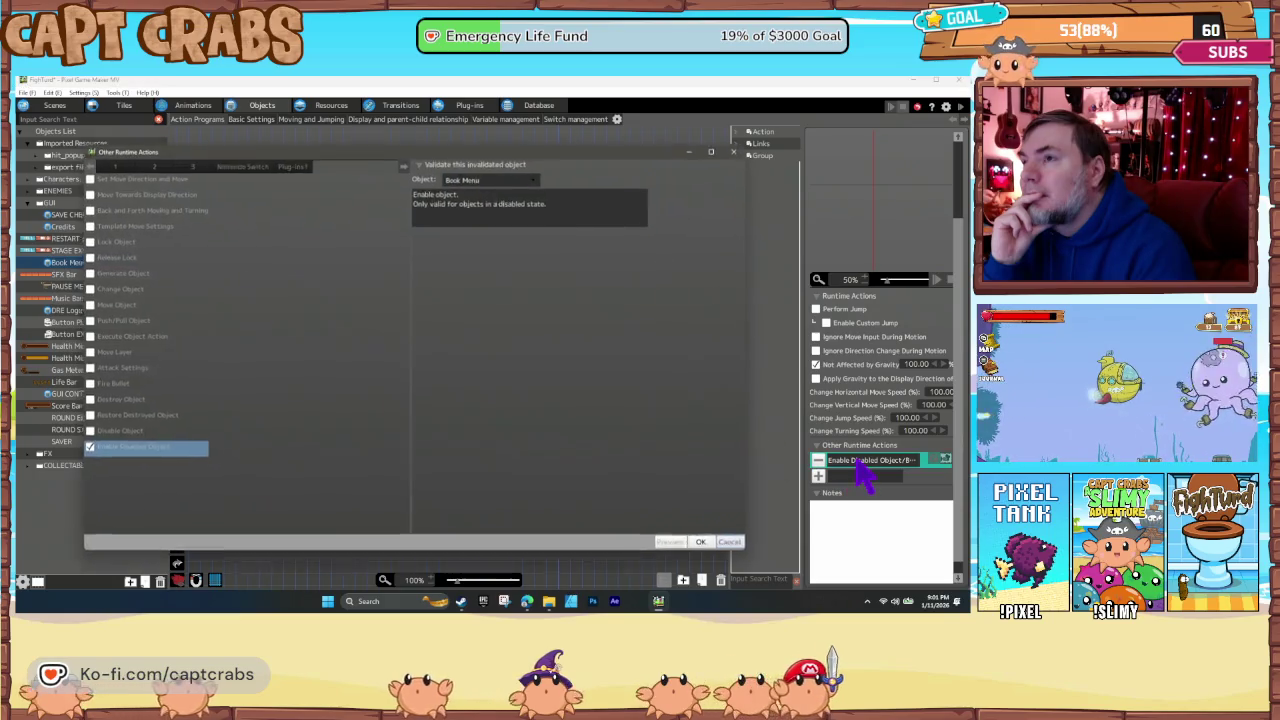
left_click(731, 544)
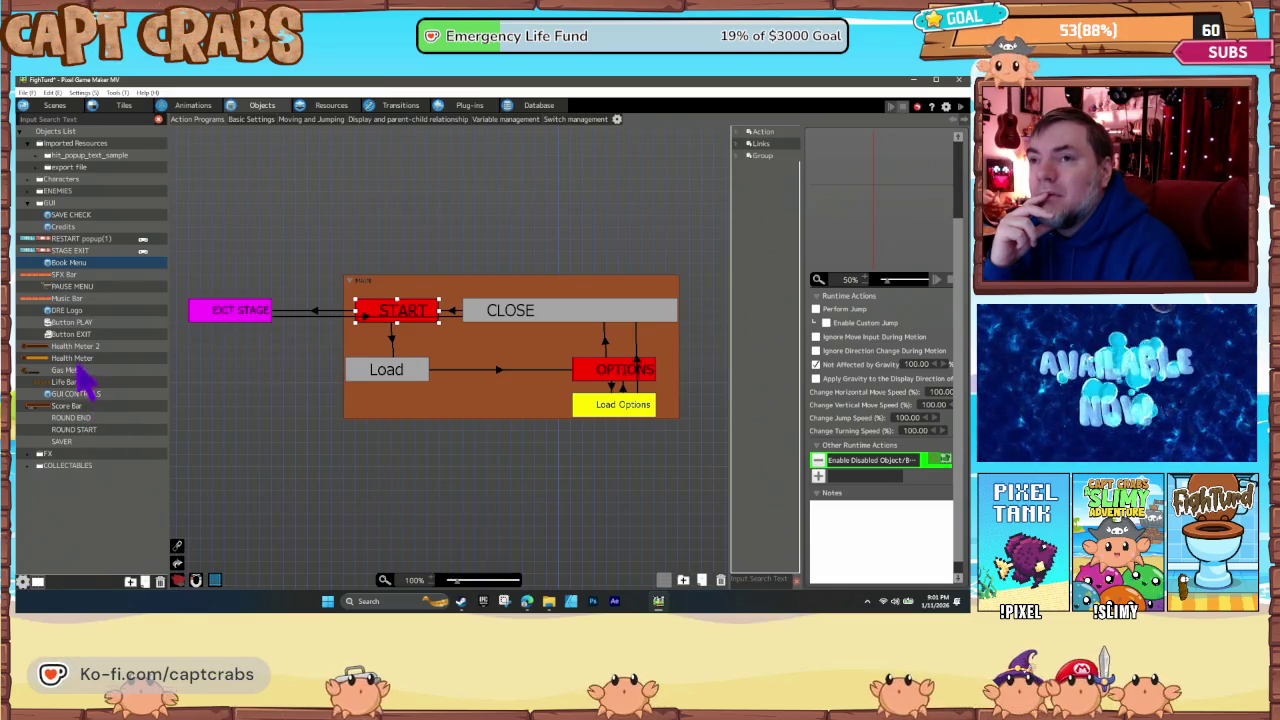
- Open the PAUSE MENU program and inspect its magenta links, grey pass-through and tall magenta node
left_click(70, 288)
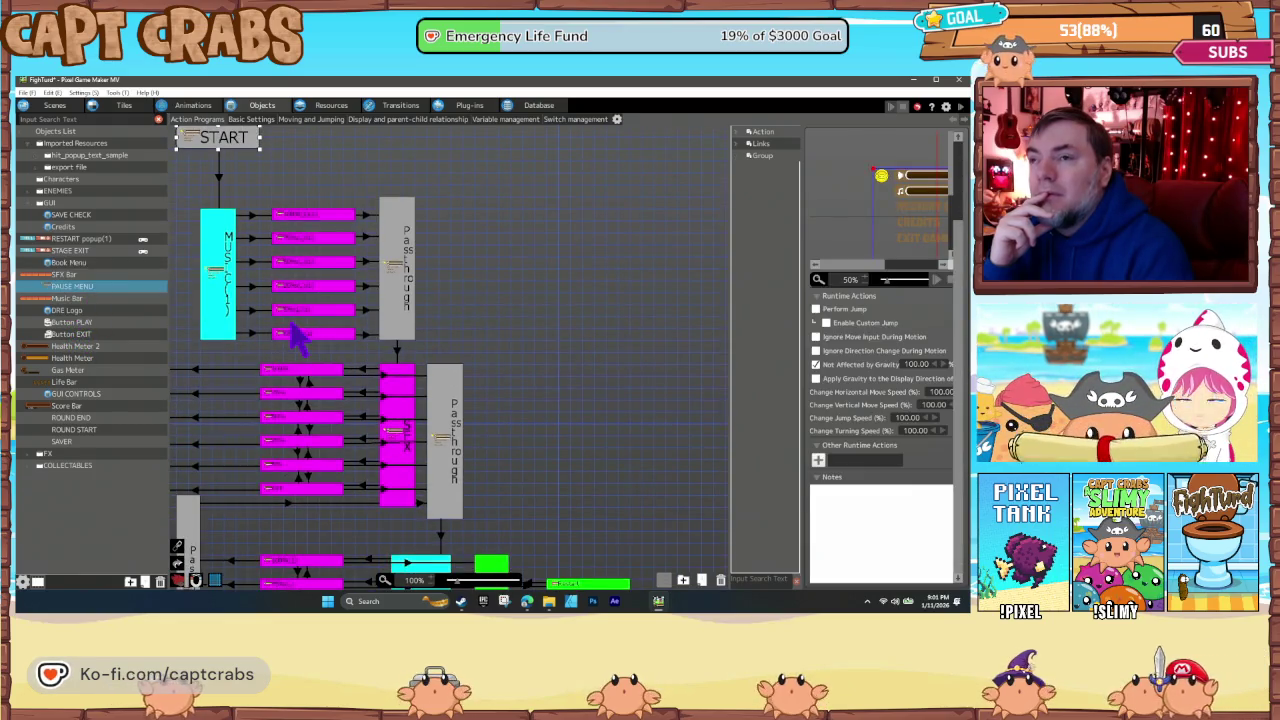
mouse_move(286, 328)
left_mouse_down()
mouse_move(386, 366)
mouse_move(466, 337)
mouse_move(470, 318)
mouse_move(462, 357)
left_mouse_up()
left_click(485, 356)
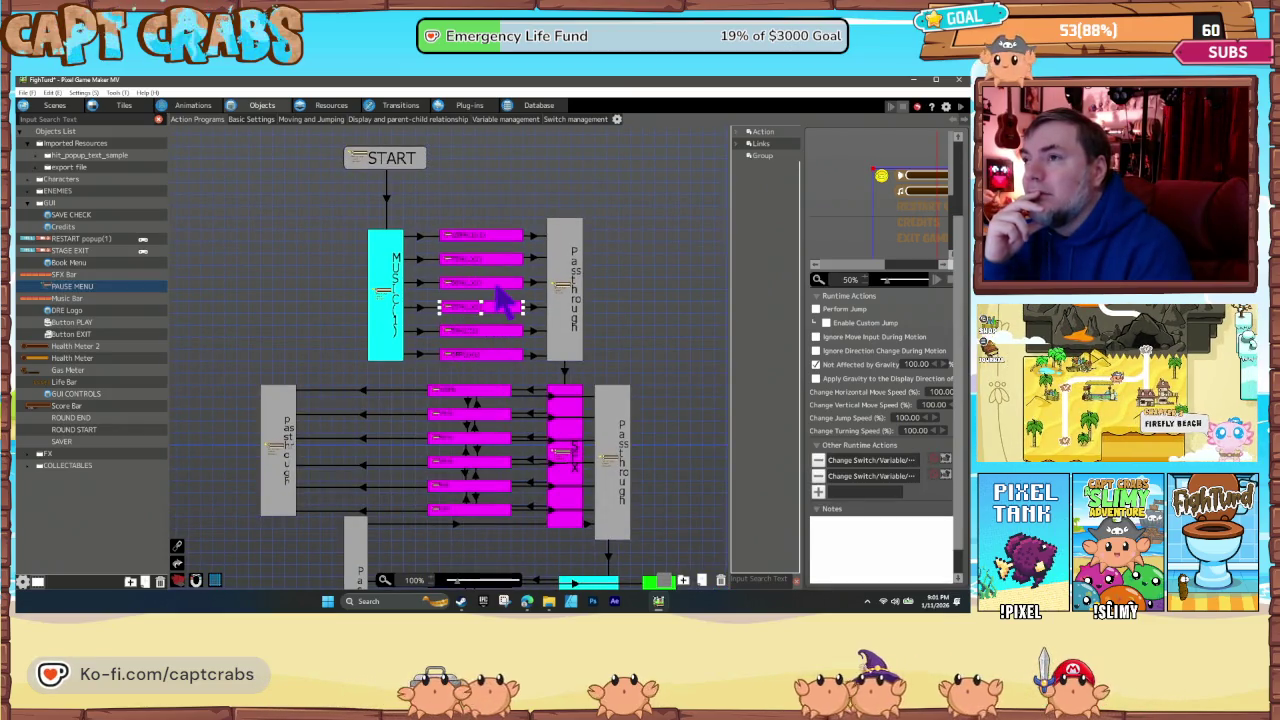
left_click(490, 237)
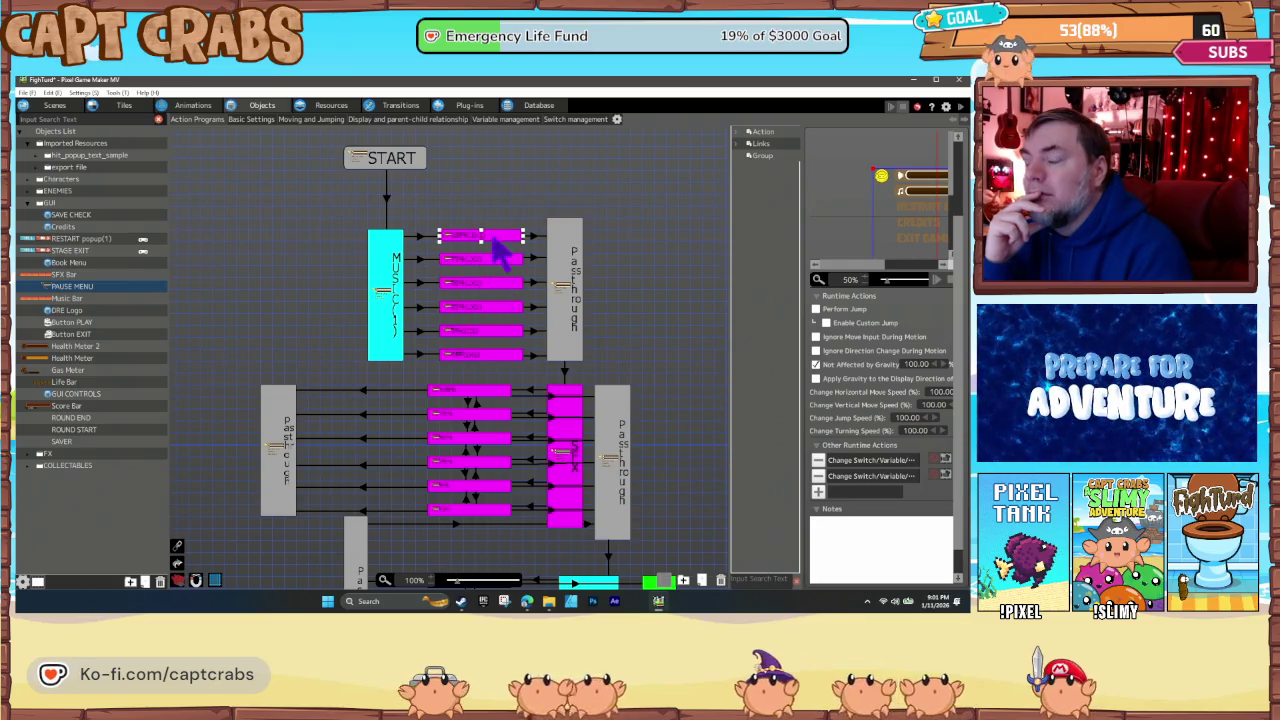
left_click(572, 316)
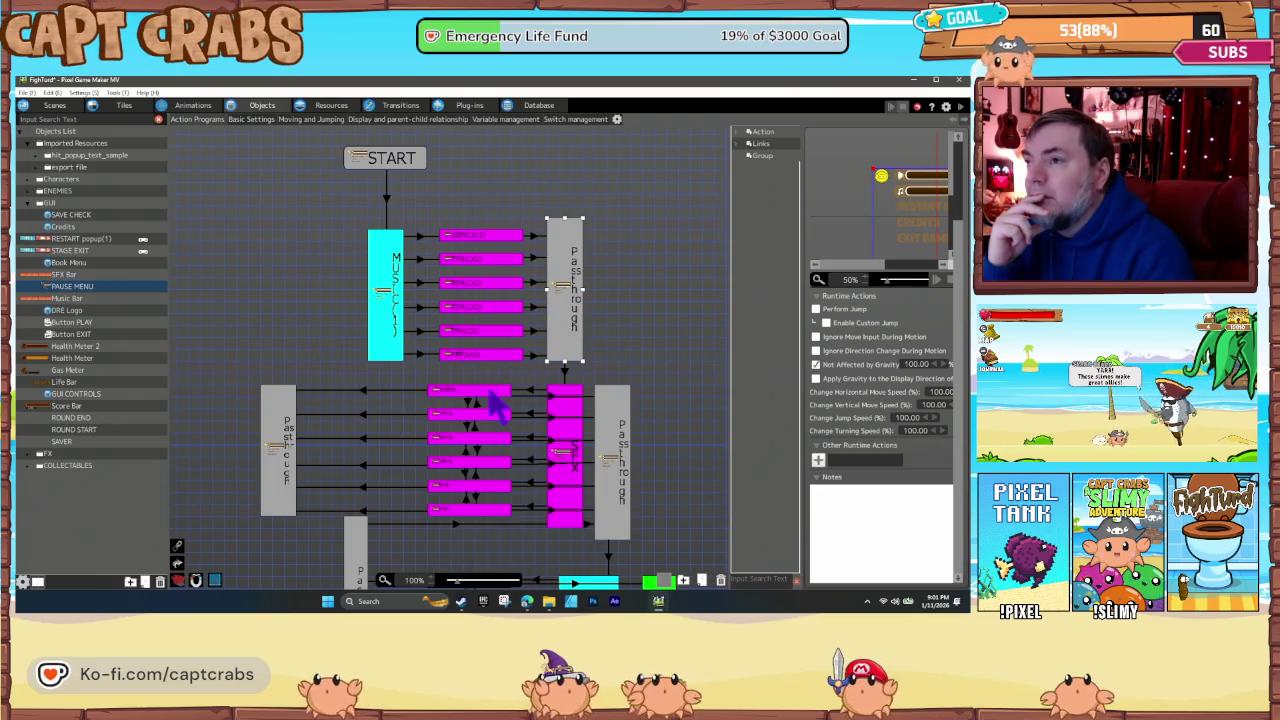
left_click(571, 423)
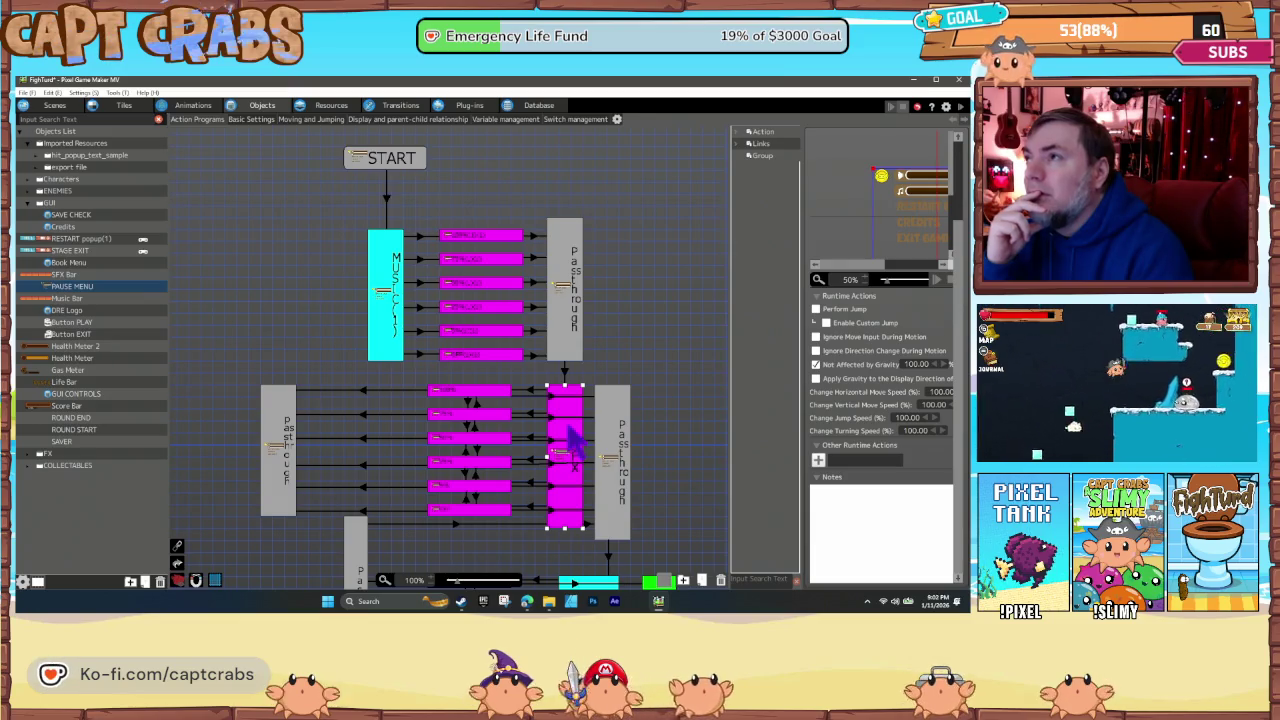
- Scroll to inspect the green RESTART node, the following green node, and a blue CREDITS node
scroll(565, 438, "down", 3)
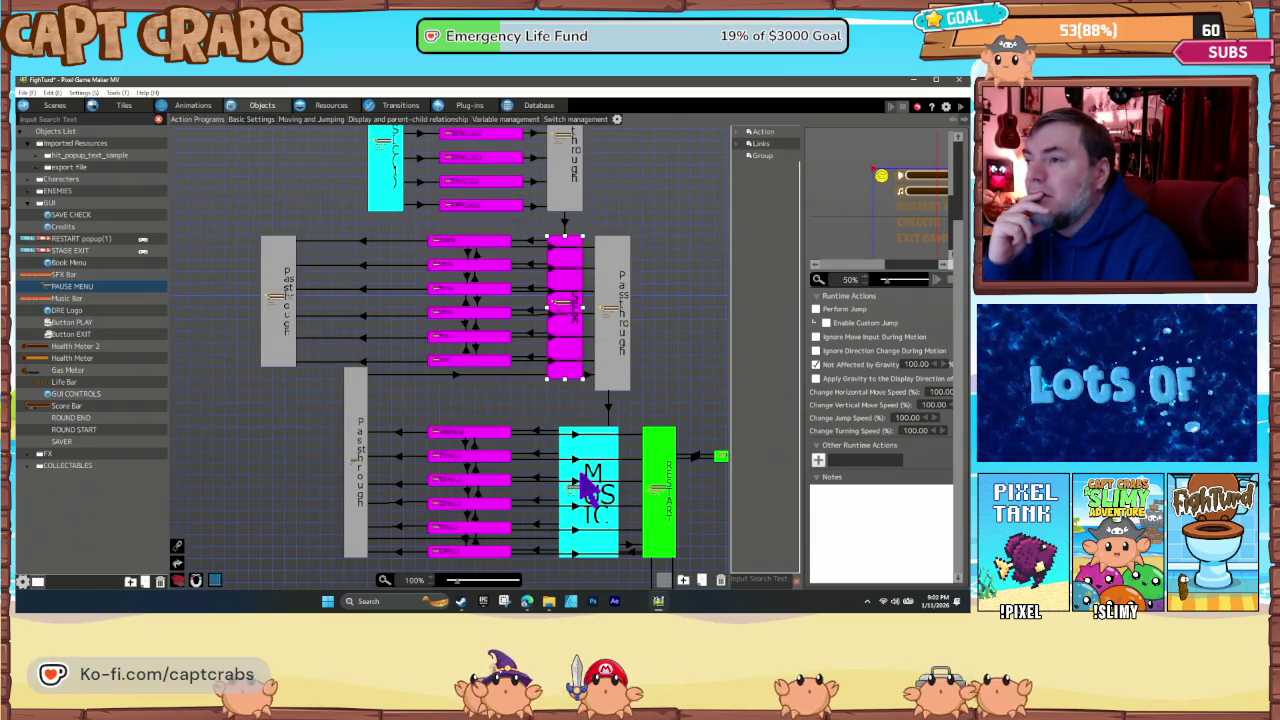
left_click(660, 493)
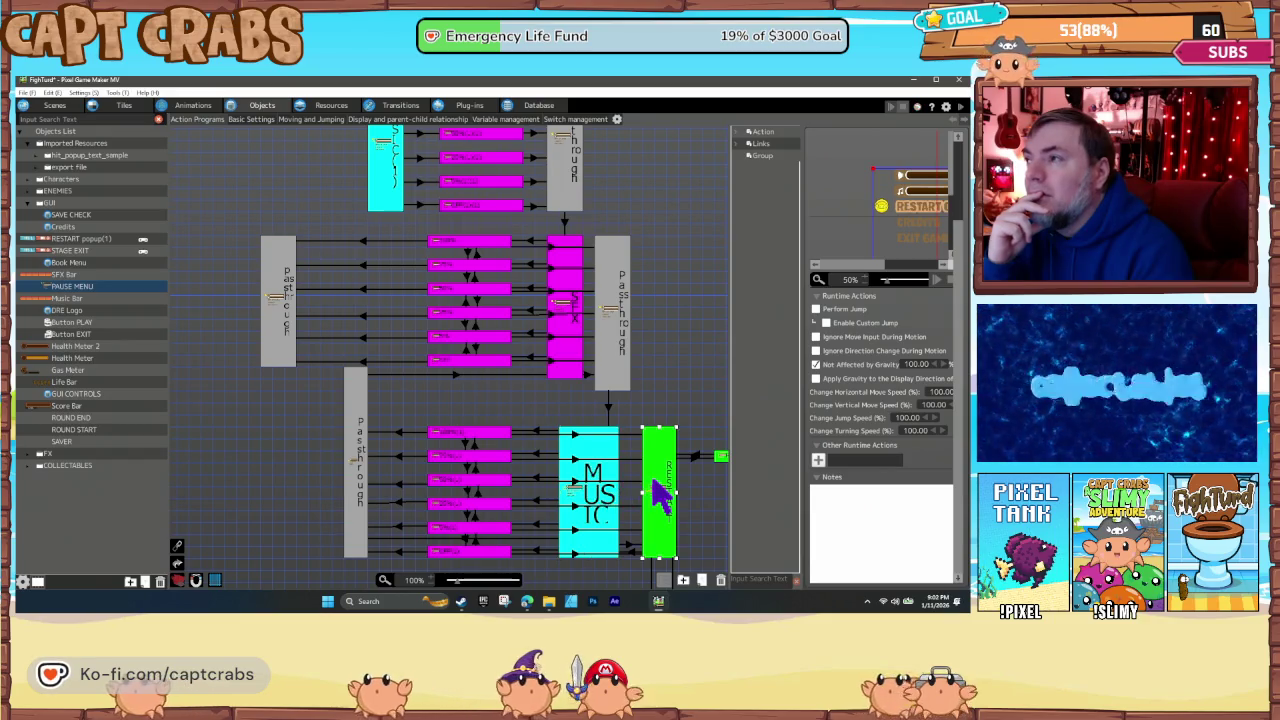
scroll(610, 470, "right", 2)
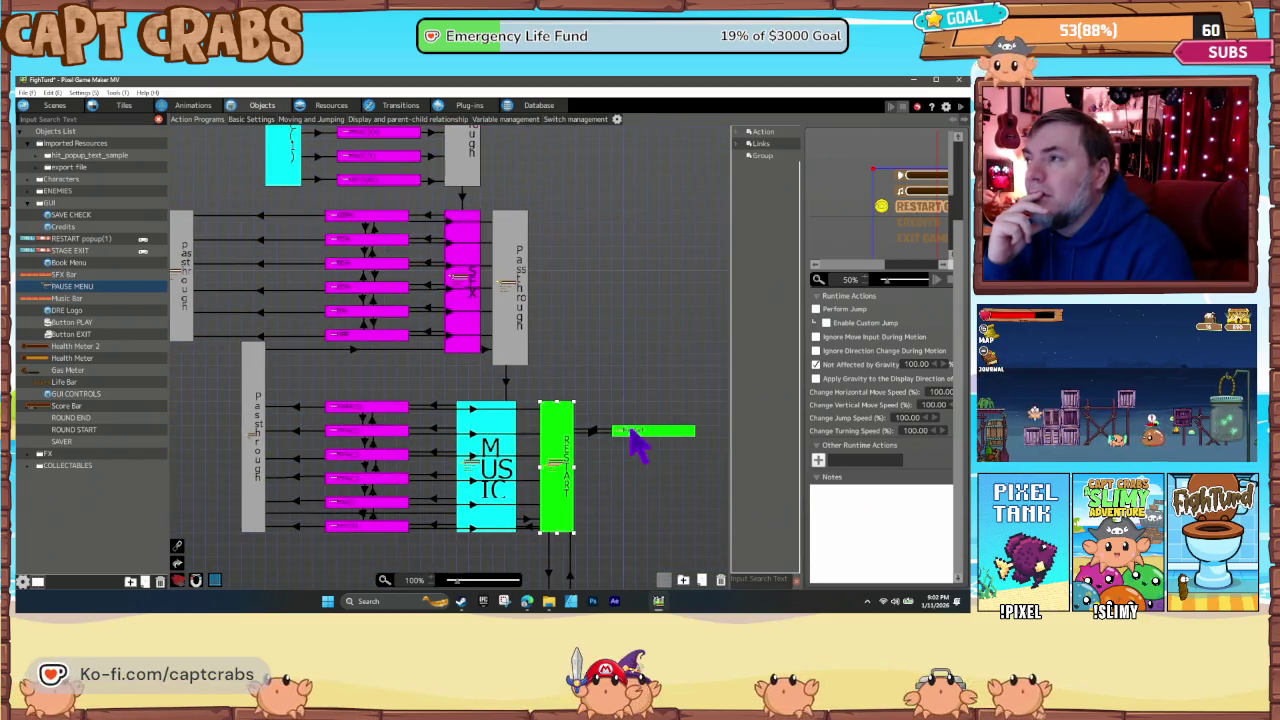
left_click(632, 432)
scroll(503, 474, "down", 2)
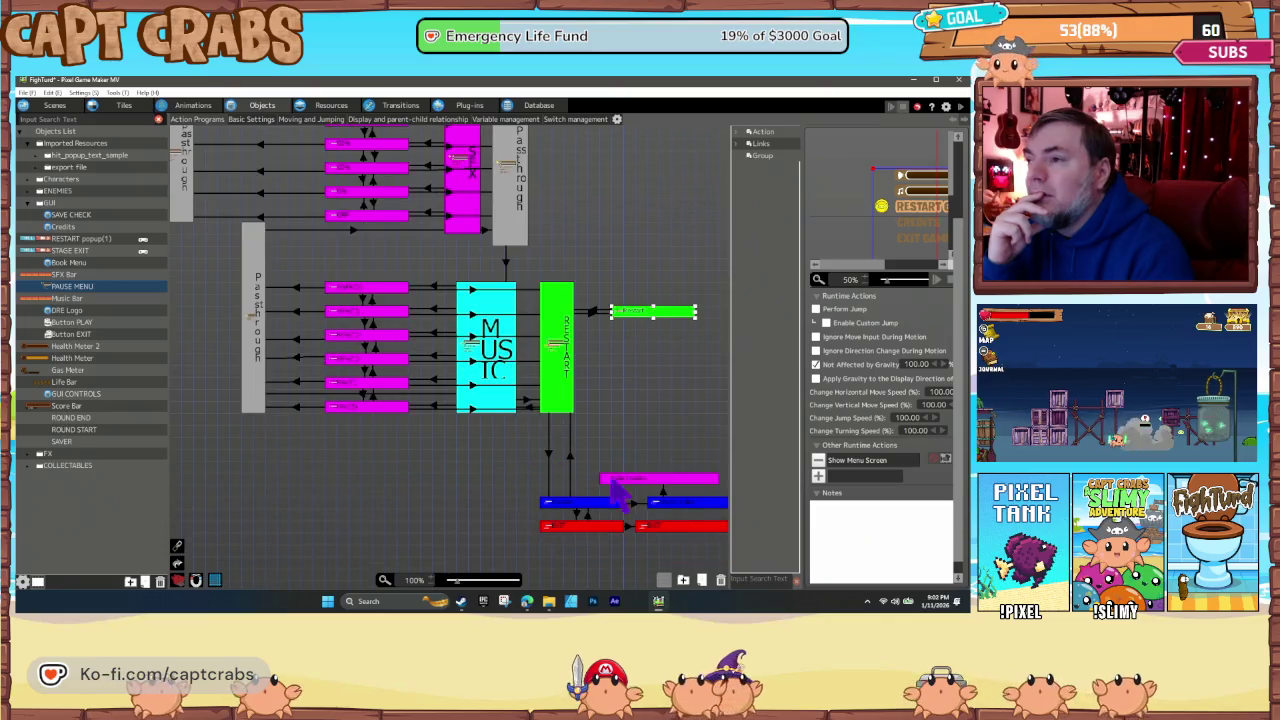
left_click(680, 504)
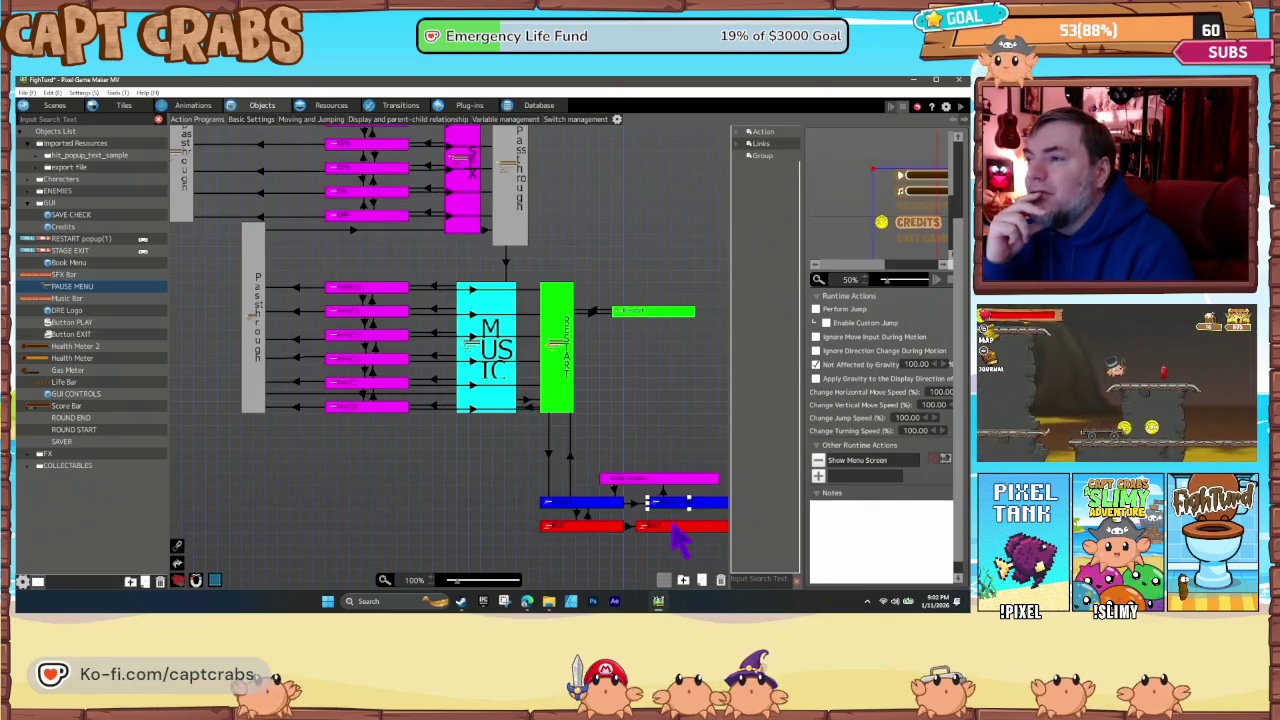
- Check the left and right EXIT GAME and CREDITS nodes and the magenta node's hide-menu actions
left_click(590, 528)
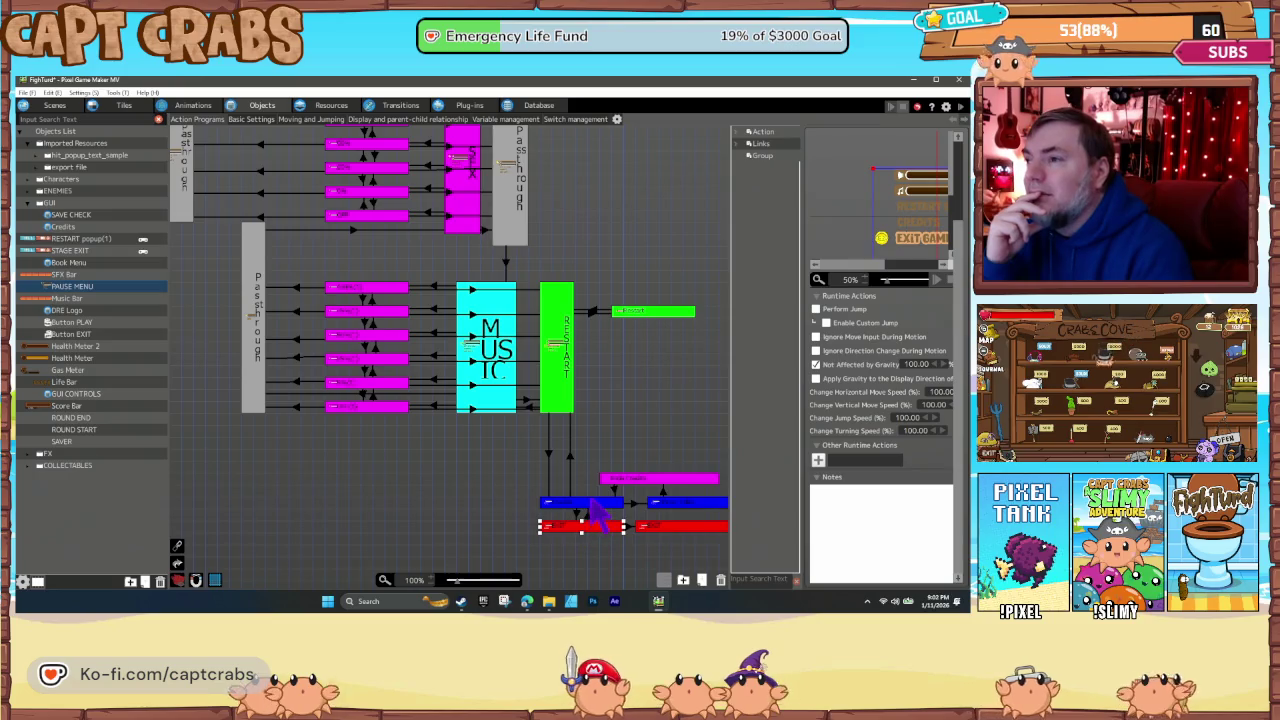
left_click(591, 503)
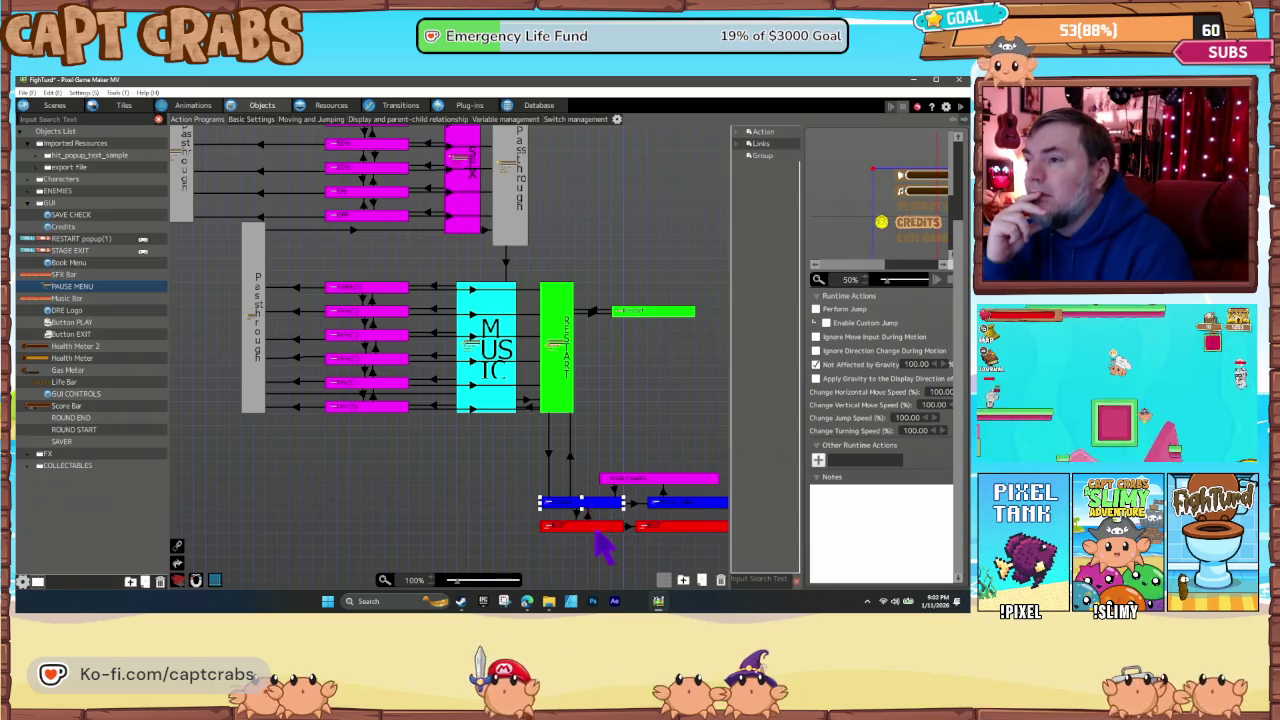
left_click(665, 525)
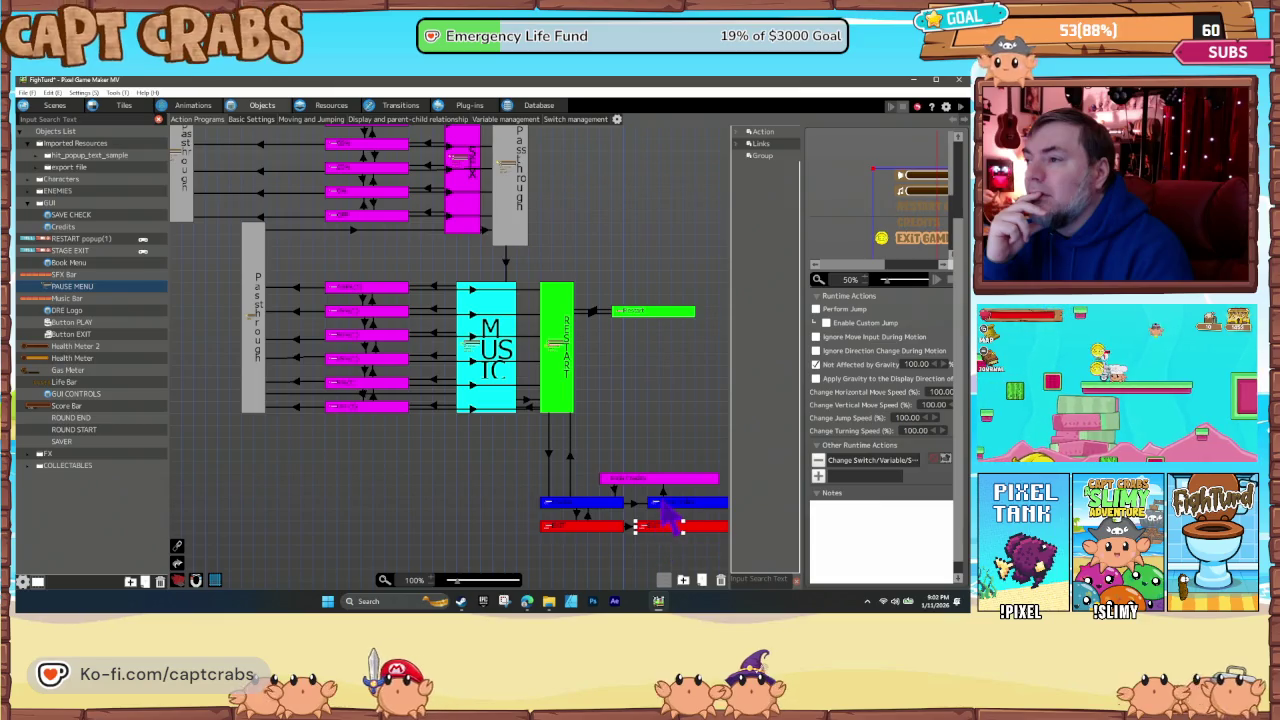
left_click(674, 505)
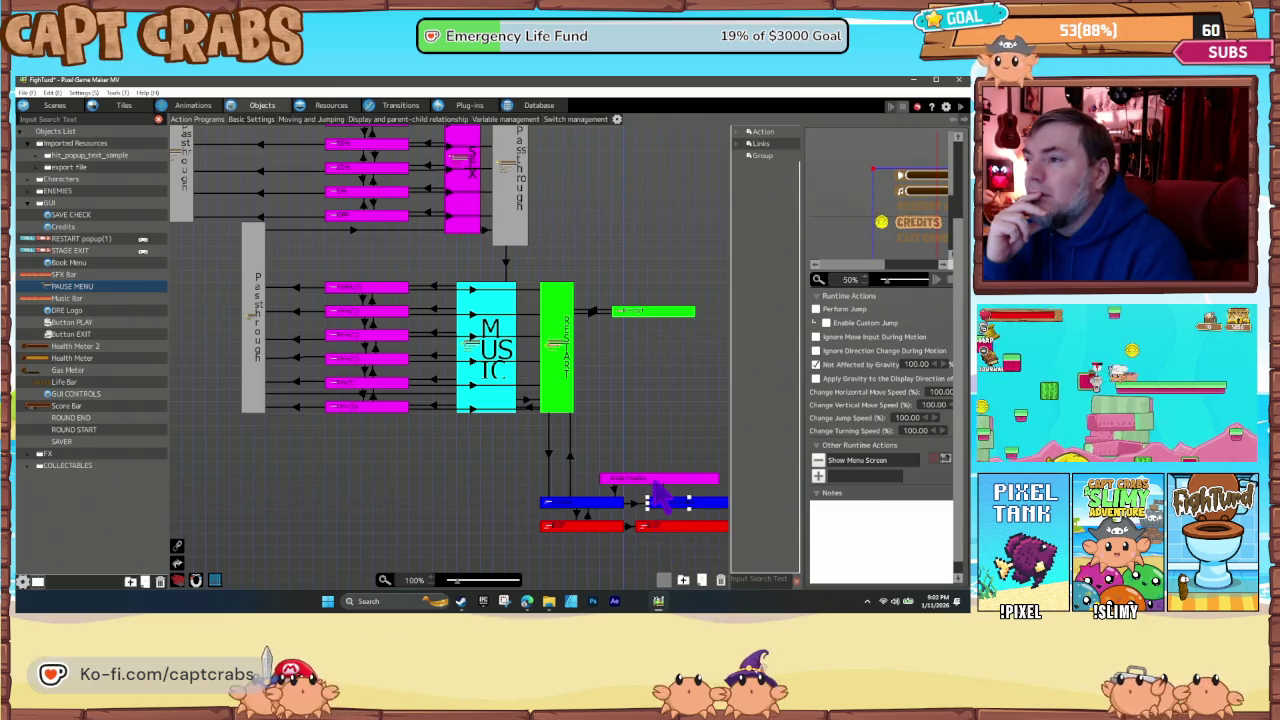
left_click(657, 480)
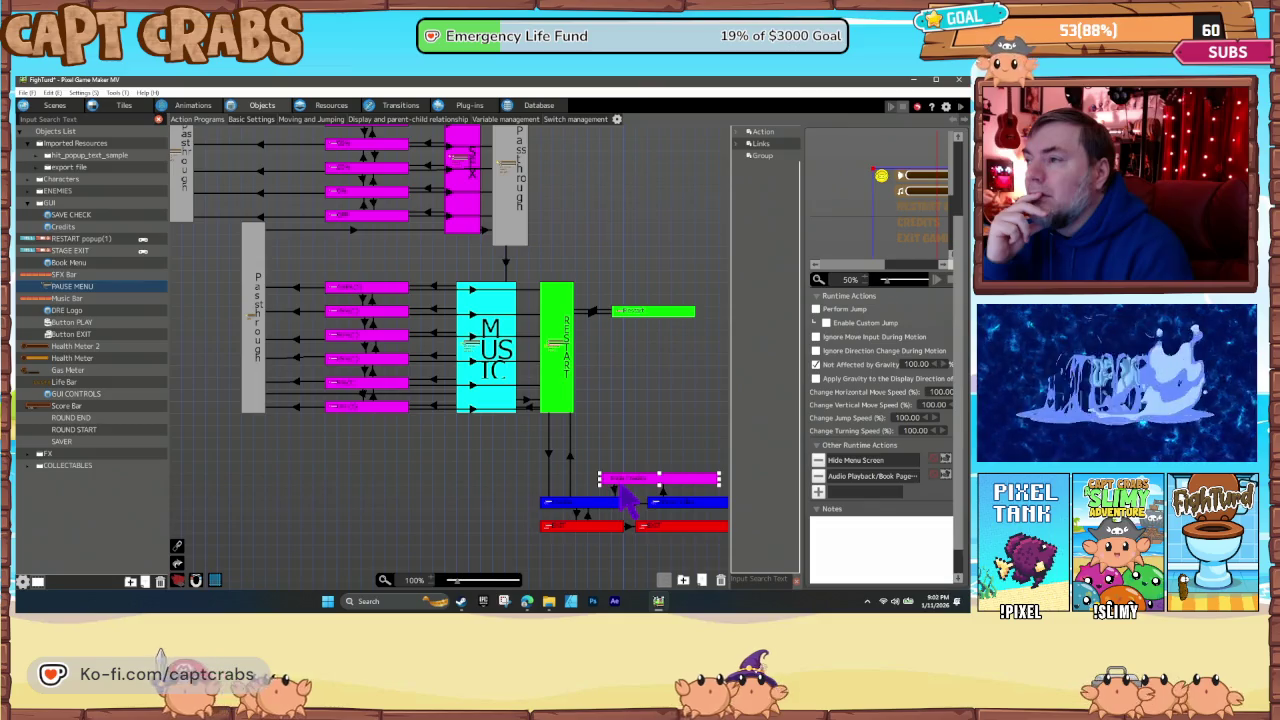
left_click(614, 502)
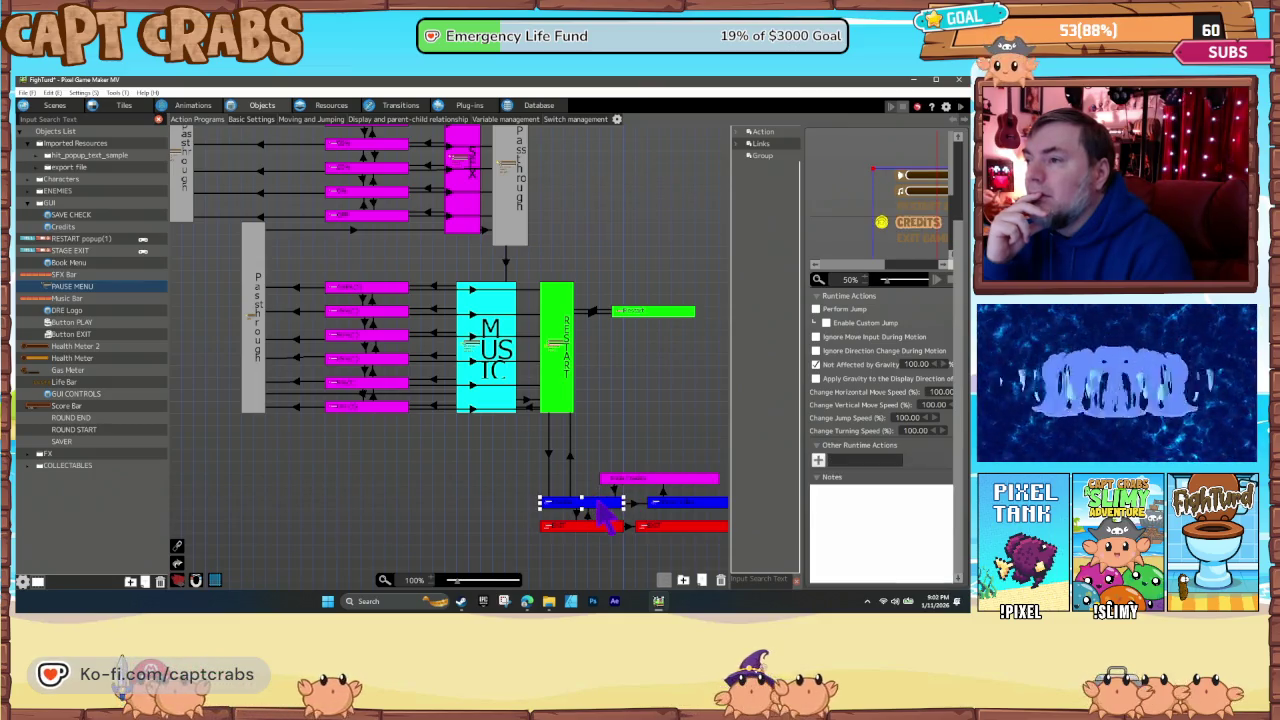
left_click(660, 495)
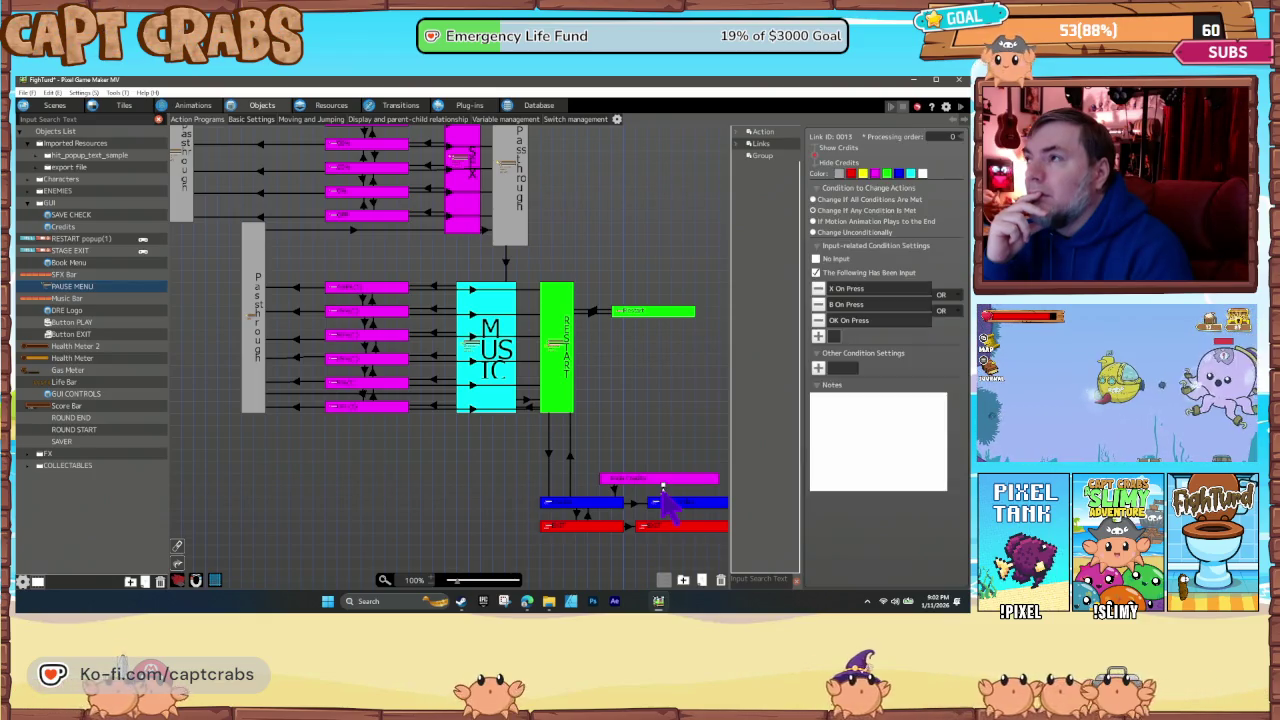
- Give the magenta state's Hide Menu Screen a 1.00-second fade-out, then inspect the Hide Credits link
left_click(660, 487)
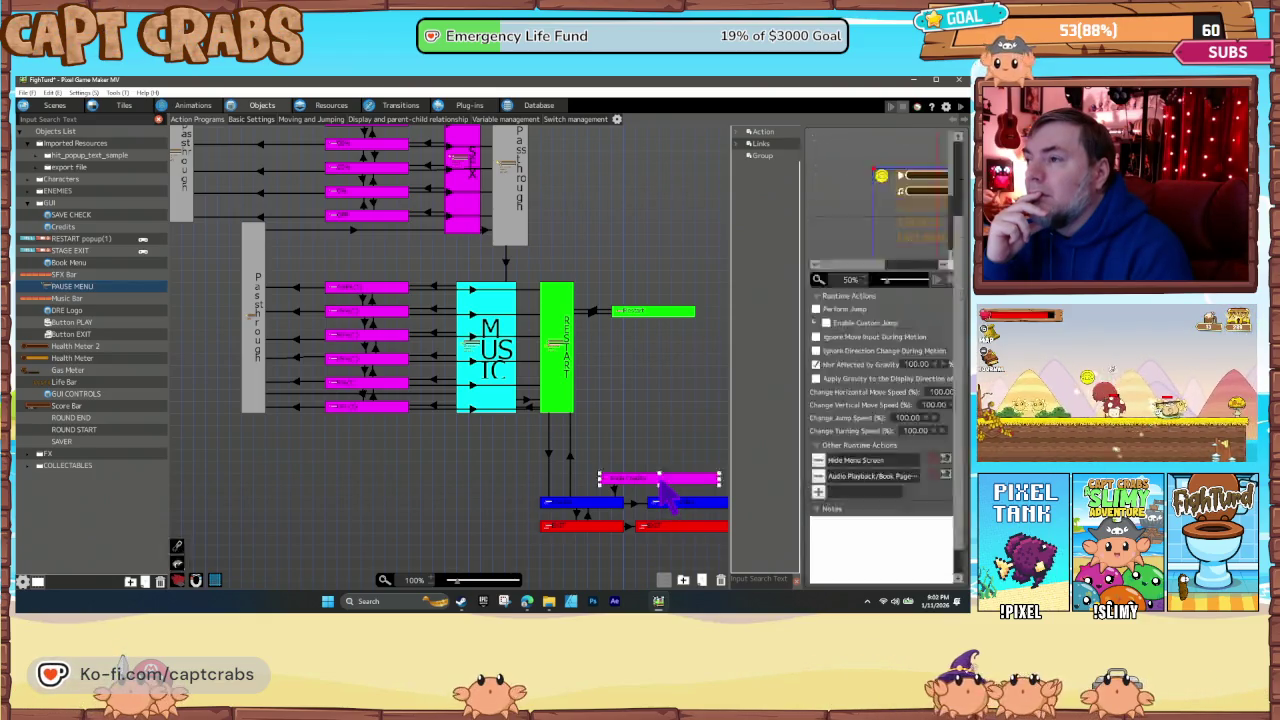
double_click(856, 462)
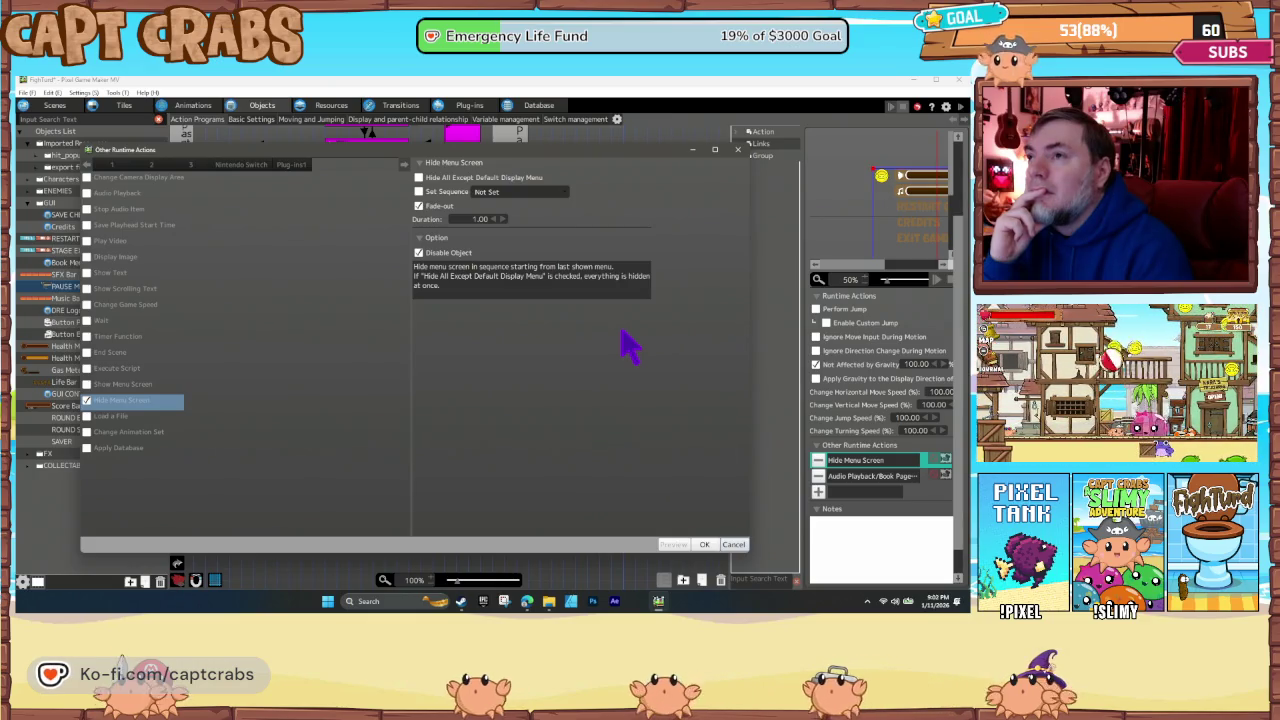
left_click(704, 544)
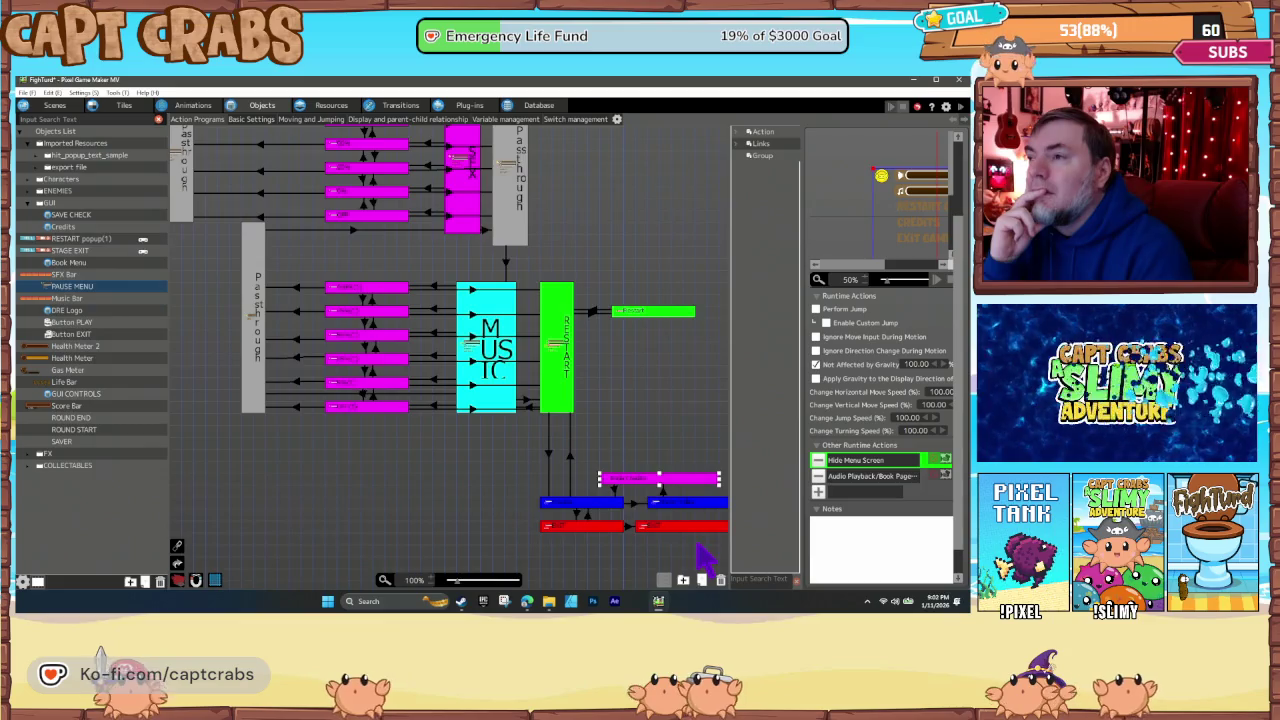
left_click(614, 488)
left_click(612, 502)
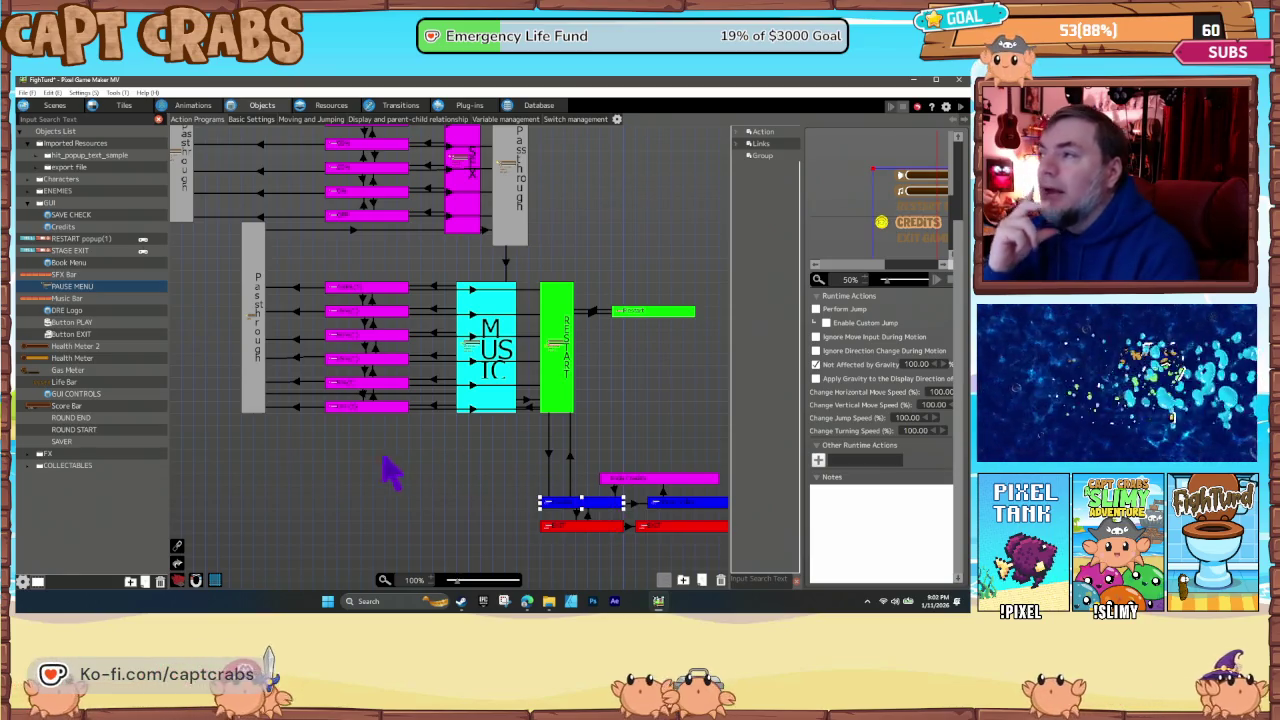
scroll(420, 490, "up", 2)
scroll(420, 490, "left", 1)
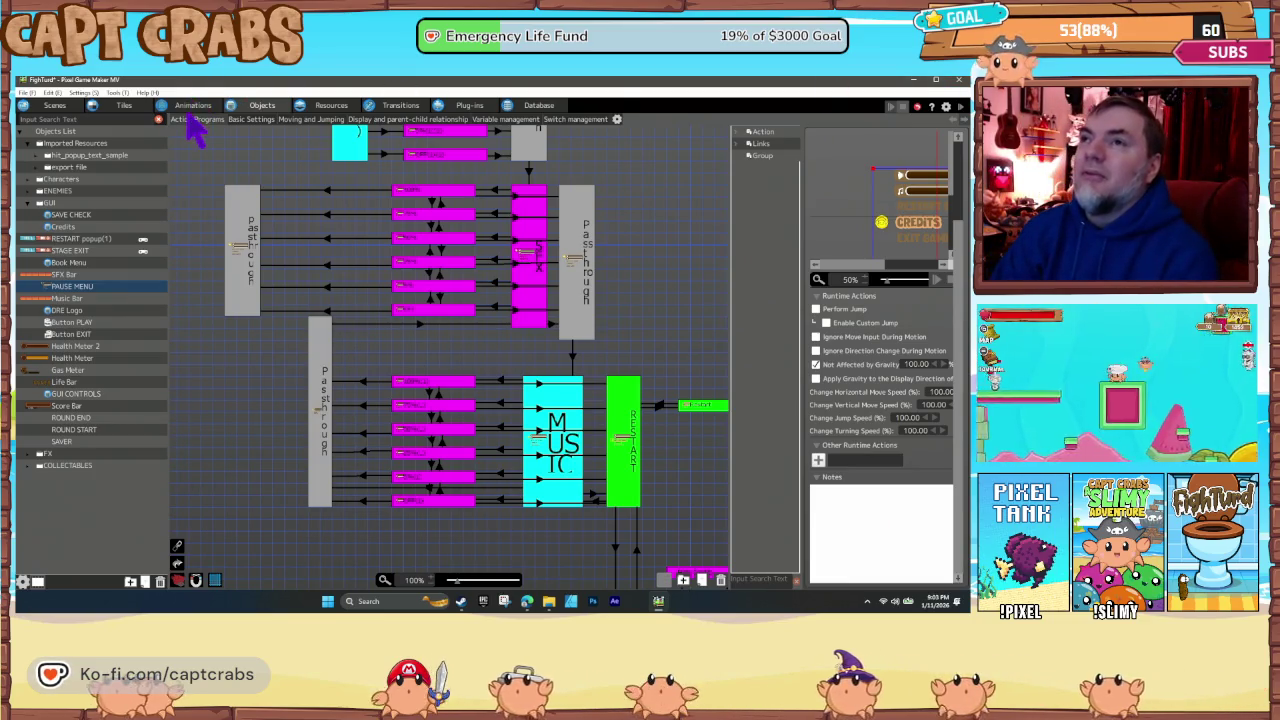
- Open the Pause Menu Text animation and step through its MUSIC, RESTART, WATCH INTRO, CREDITS, EXIT and SFX motions
left_click(195, 106)
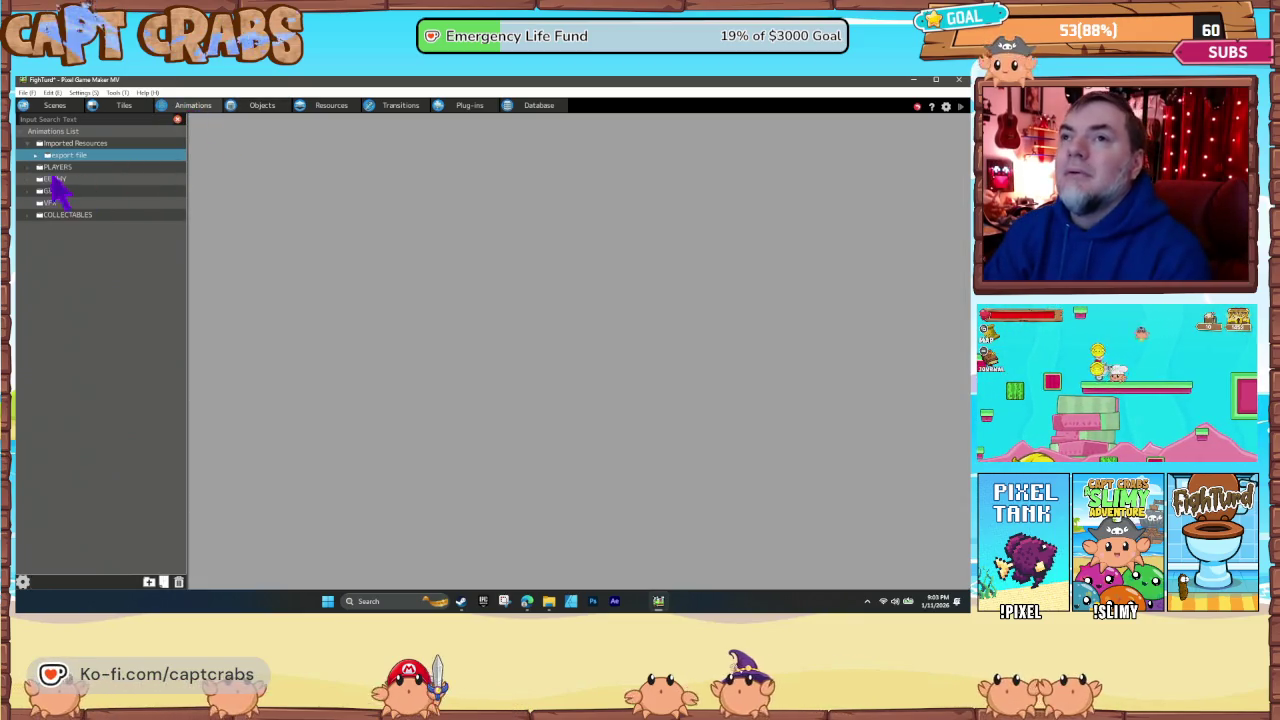
left_click(35, 156)
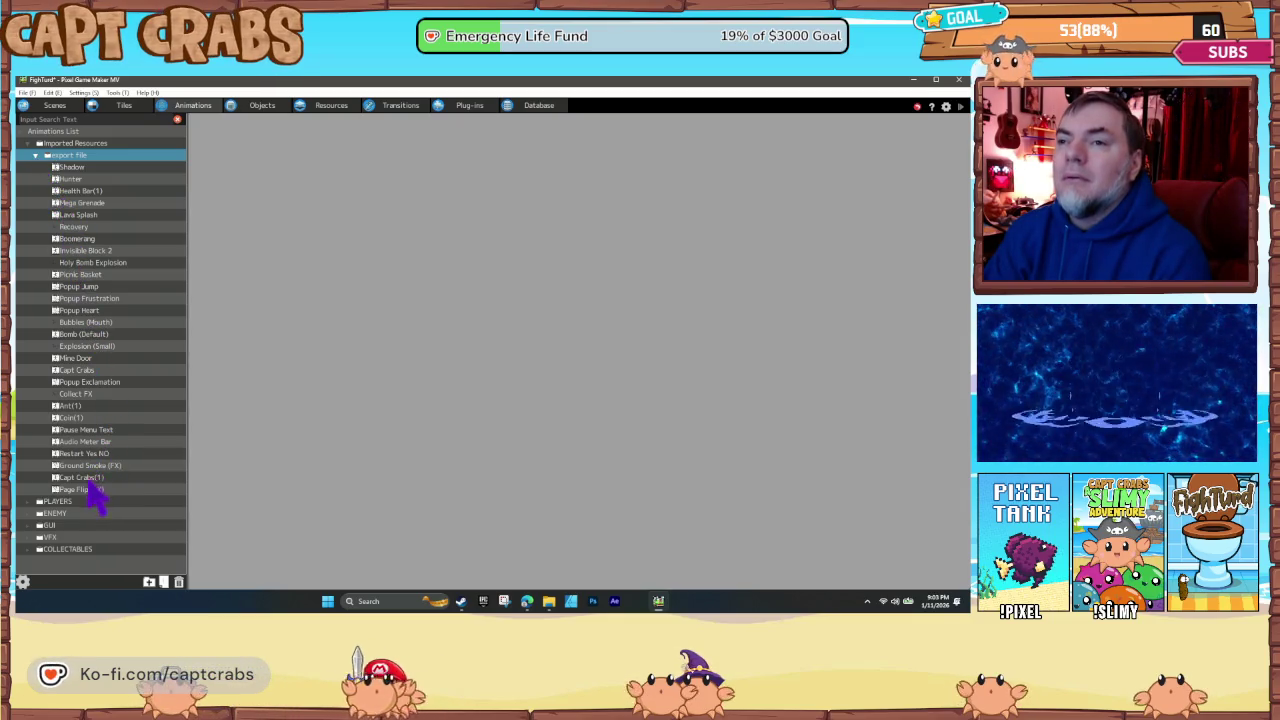
left_click(87, 432)
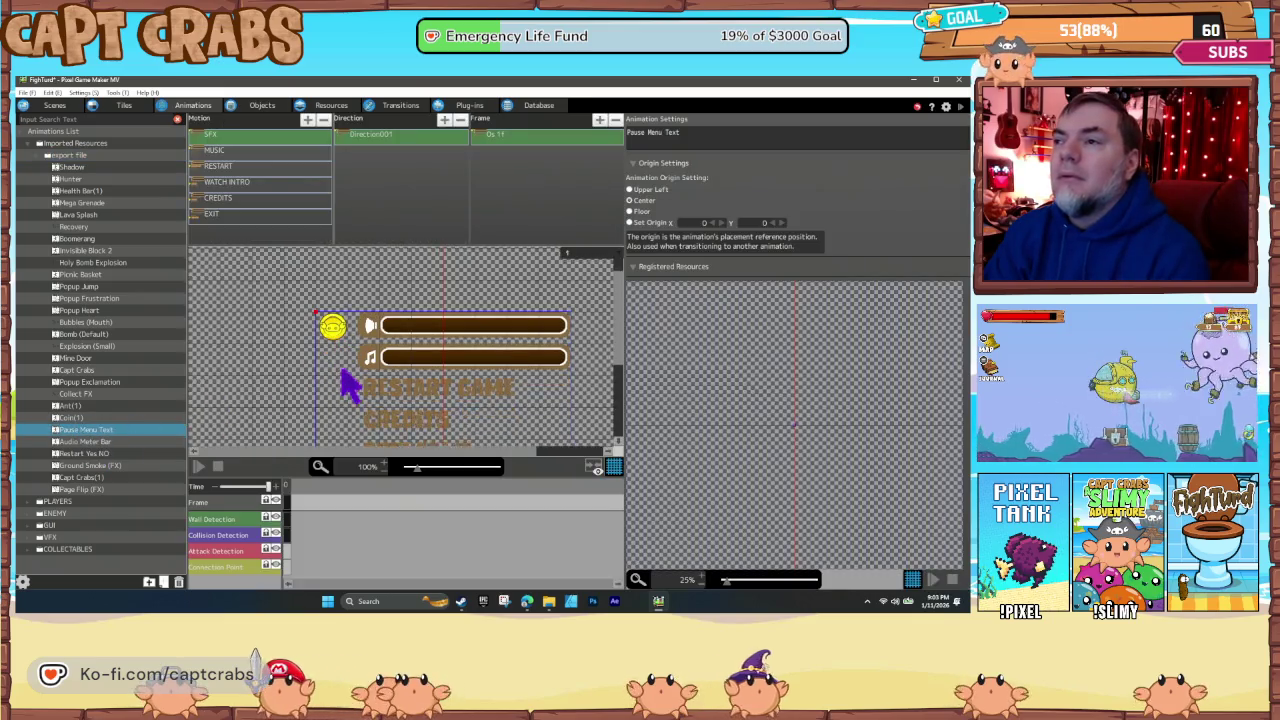
left_click(232, 155)
left_click(245, 168)
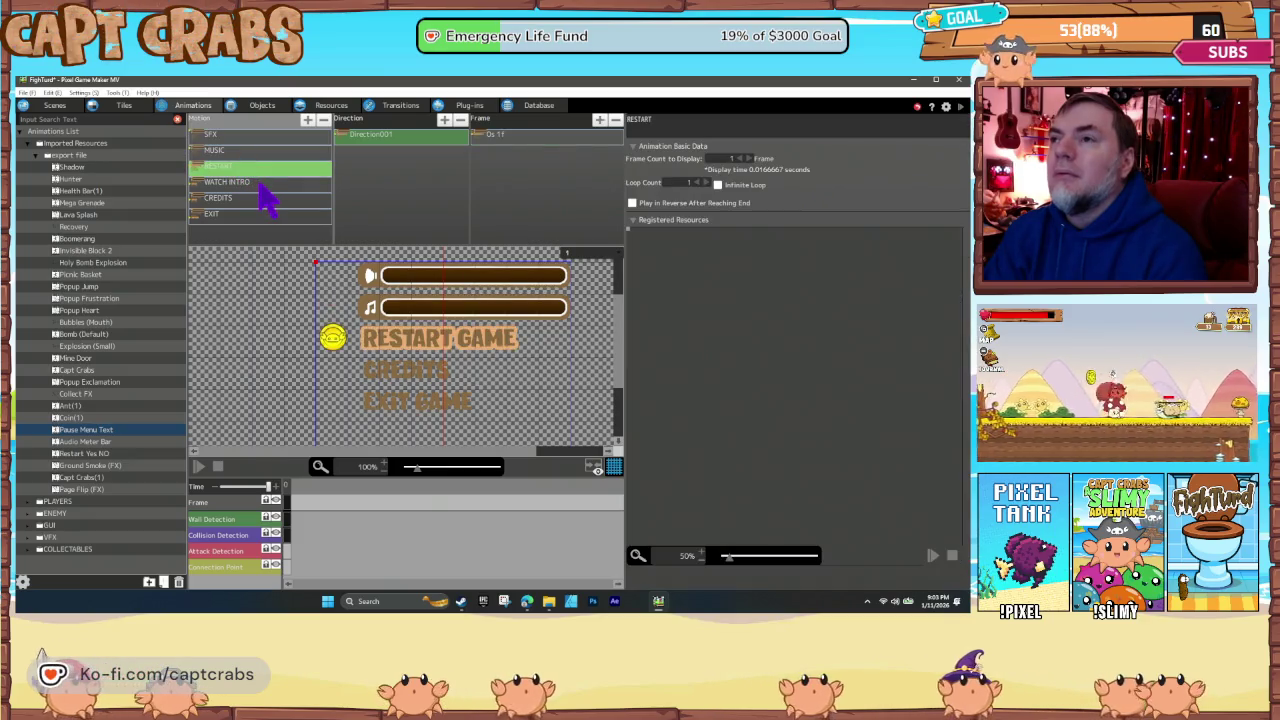
left_click(260, 184)
left_click(264, 198)
left_click(262, 214)
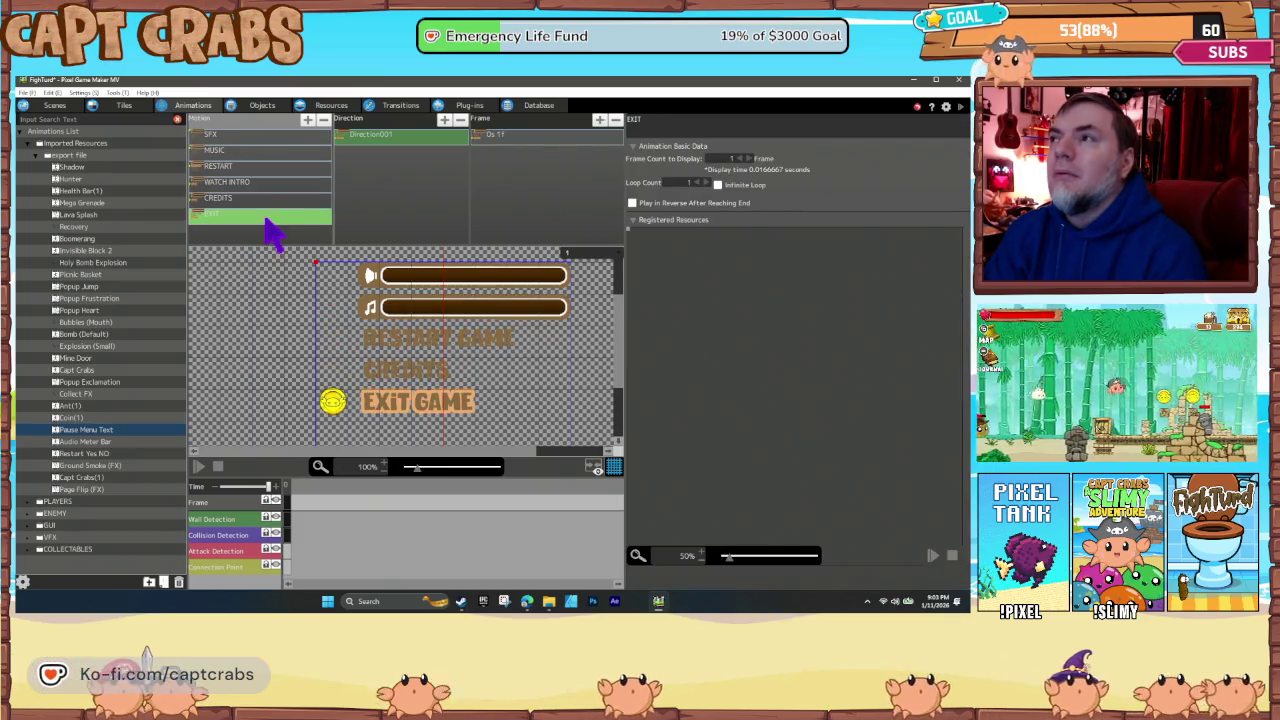
left_click(244, 140)
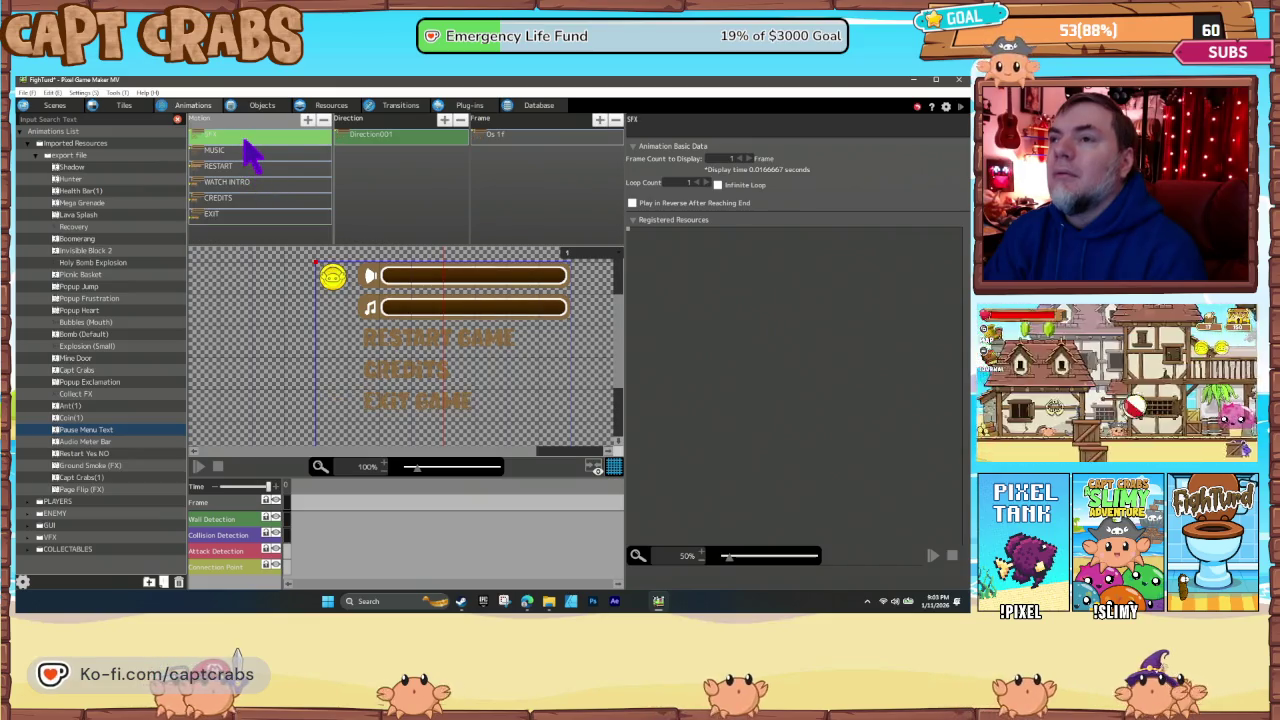
- Check the SFX frame settings, RESTART wall detection and WATCH INTRO collision detection
left_click(291, 502)
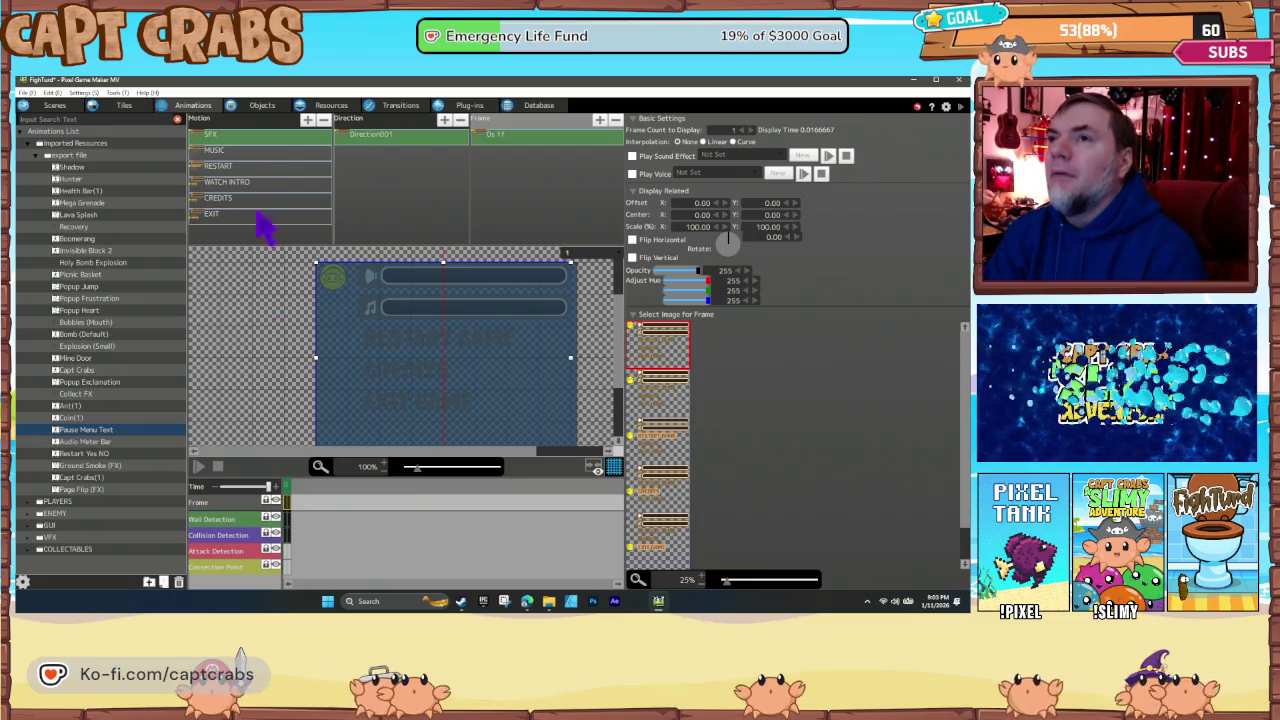
left_click(252, 167)
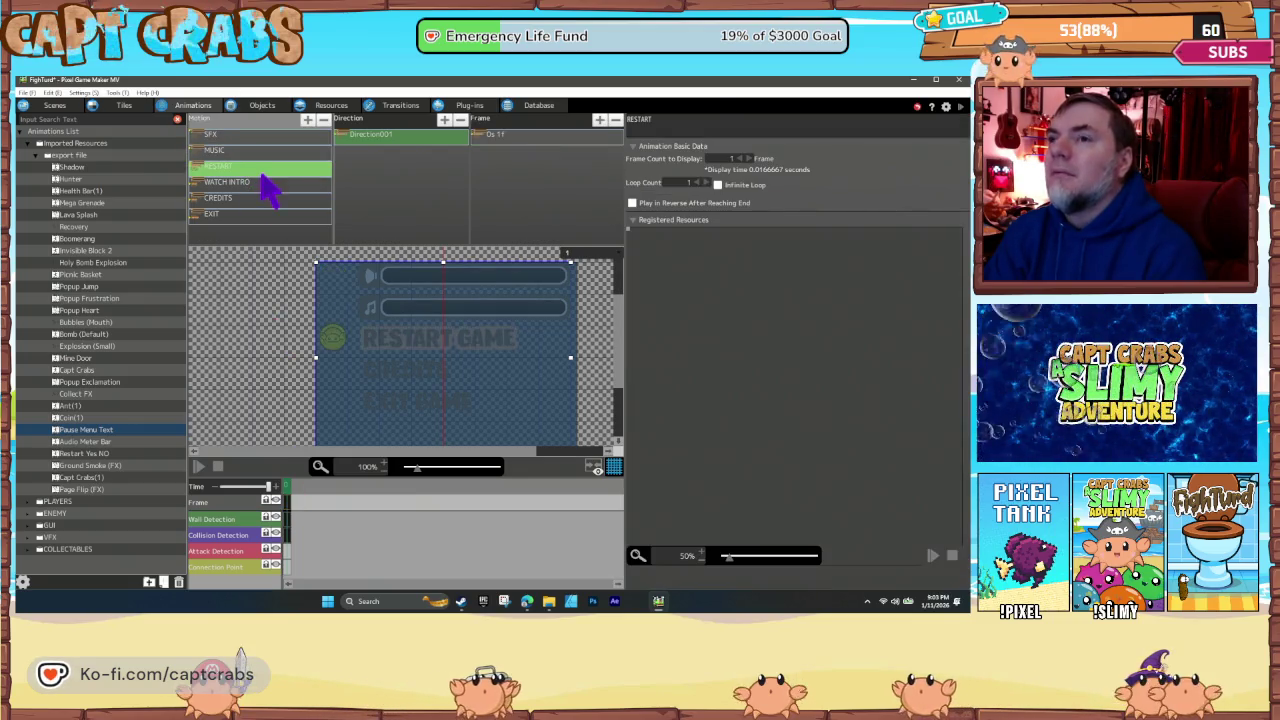
left_click(287, 519)
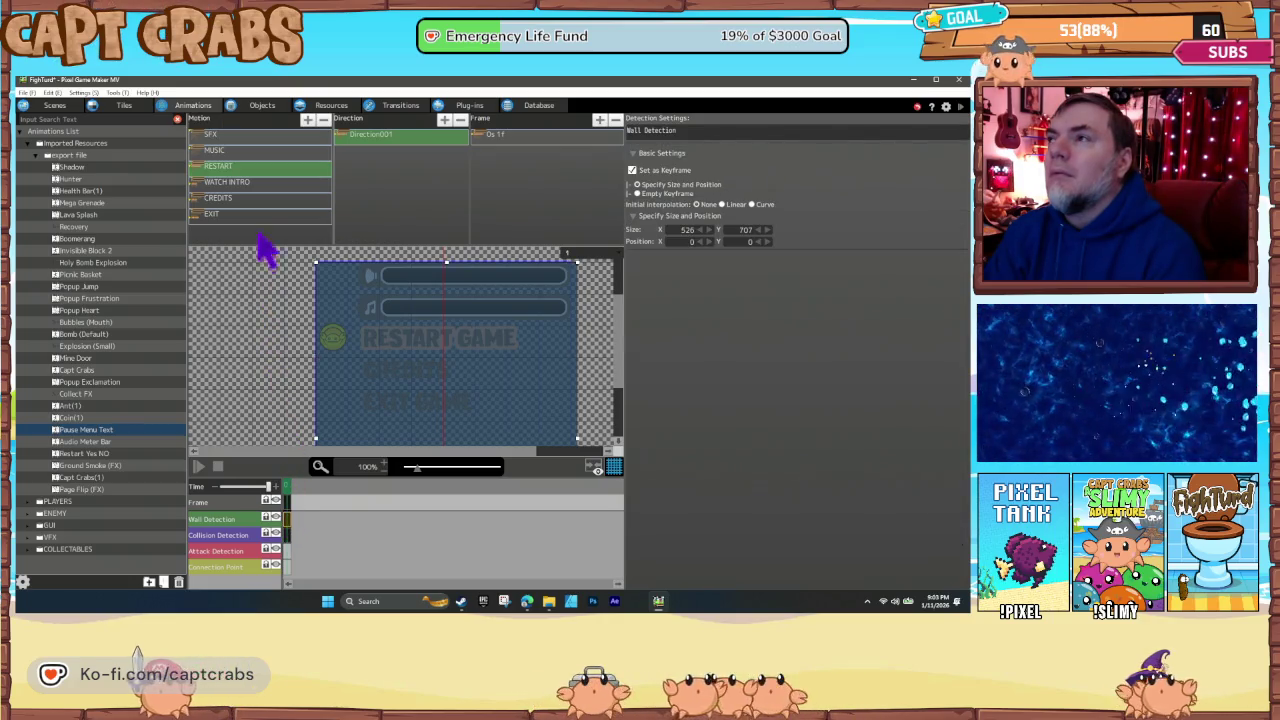
left_click(255, 183)
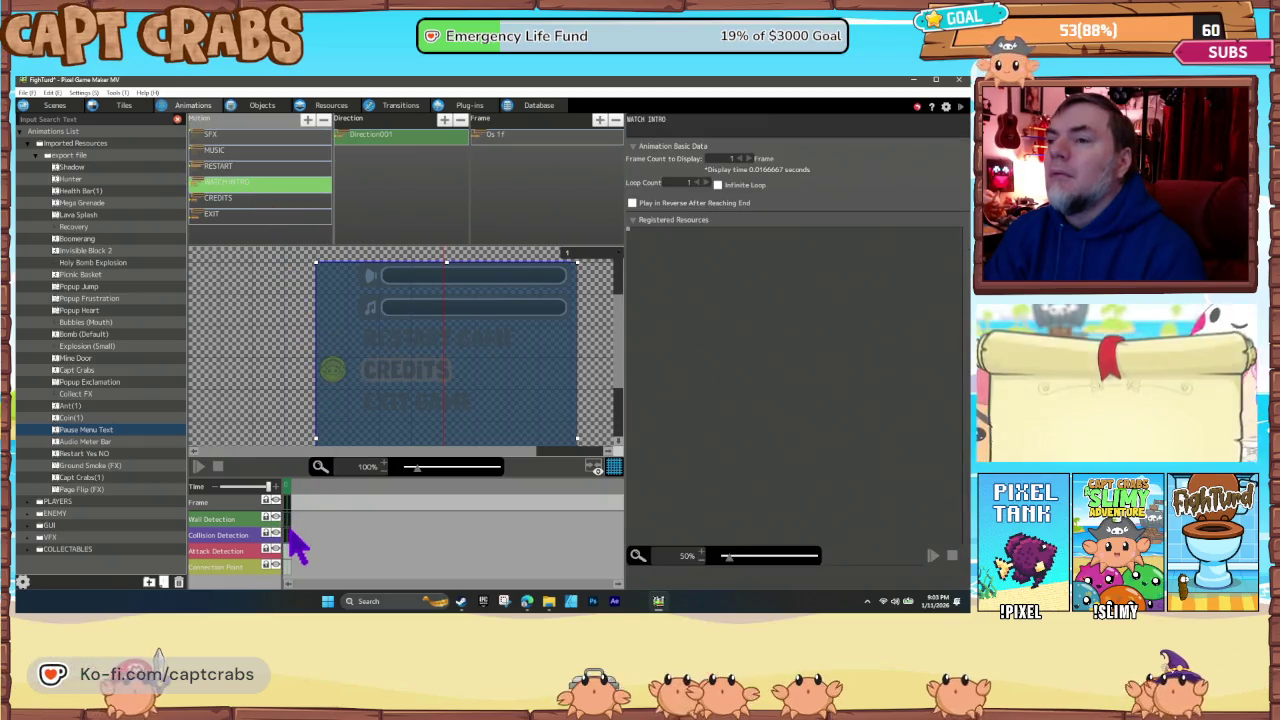
left_click(290, 534)
left_click(258, 199)
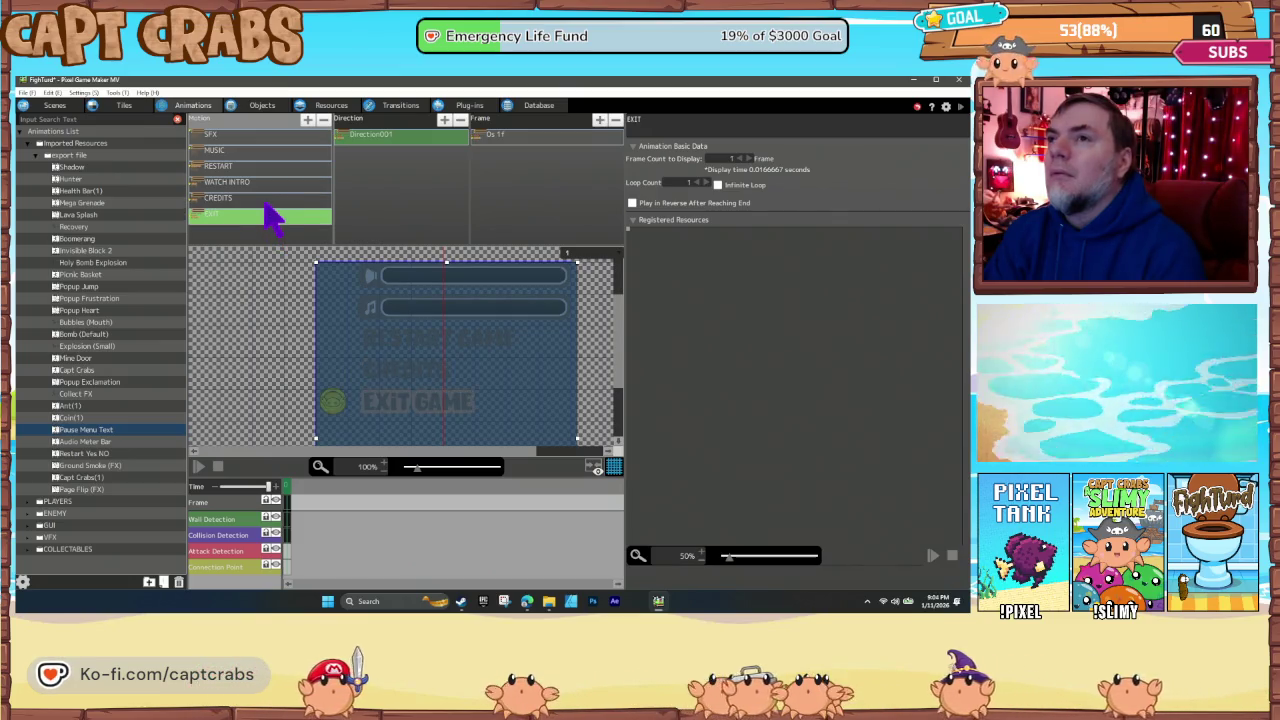
- Step back through the motions to SFX and MUSIC, checking each one's wall detection area
left_click(265, 182)
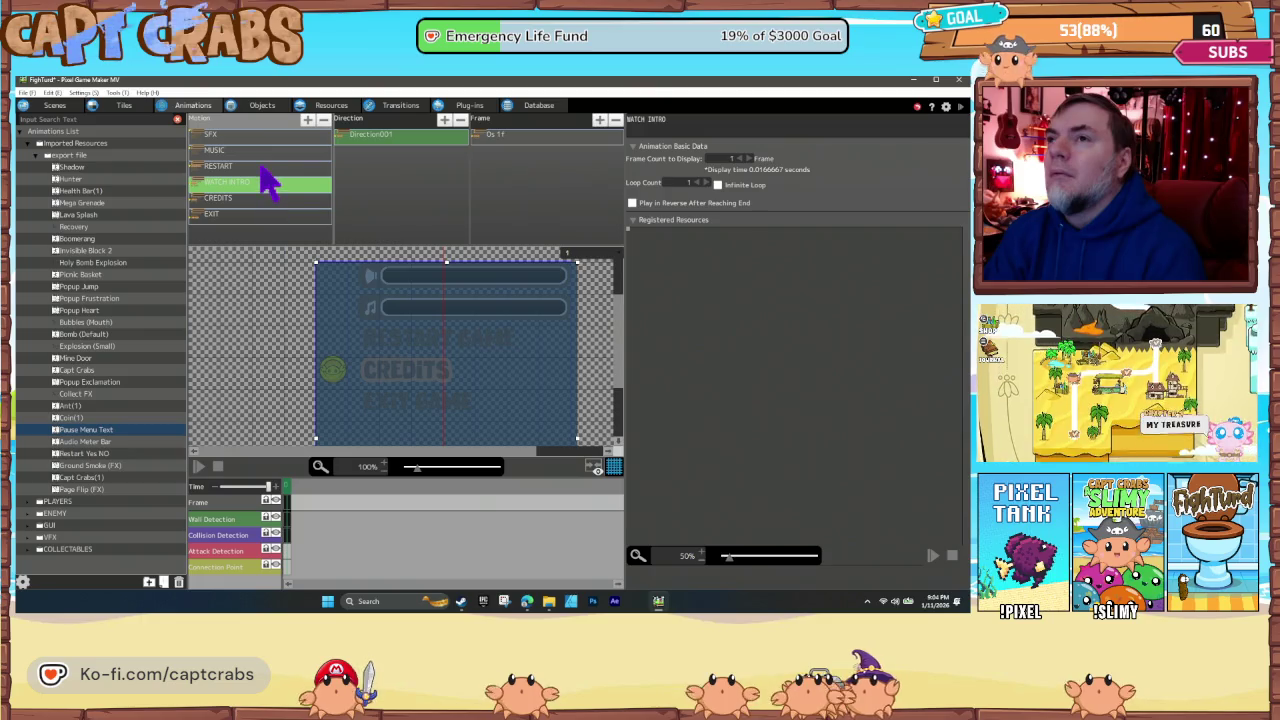
left_click(264, 168)
left_click(263, 153)
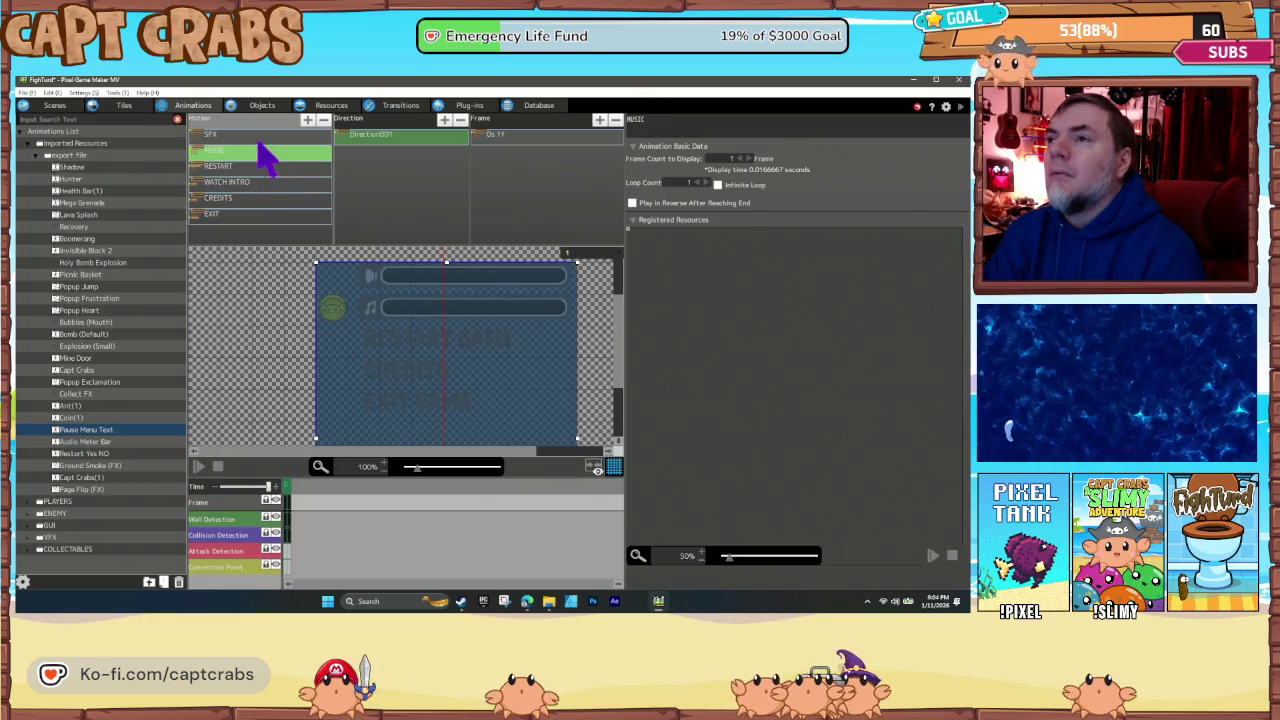
left_click(255, 136)
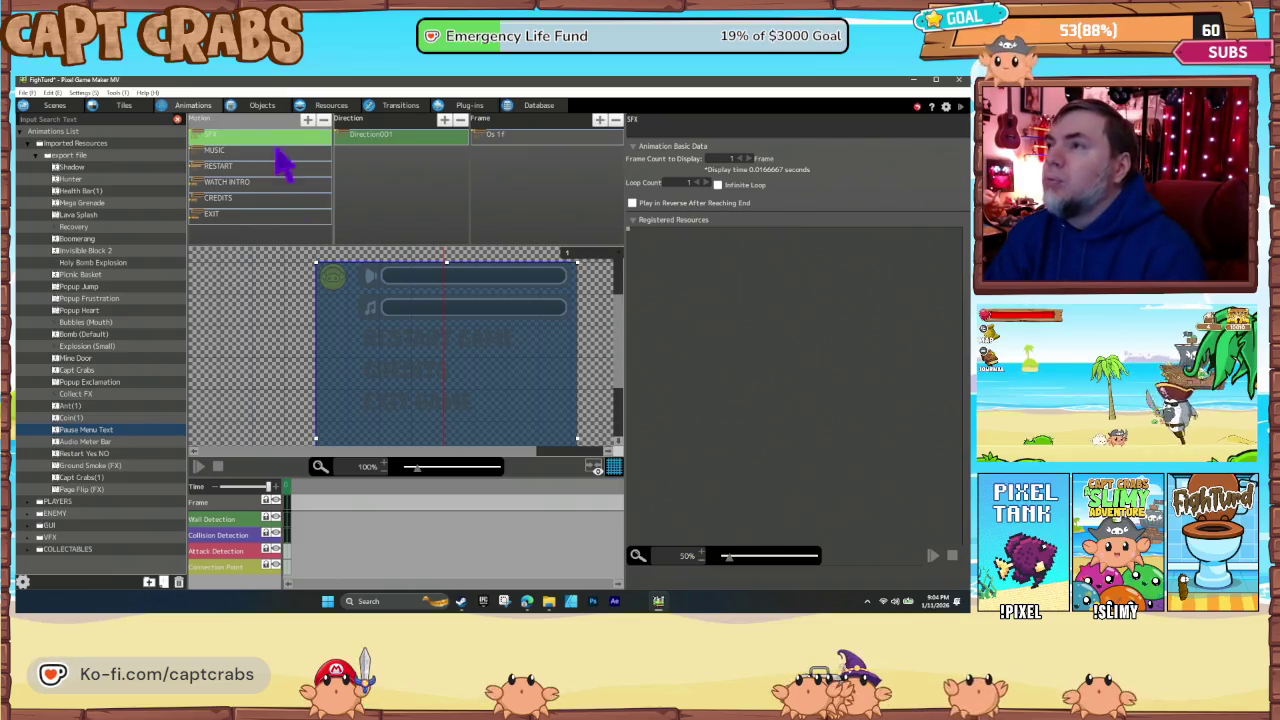
left_click(291, 520)
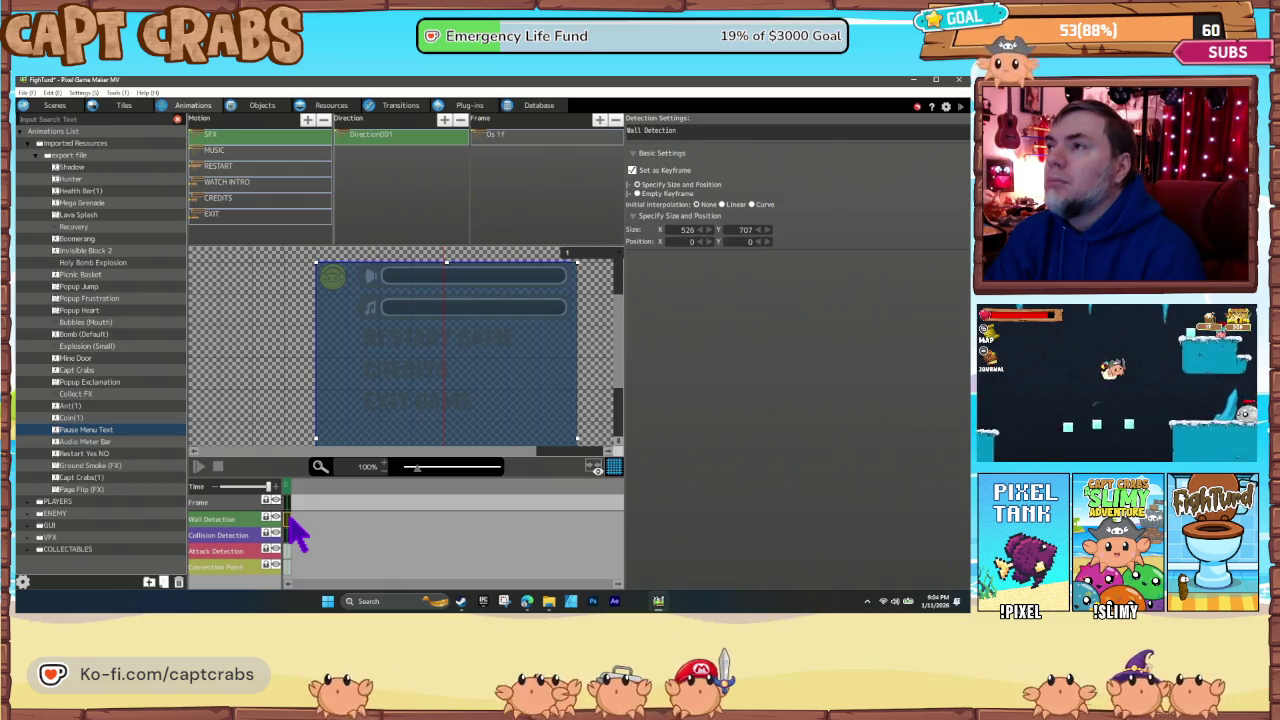
left_click(233, 150)
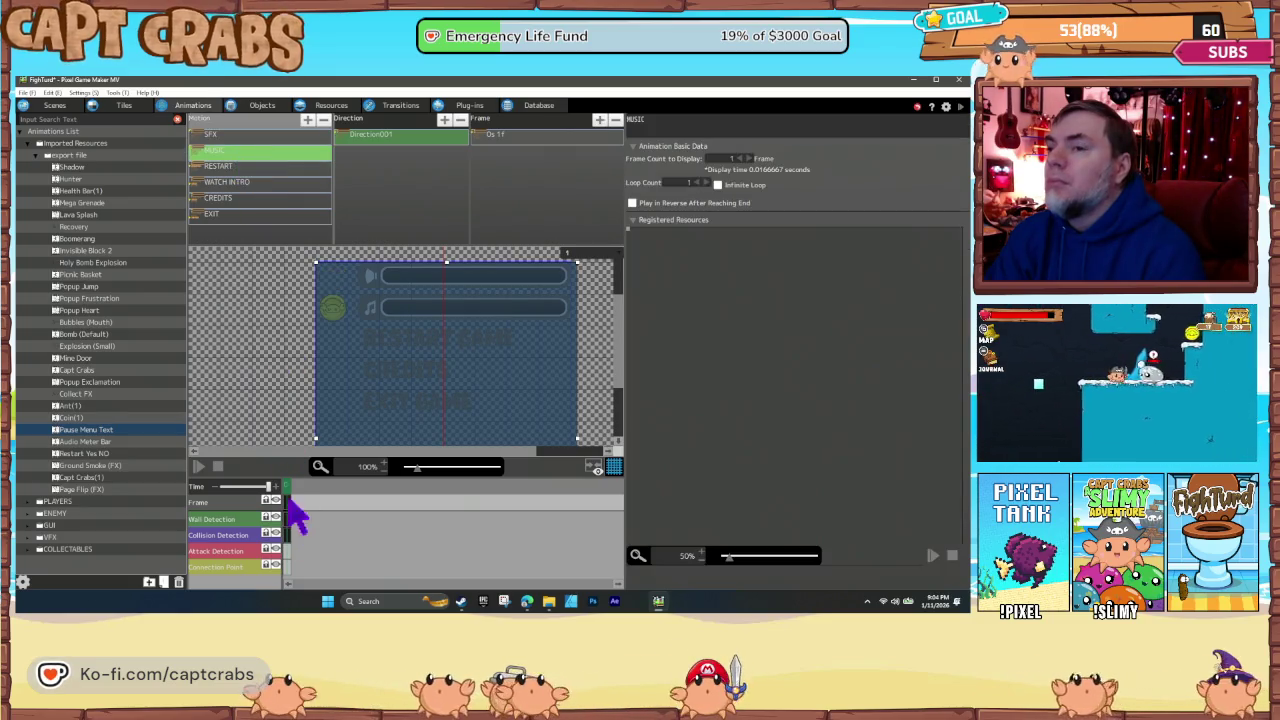
left_click(287, 520)
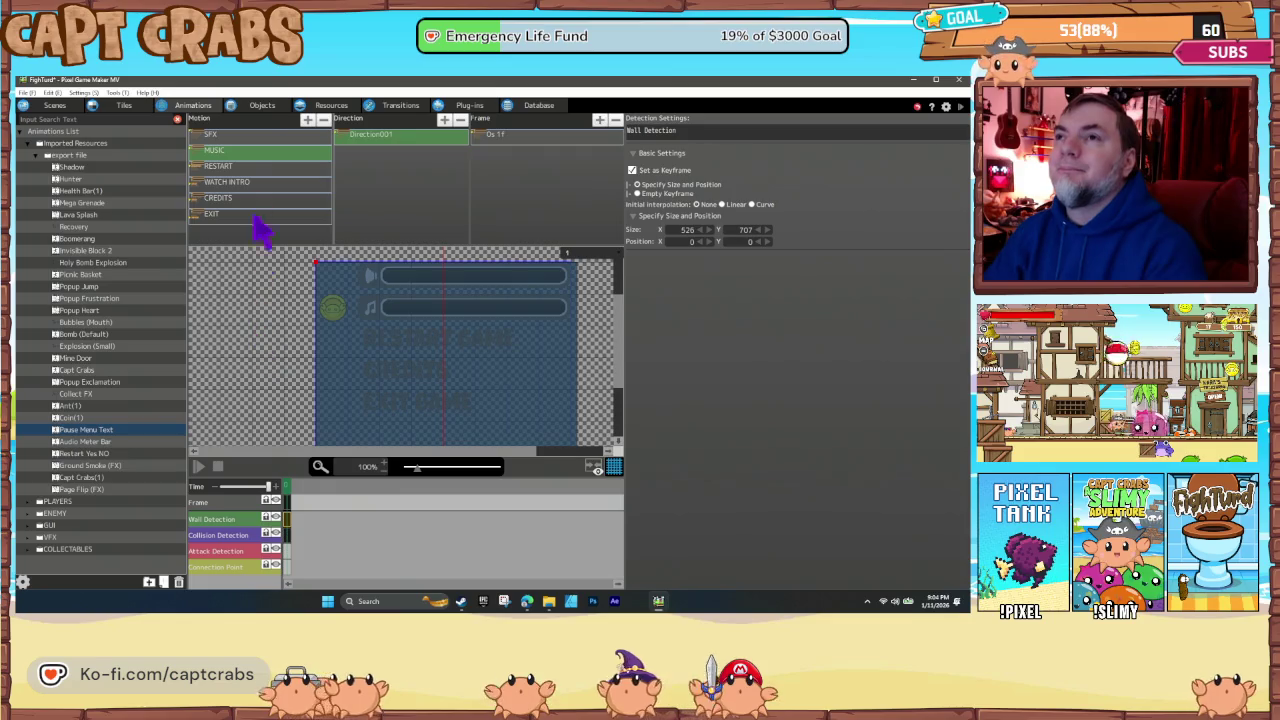
- Open the Pause scene layout, select the SFX Bar and Music Bar, and start a test play
left_click(50, 106)
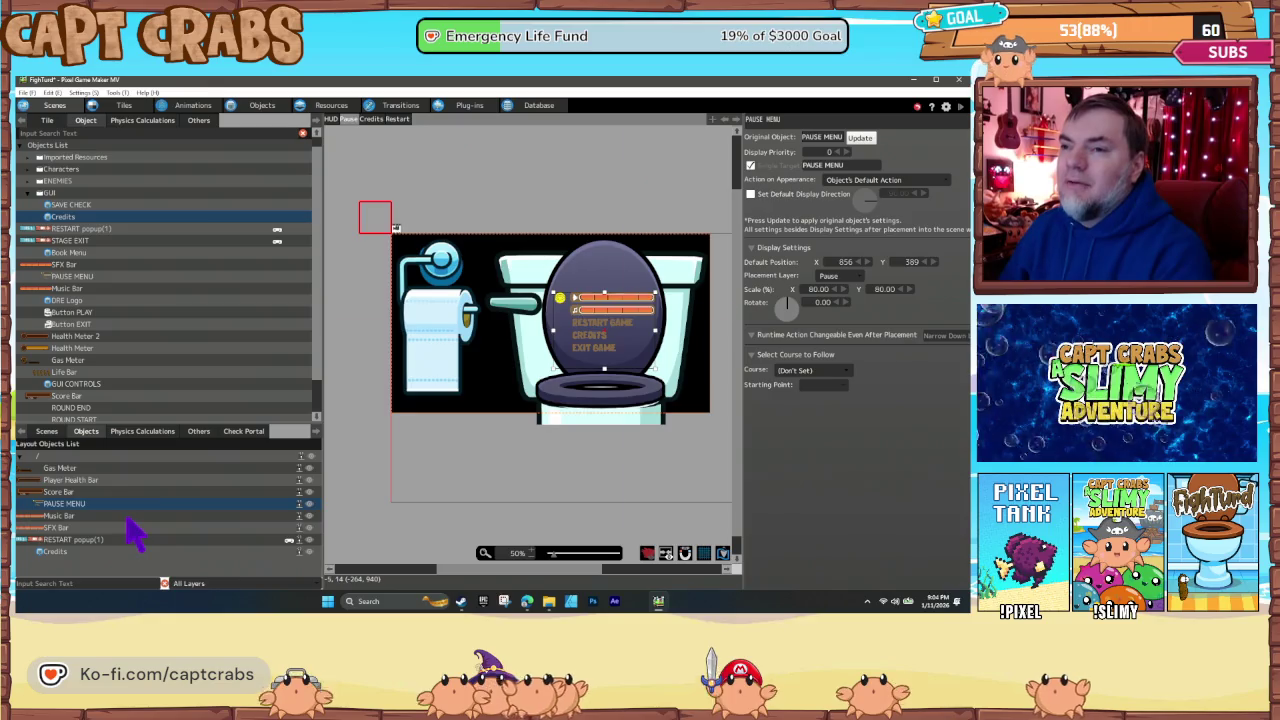
left_click(125, 515)
left_click(145, 528, "shift")
left_click(256, 504)
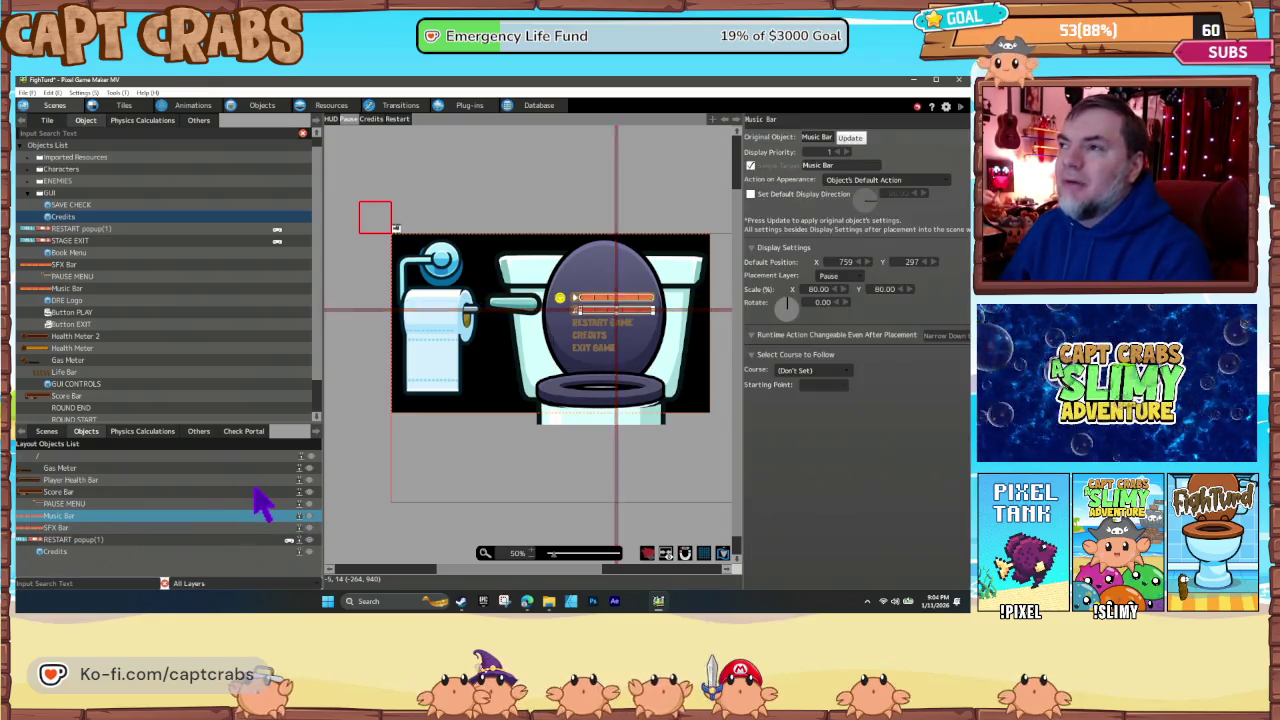
left_click(262, 500)
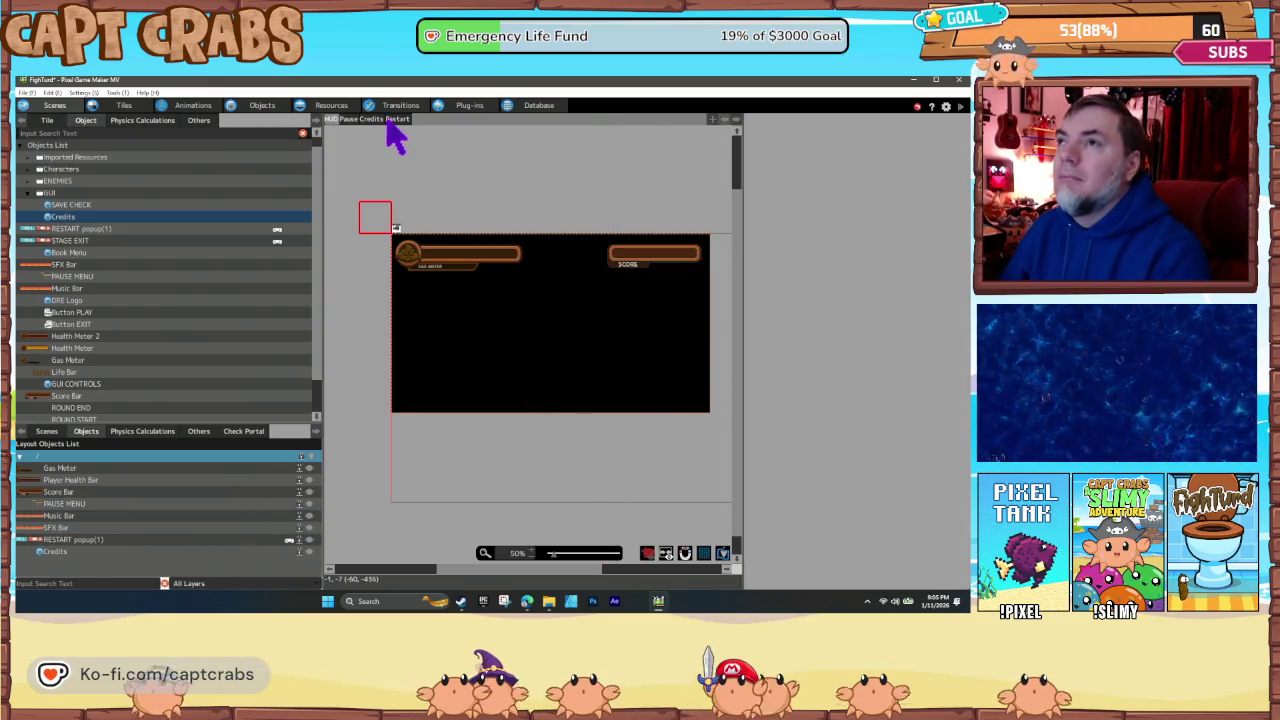
left_click(348, 120)
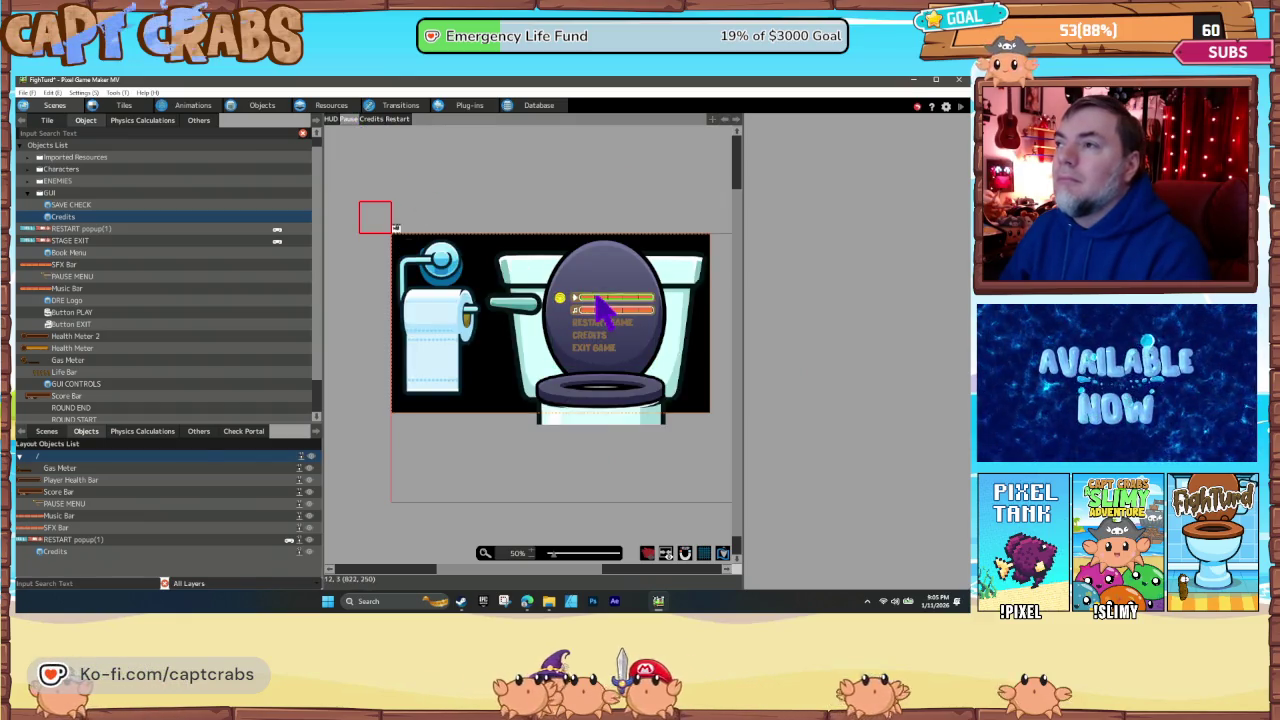
left_click(594, 298)
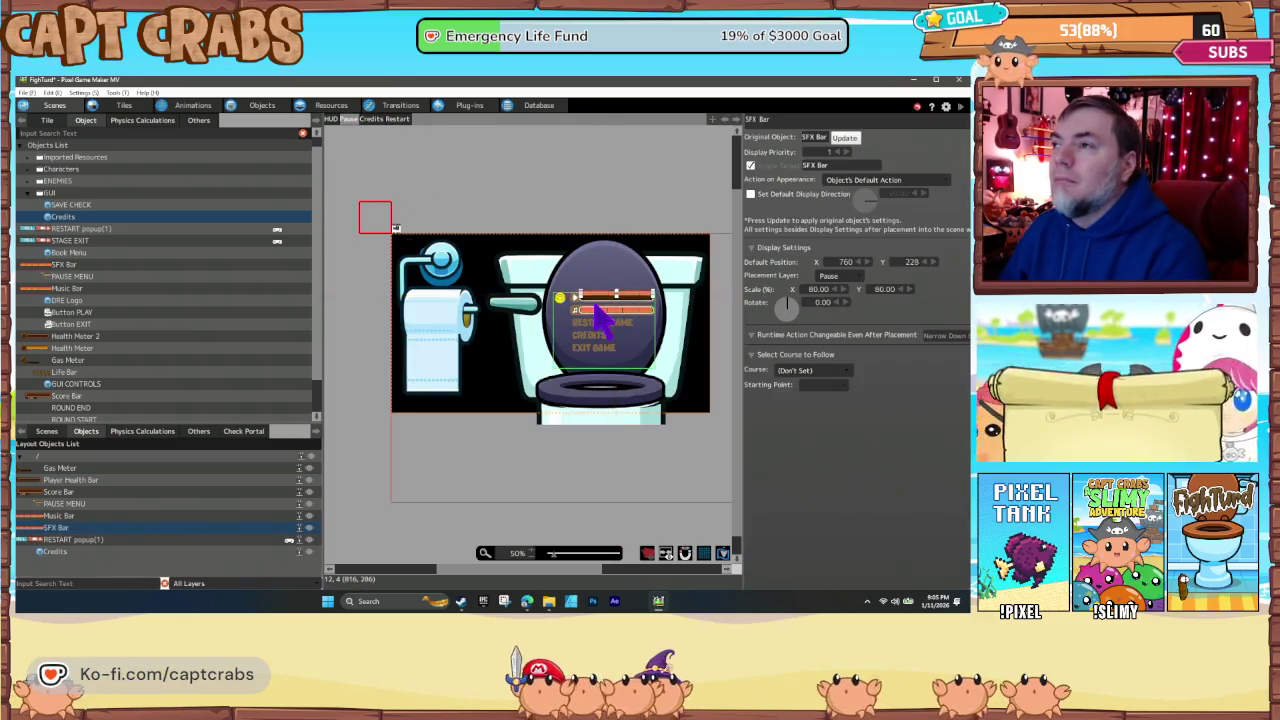
left_click(600, 312)
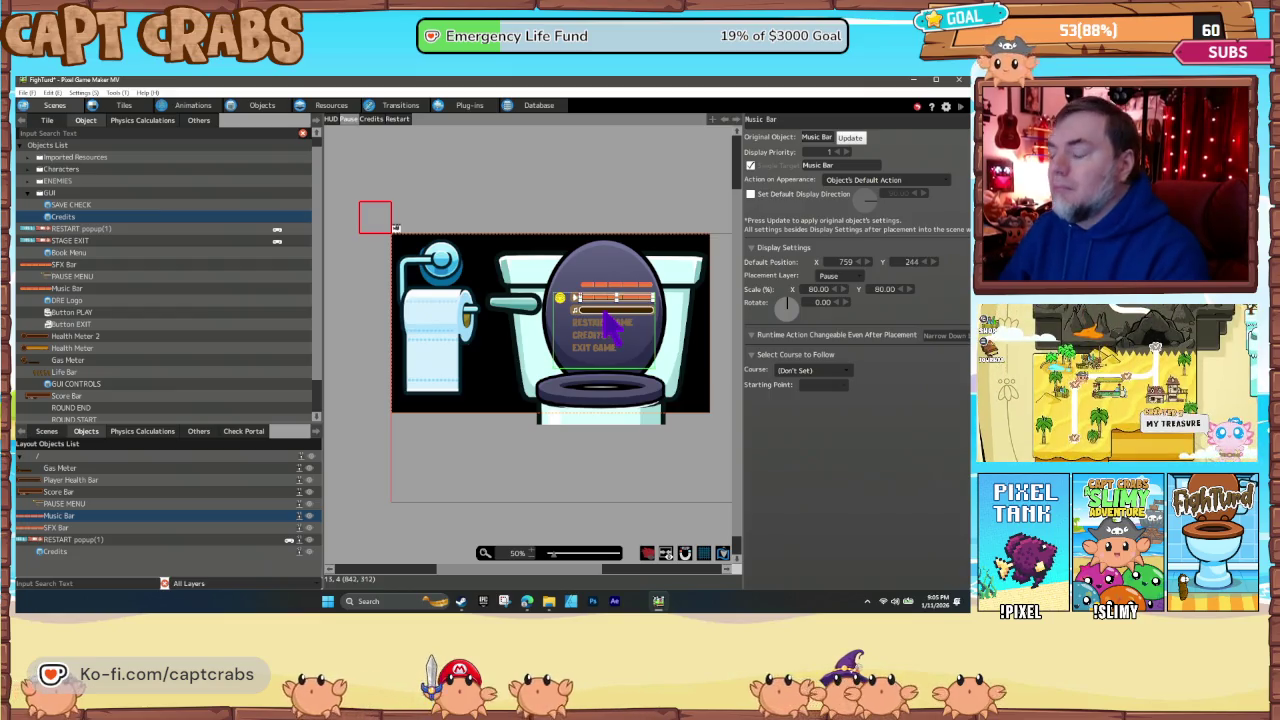
double_click(604, 313)
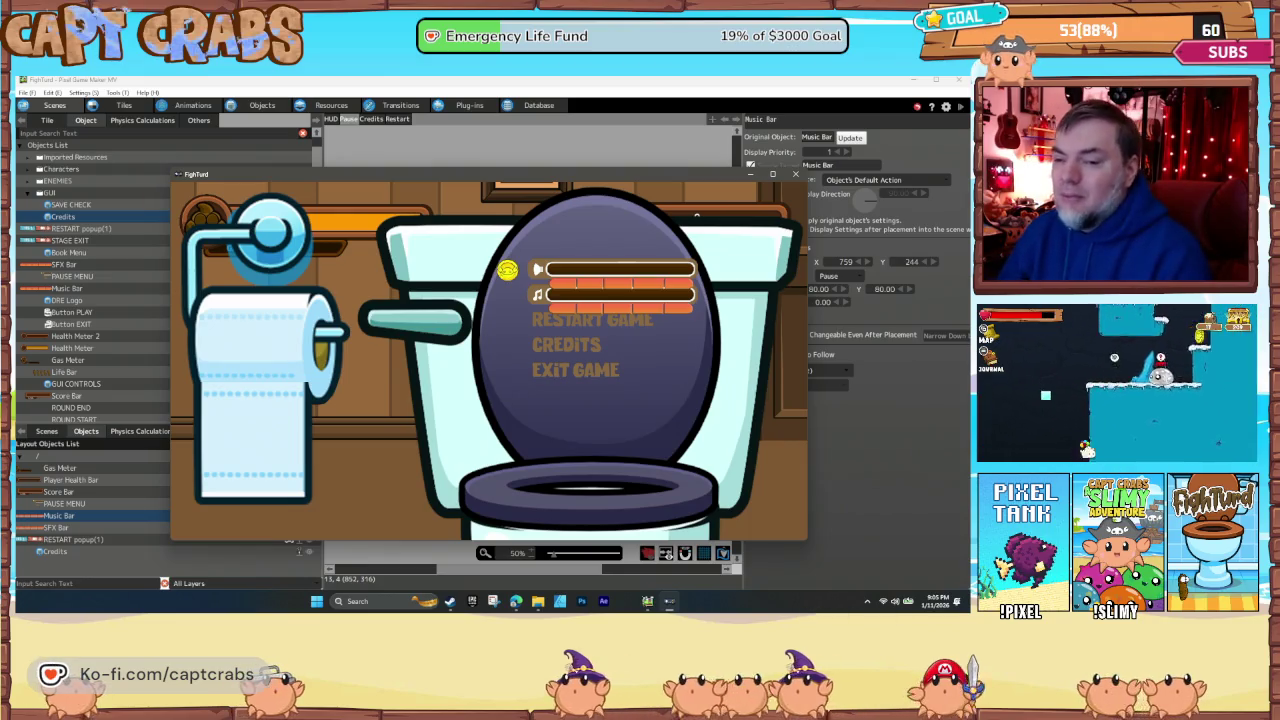
- Move the pause-menu selector down through the options and back up to the music bar
key("Down")
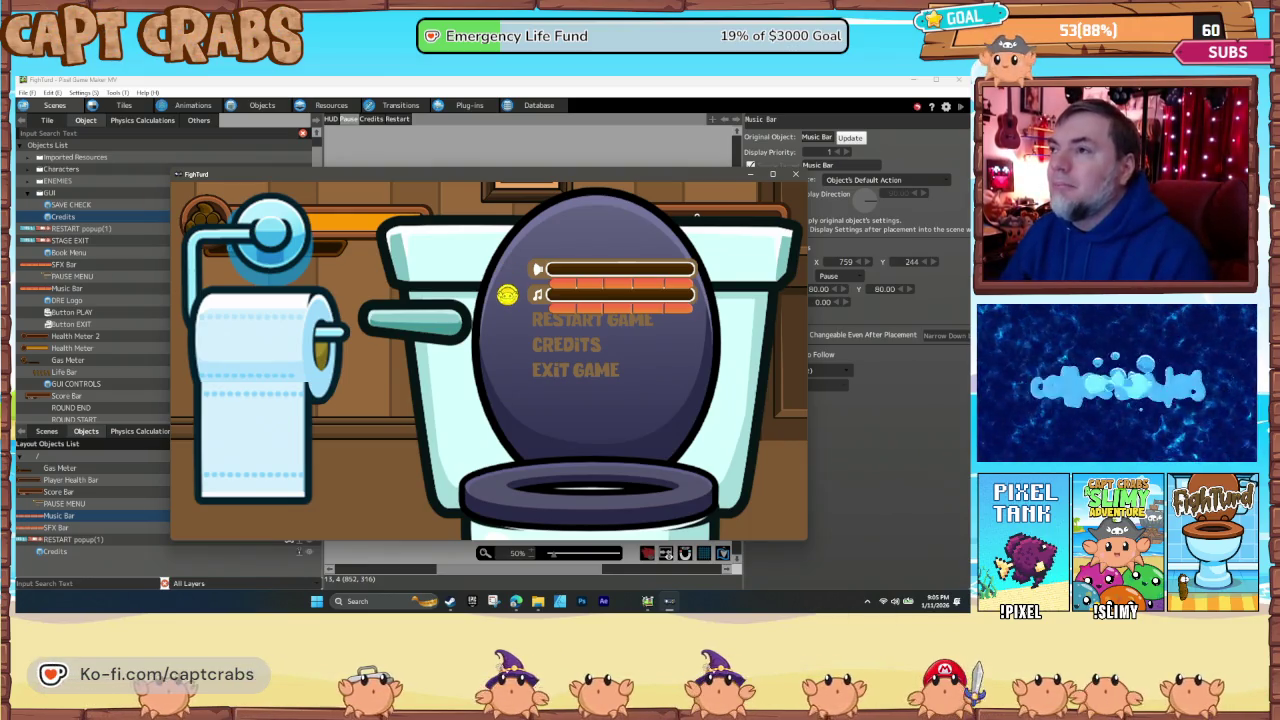
key("Down")
key("Down")
key("Down")
key("Up")
key("Up")
key("Up")
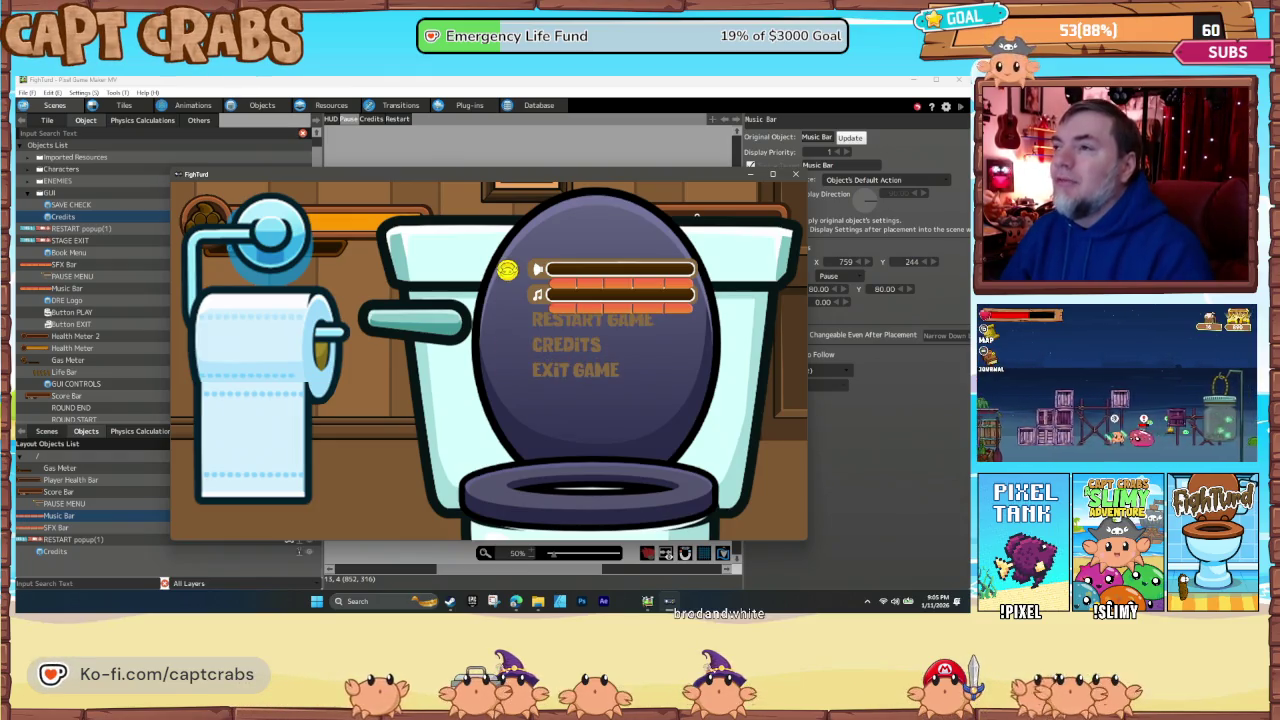
- Nudge the music bar and the pause menu board a few pixels higher on the layout
left_click(795, 175)
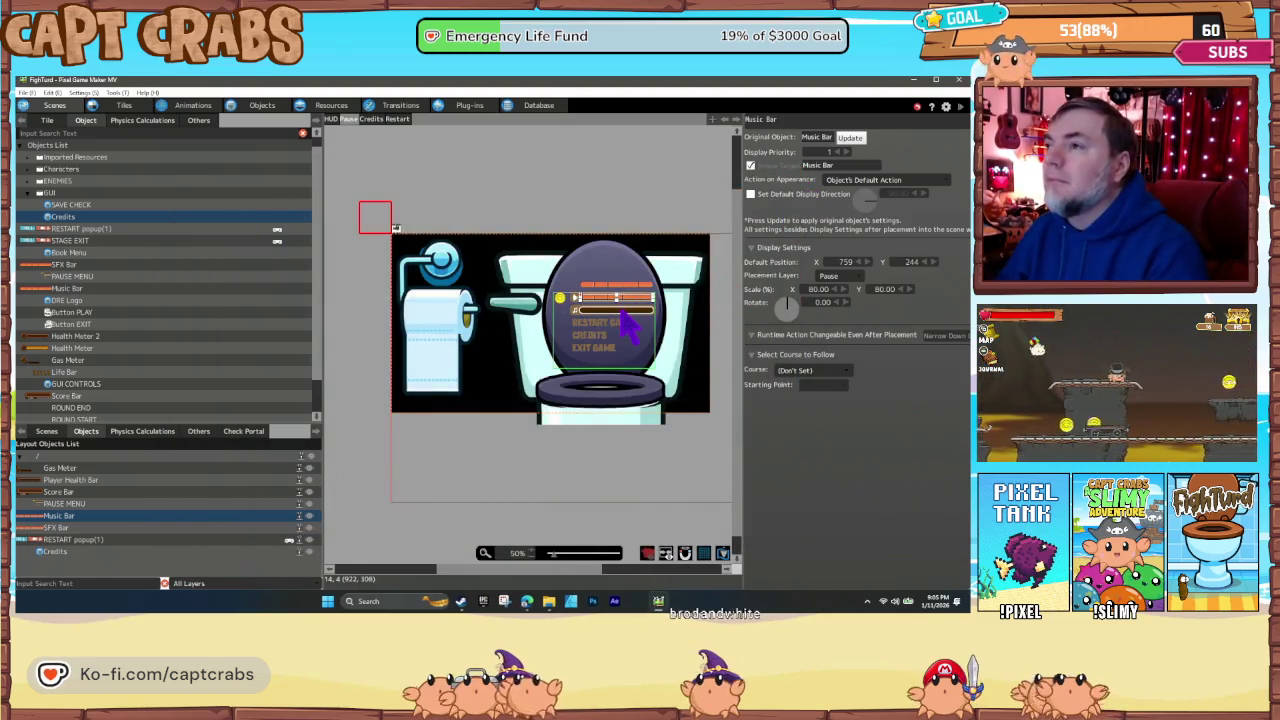
key("Up")
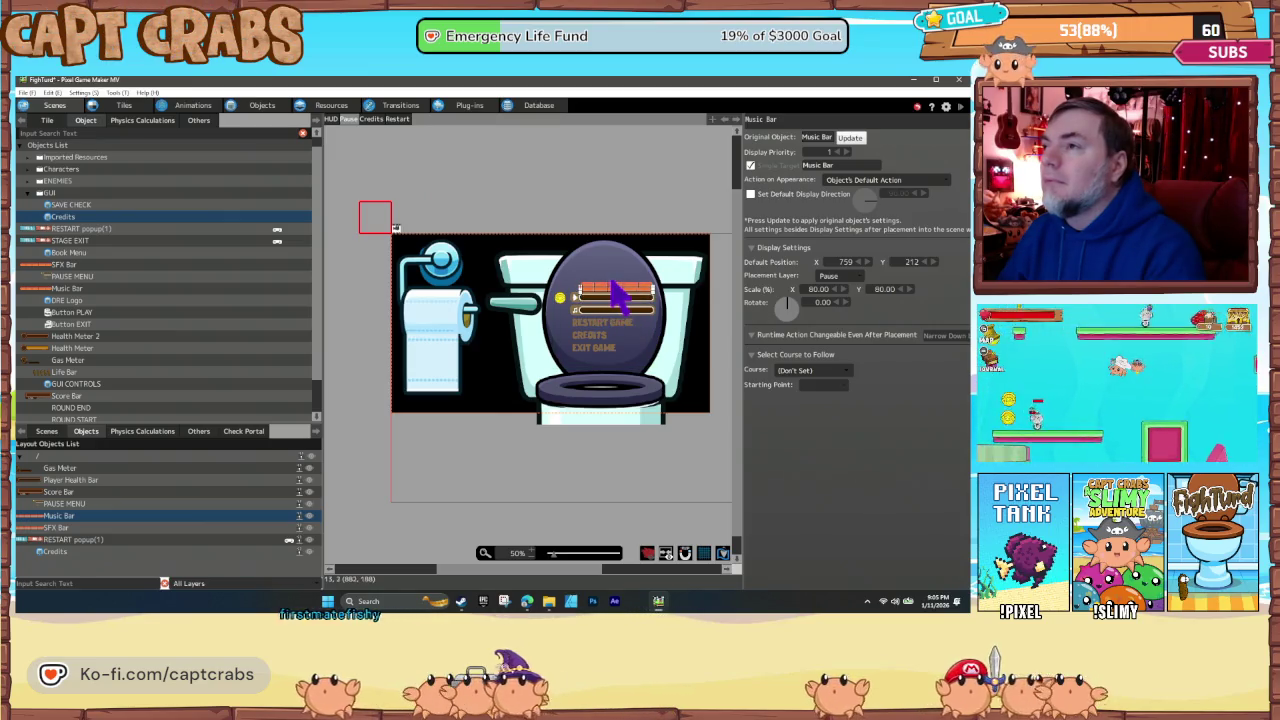
left_click(615, 284)
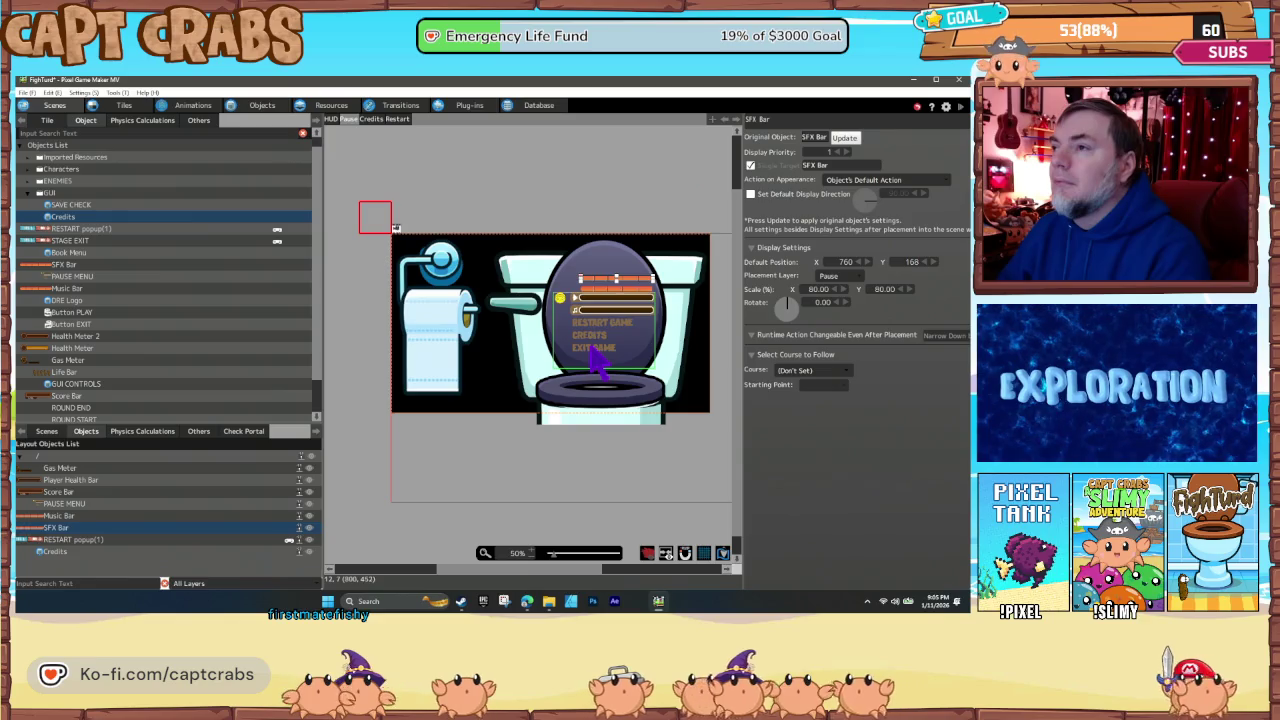
left_click_drag(598, 362, 597, 337)
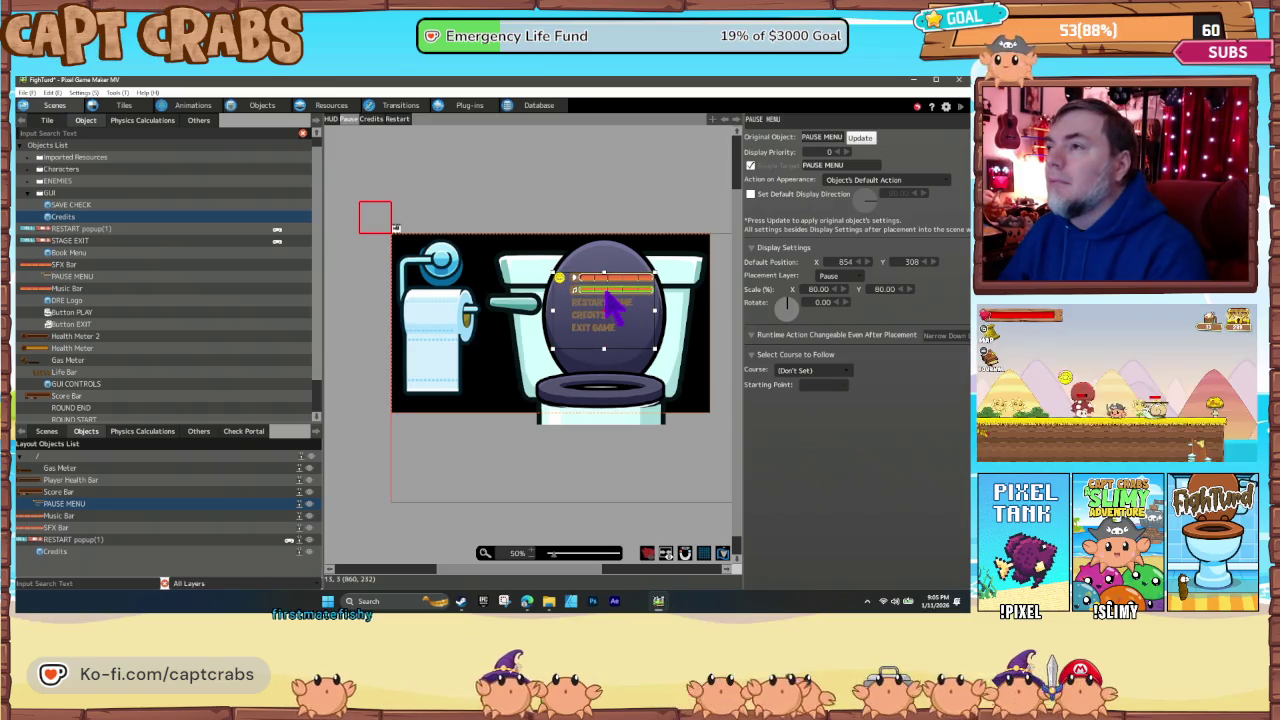
key("Up")
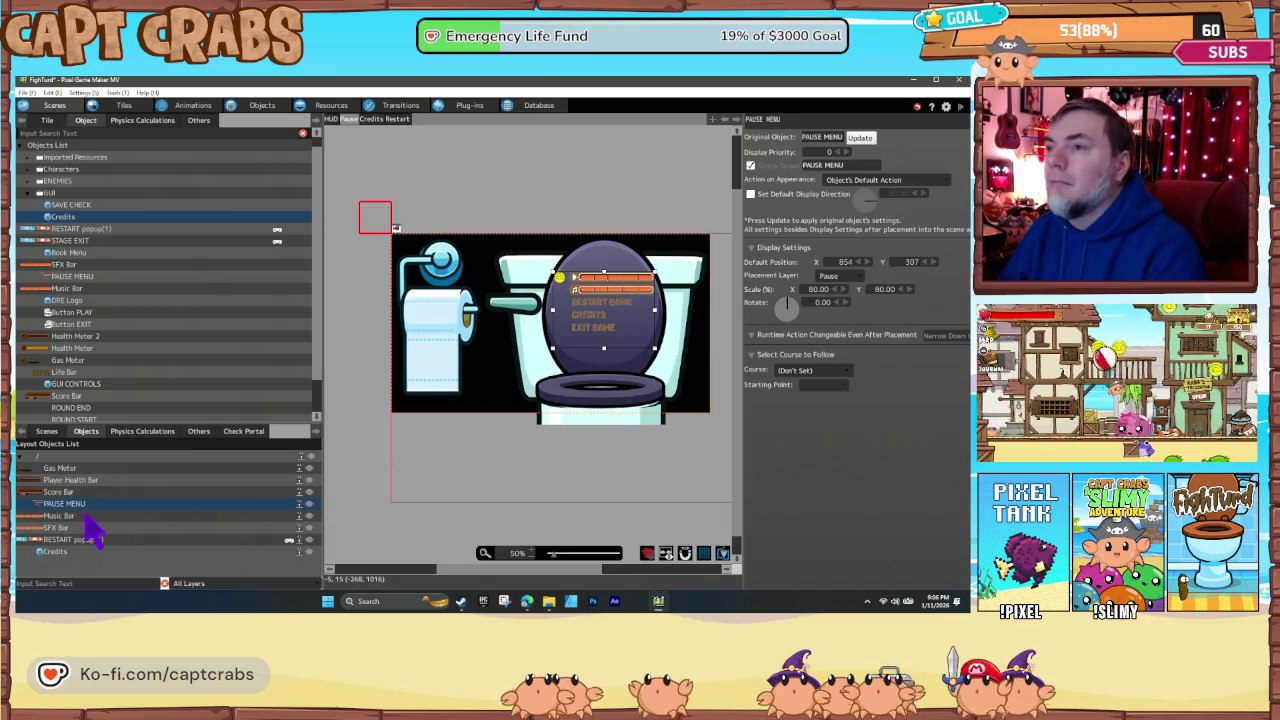
- Check the Music and SFX bar positions, shift the SFX Bar slightly, and start a new test play
left_click(85, 516)
left_click(112, 528)
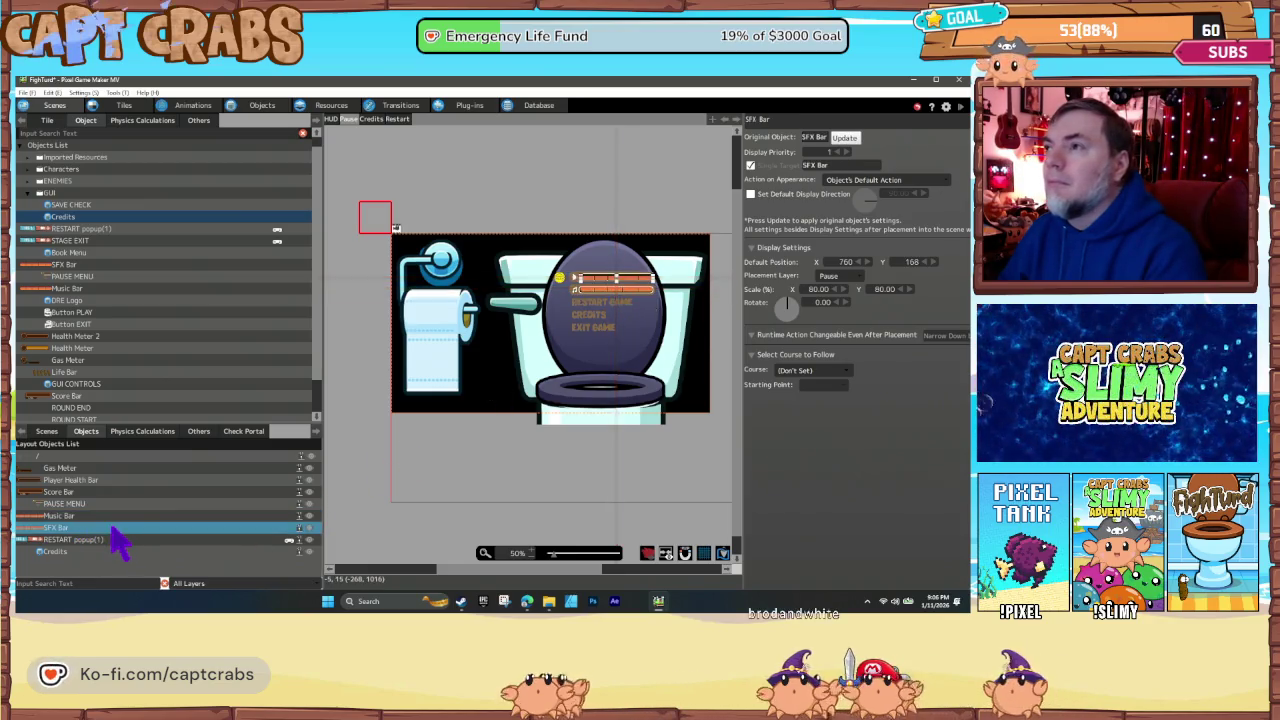
key("Up")
key("Up")
left_click(112, 527)
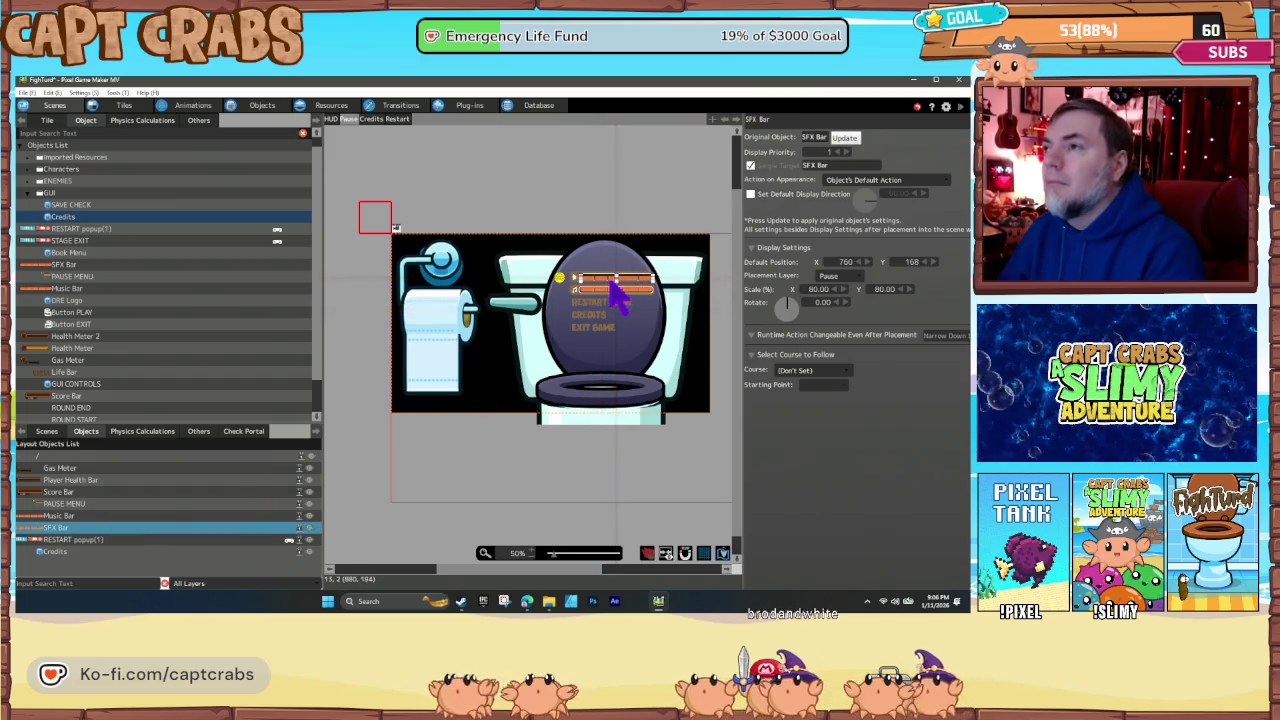
left_click_drag(632, 291, 631, 294)
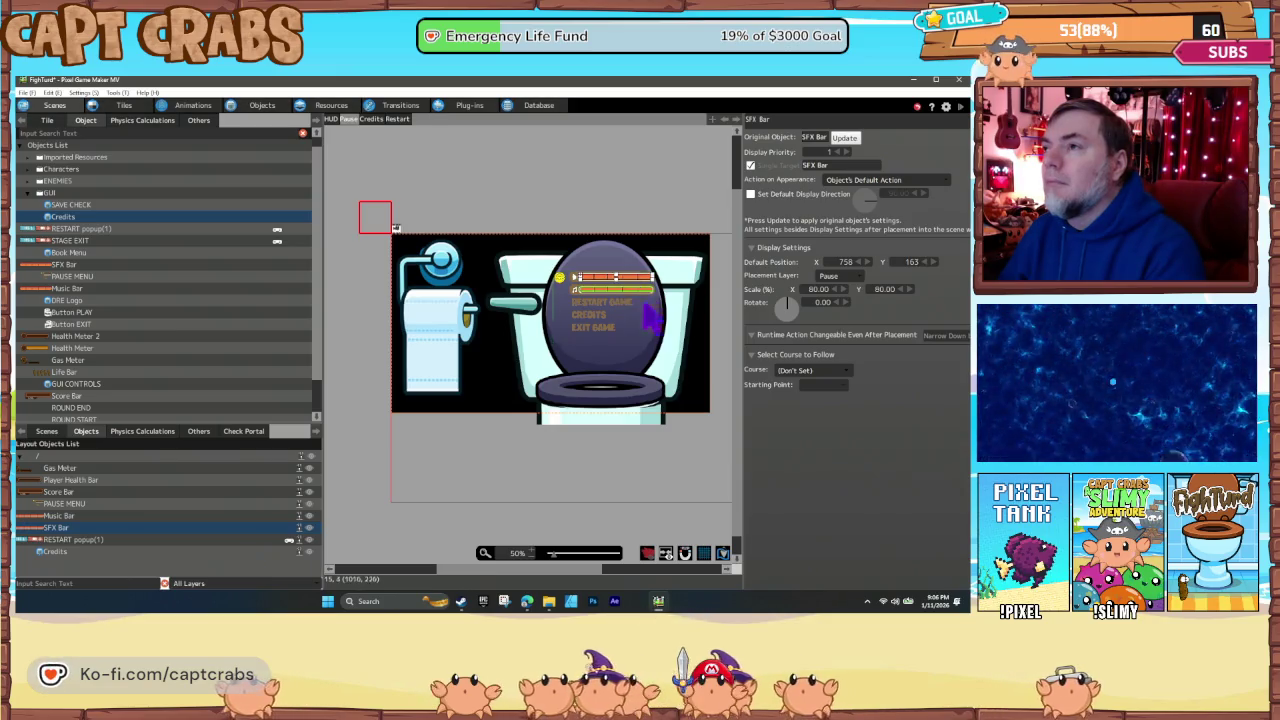
left_click(525, 503)
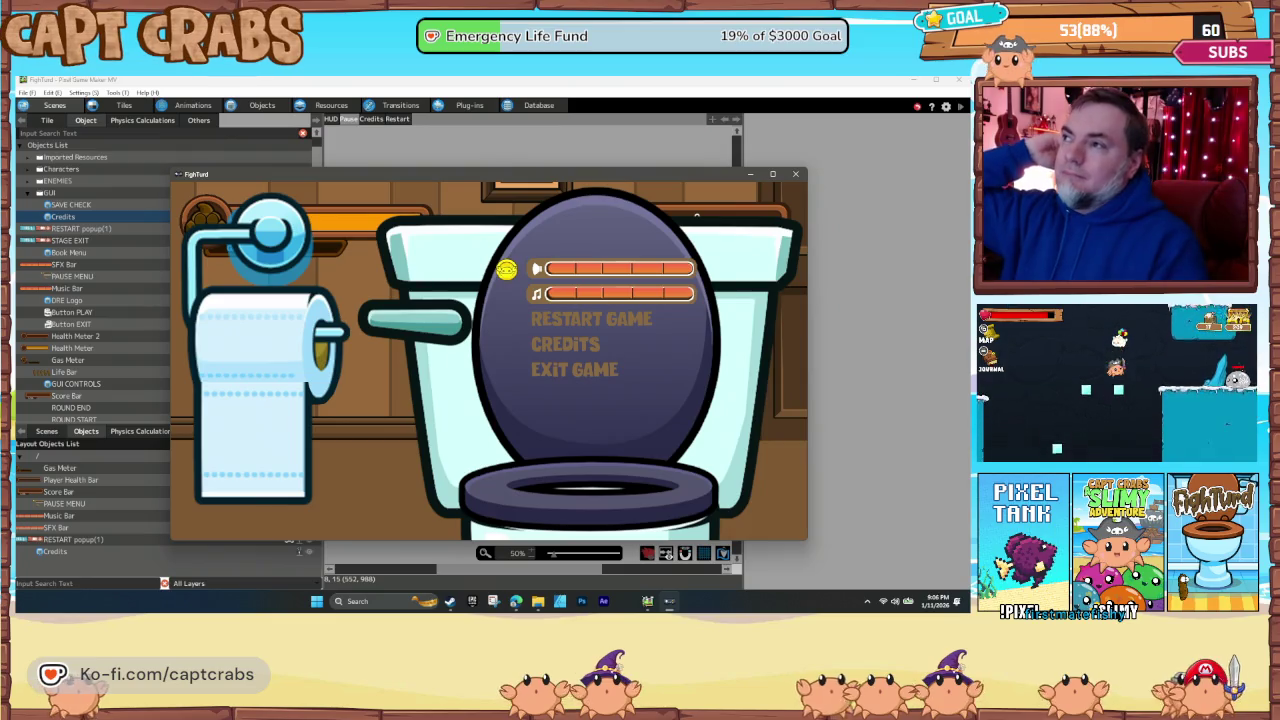
- Close the test window and relaunch the game test with F5
left_click(796, 175)
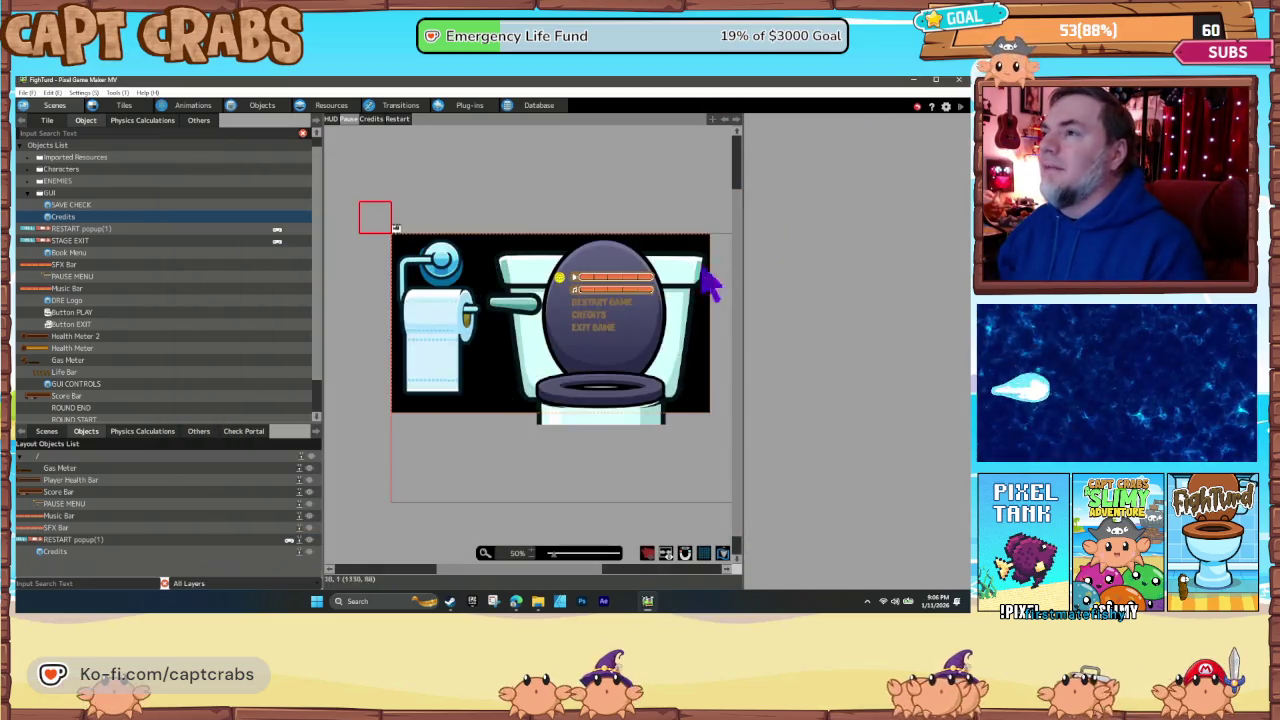
left_click(622, 291)
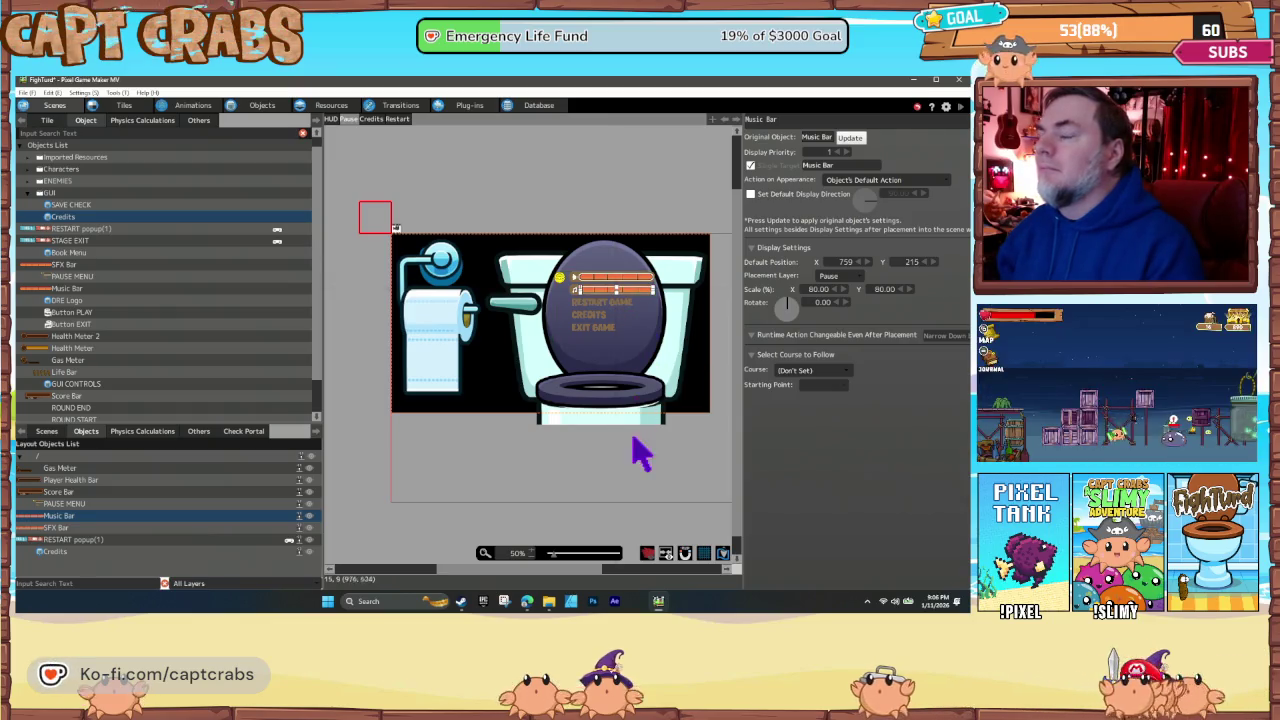
left_click(615, 490)
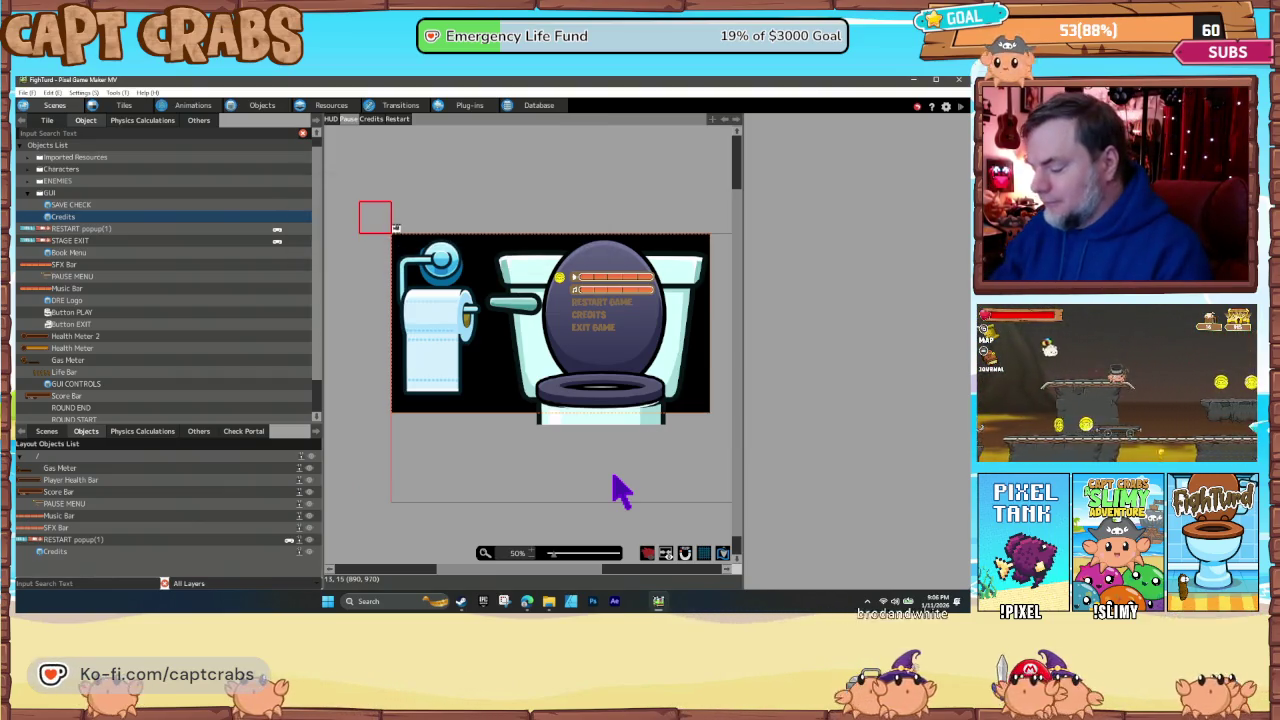
key("F5")
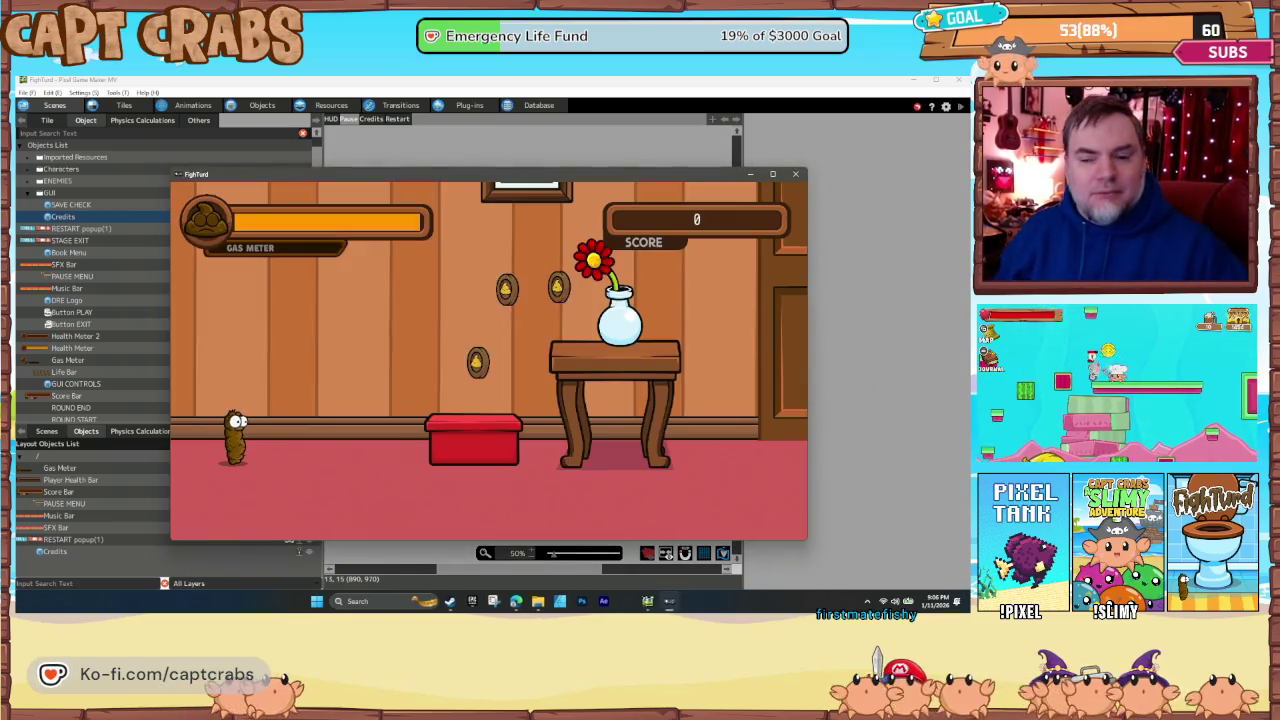
- Pause in-game and choose Restart Game, confirming YES so the level resets to score 0
key("Escape")
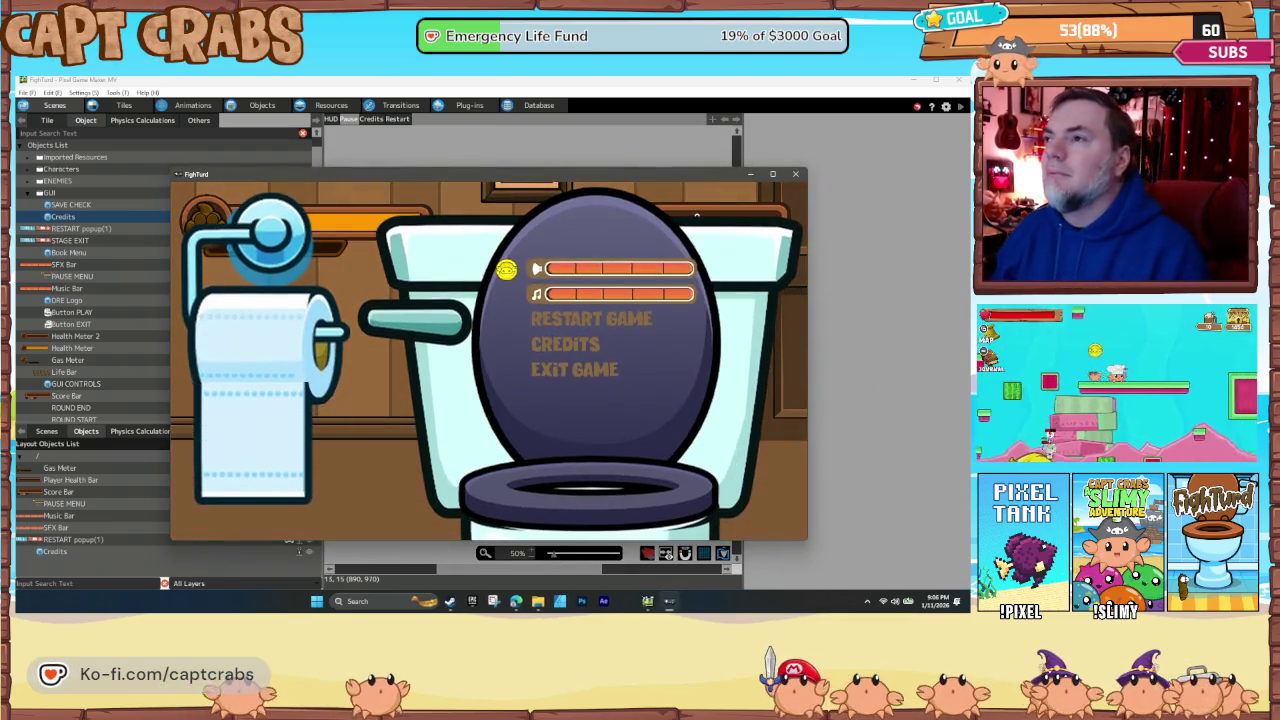
key("Down")
key("Down")
key("Down")
key("Down")
key("Up")
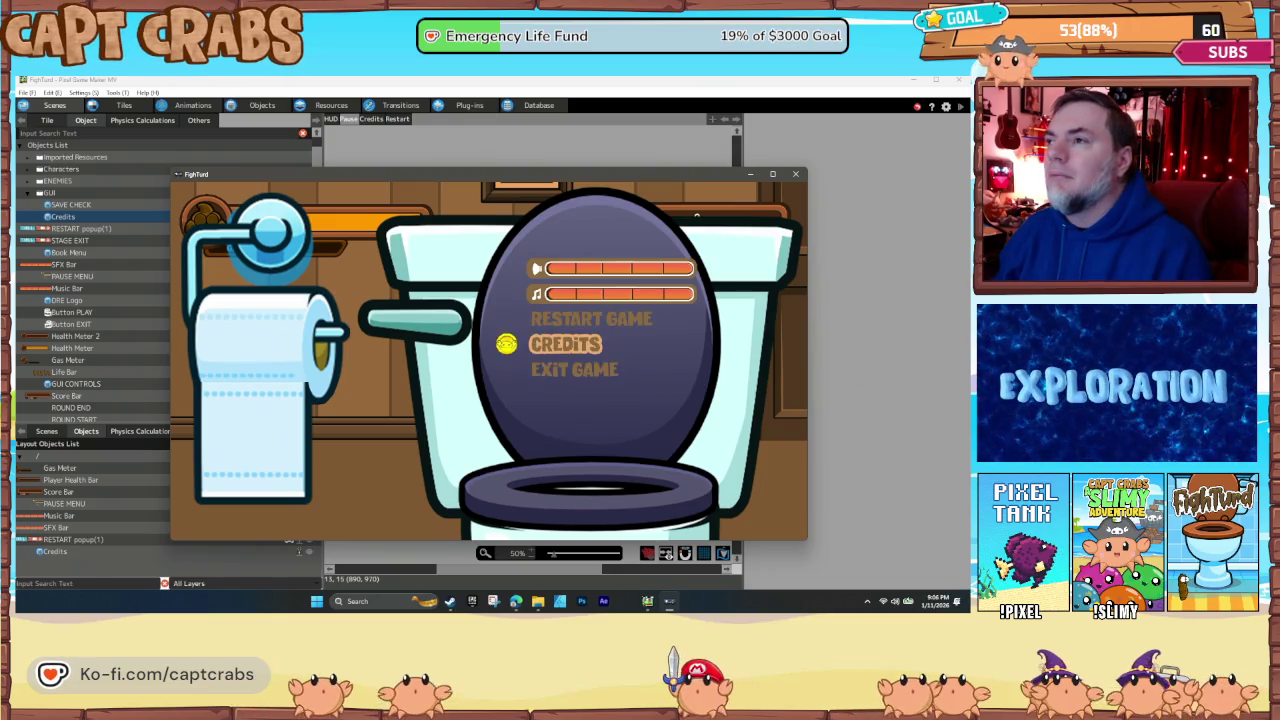
key("Up")
key("Return")
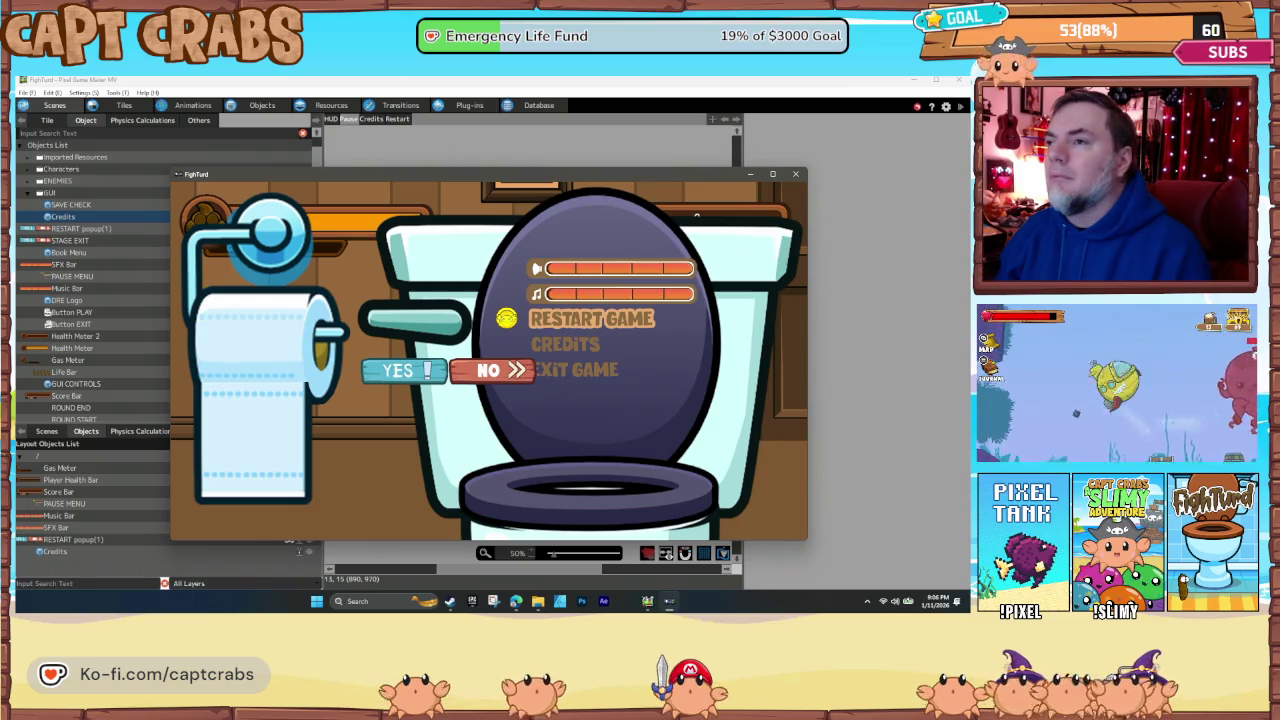
key("Return")
- Pause again and choose Exit Game to end the test
key("Escape")
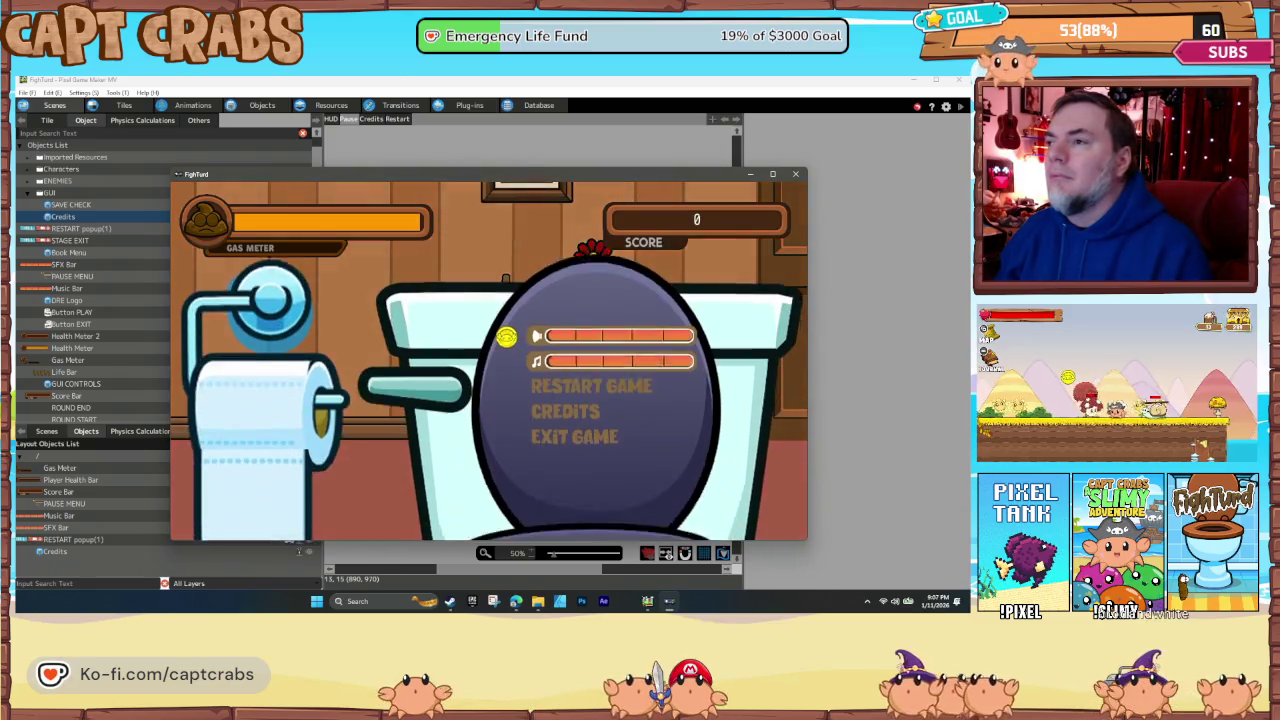
key("Down")
key("Down")
key("Down")
key("Return")
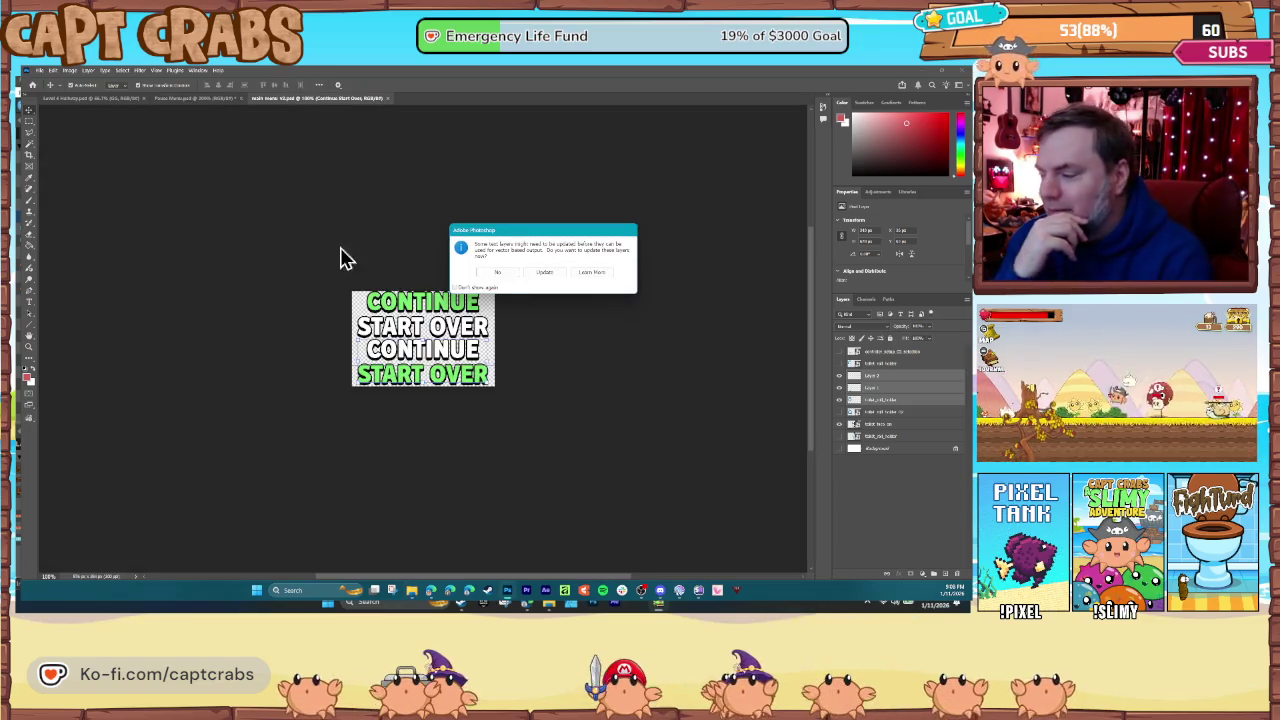
- Decline the text-layer update and close the main menu V2.psd document
left_click(514, 271)
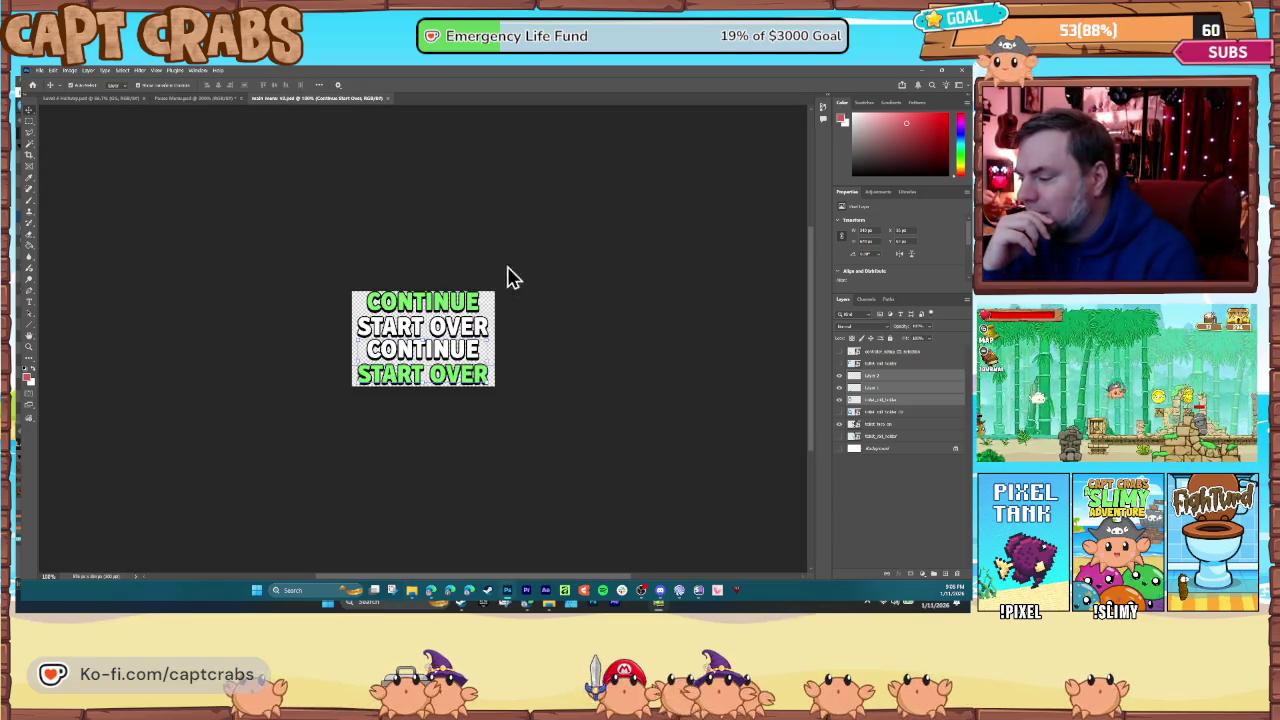
left_click(389, 99)
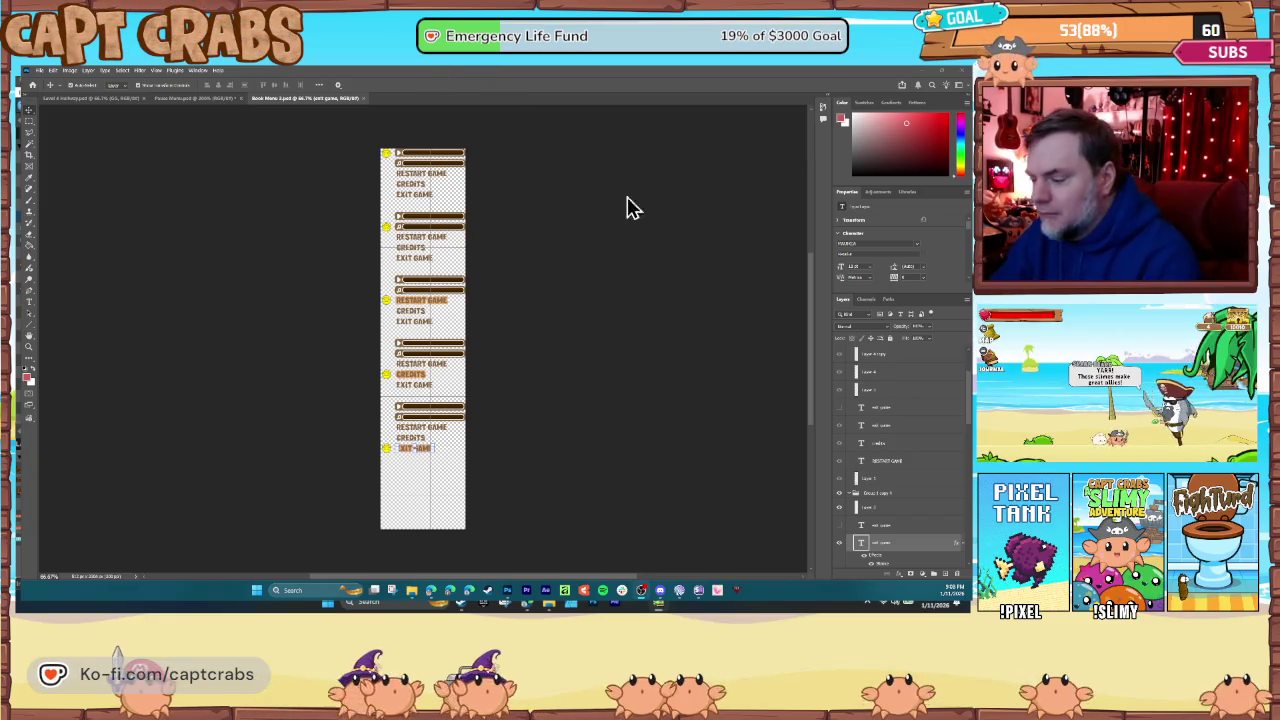
- Zoom in on the Book Menu 2 sprite sheet and expand the top menu group's layers
left_click(336, 327)
key("ctrl+plus")
key("ctrl+plus")
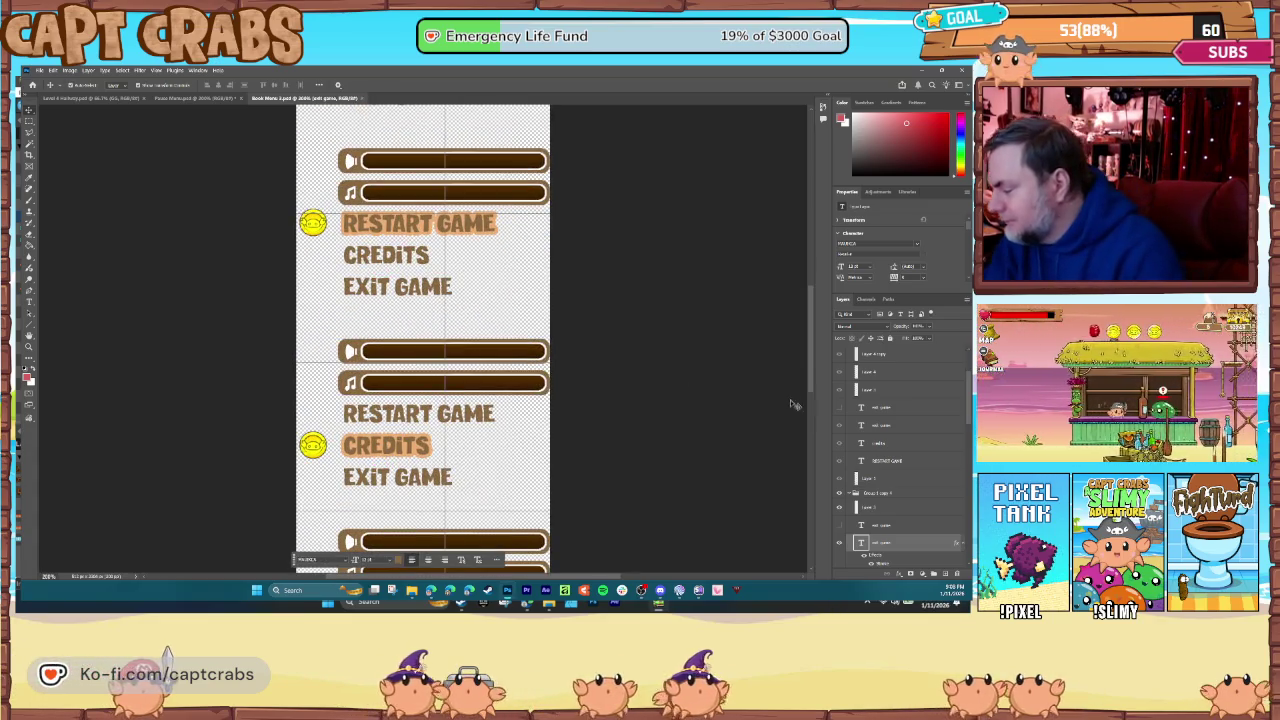
scroll(878, 474, "up", 3)
left_click(878, 472)
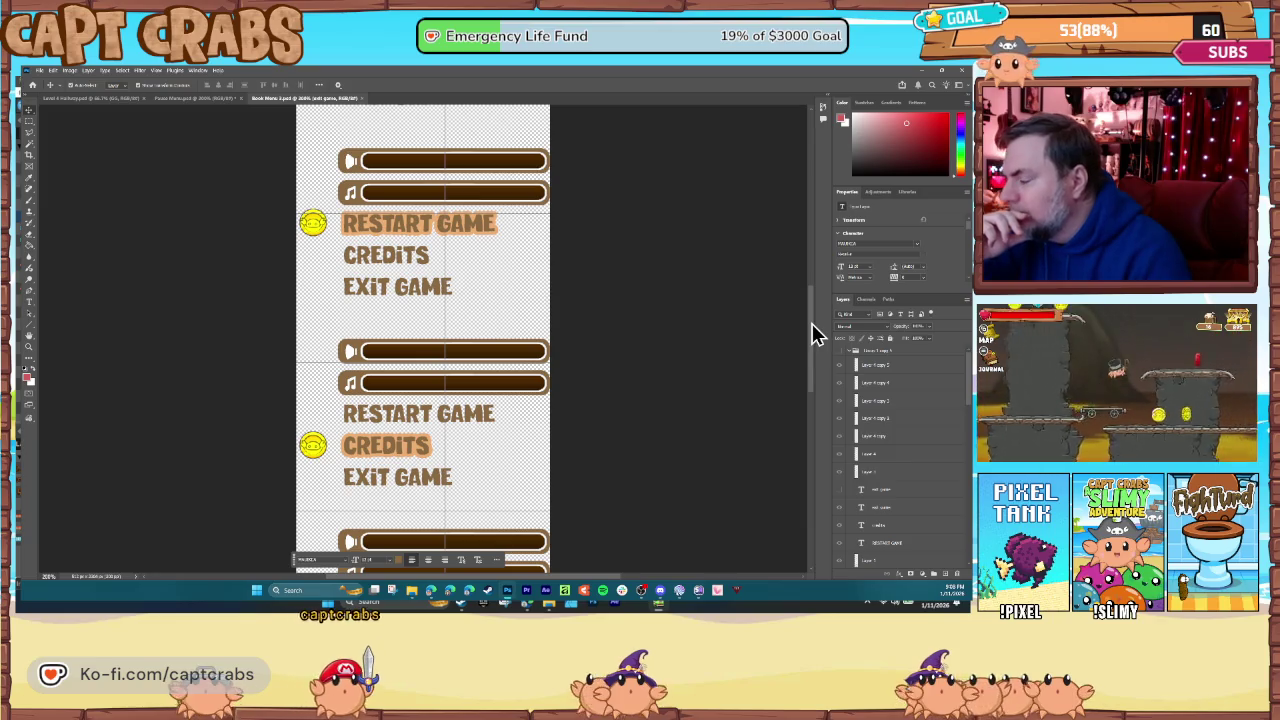
scroll(812, 320, "up", 2)
scroll(806, 245, "up", 10)
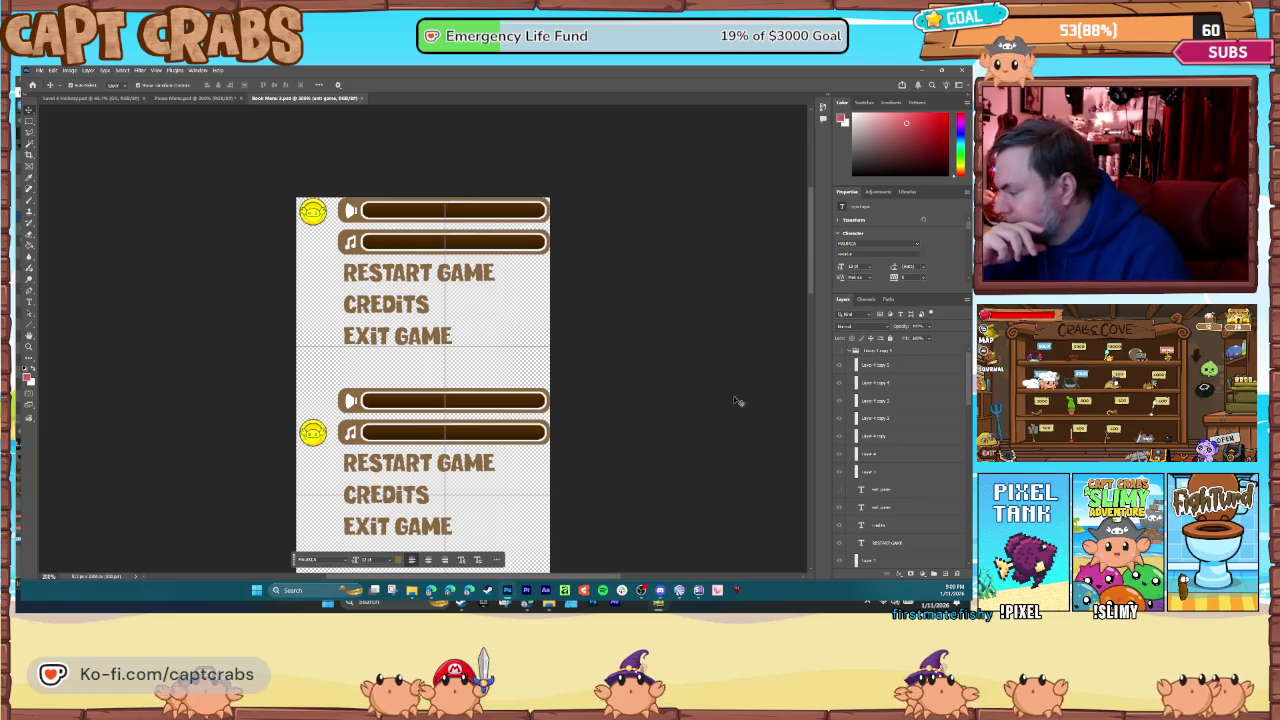
left_click(858, 365)
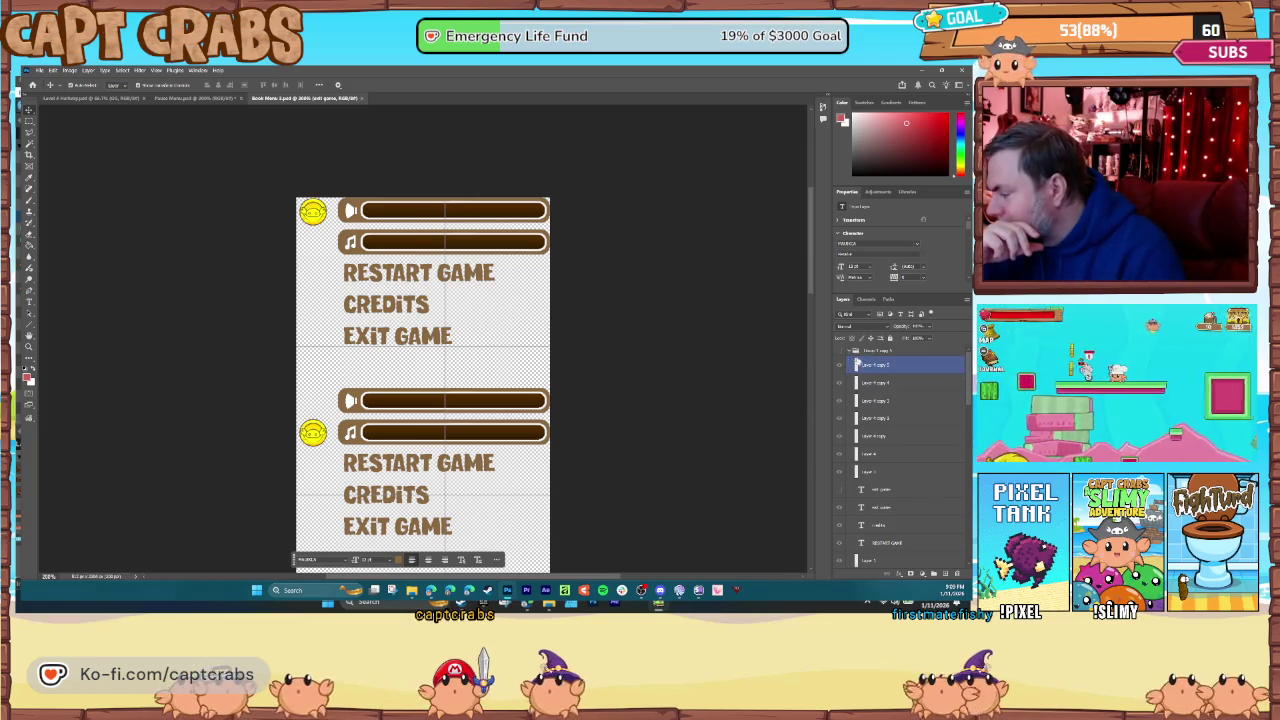
left_click(853, 372)
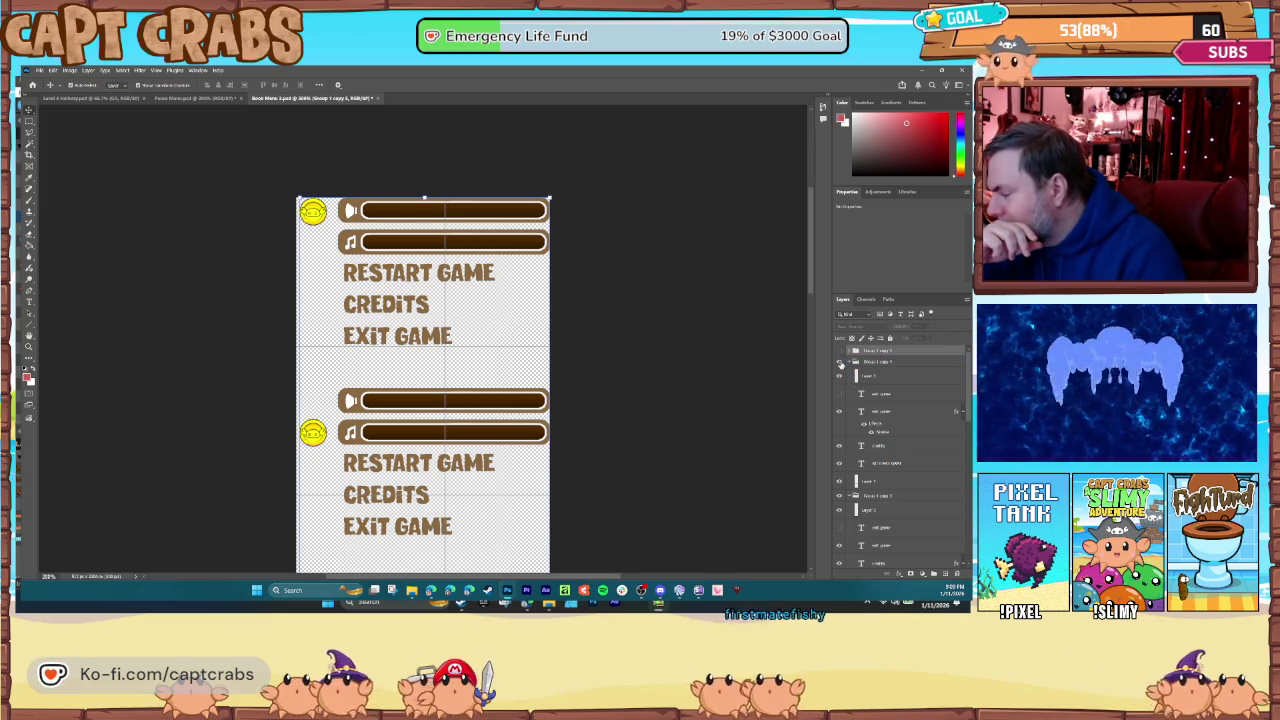
- Toggle the volume-bar and coin layers' visibility to find the top coin, then select Layer 3
scroll(850, 390, "down", 1)
left_click(875, 412)
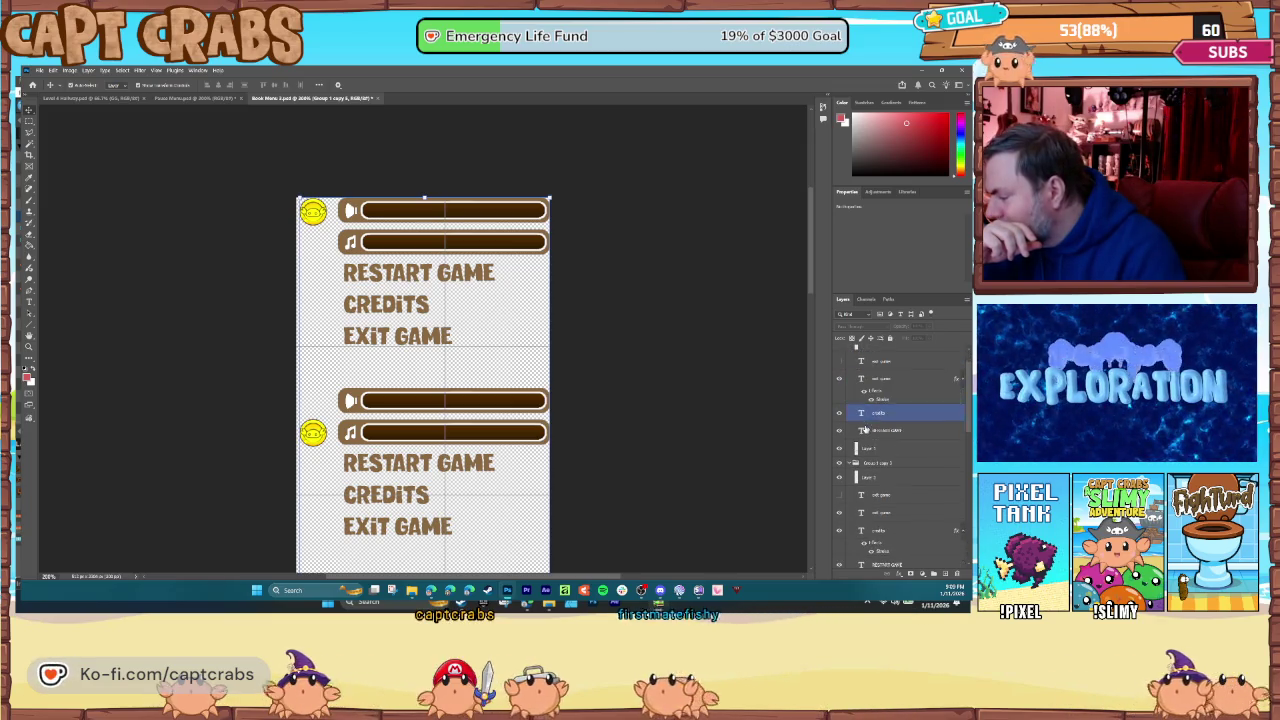
scroll(864, 430, "down", 2)
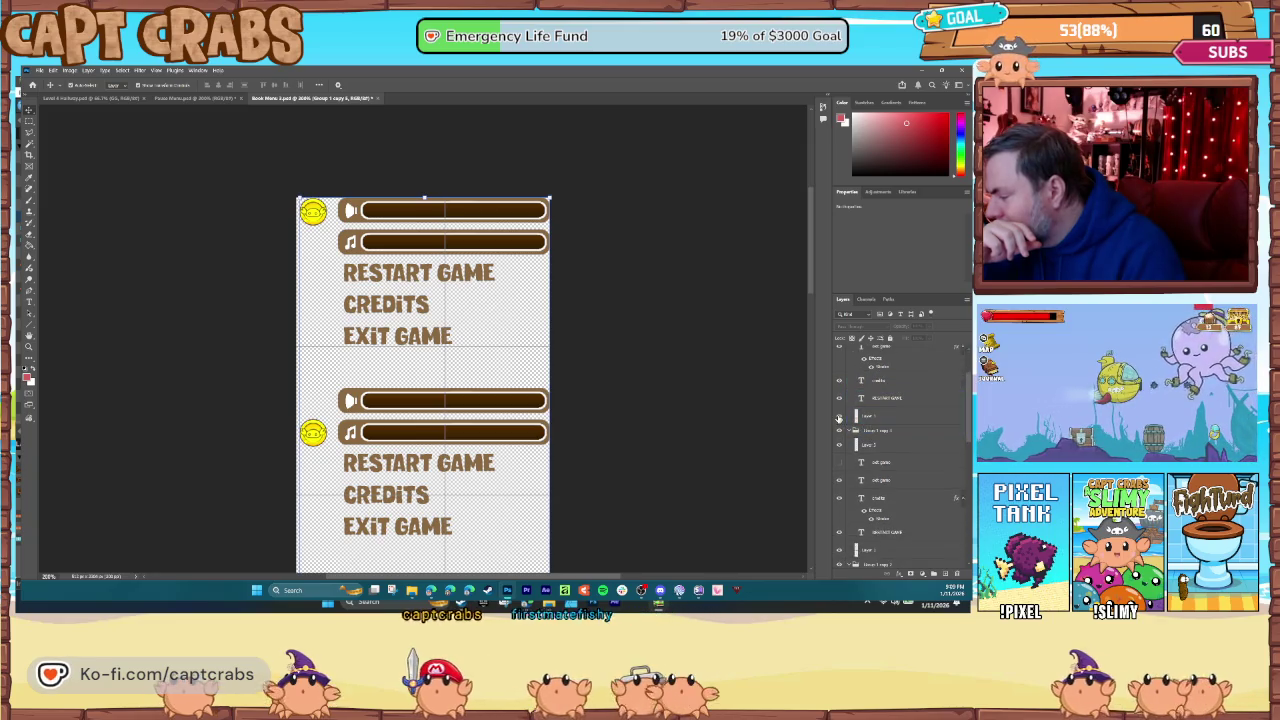
scroll(845, 430, "down", 3)
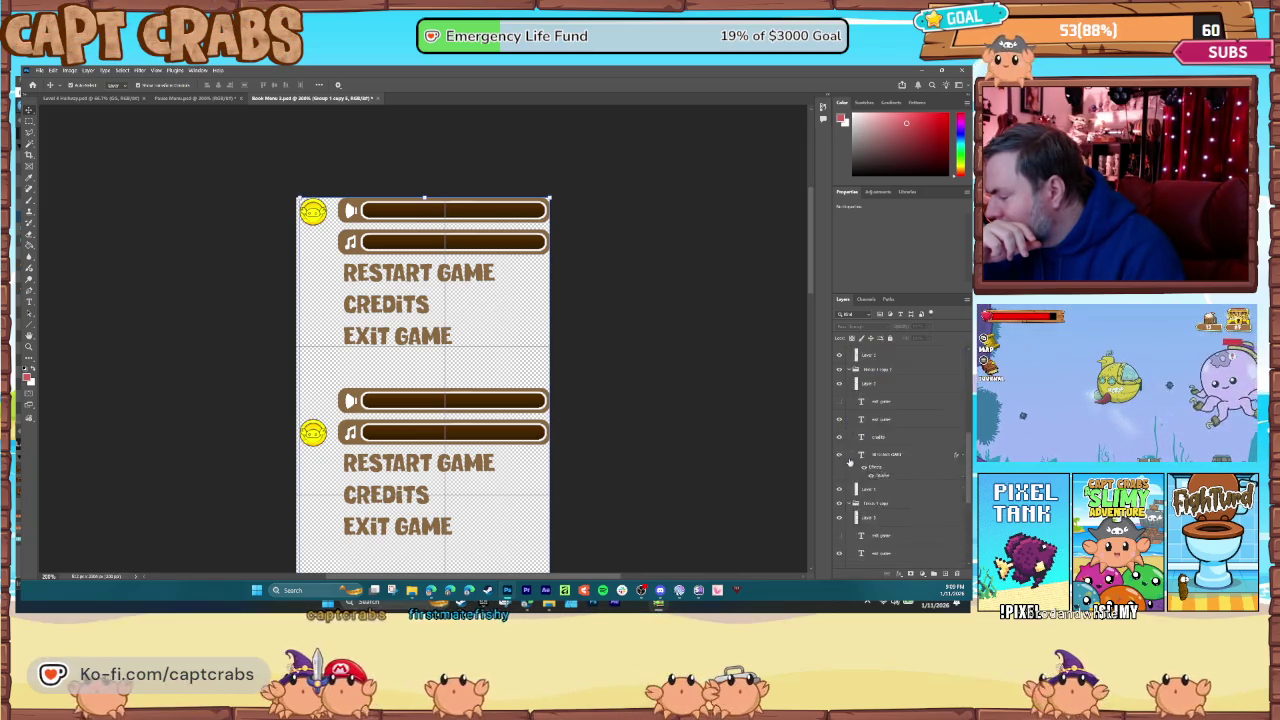
scroll(849, 462, "down", 5)
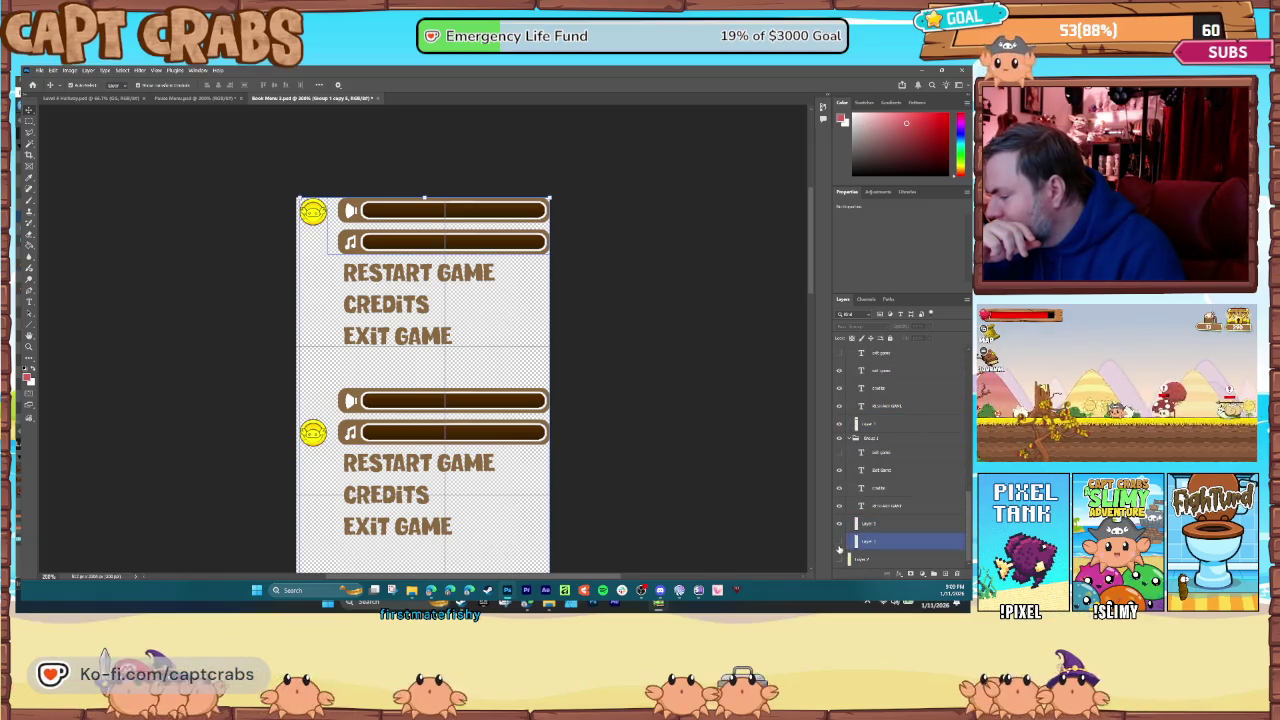
left_click(839, 546)
left_click(839, 546)
left_click(839, 525)
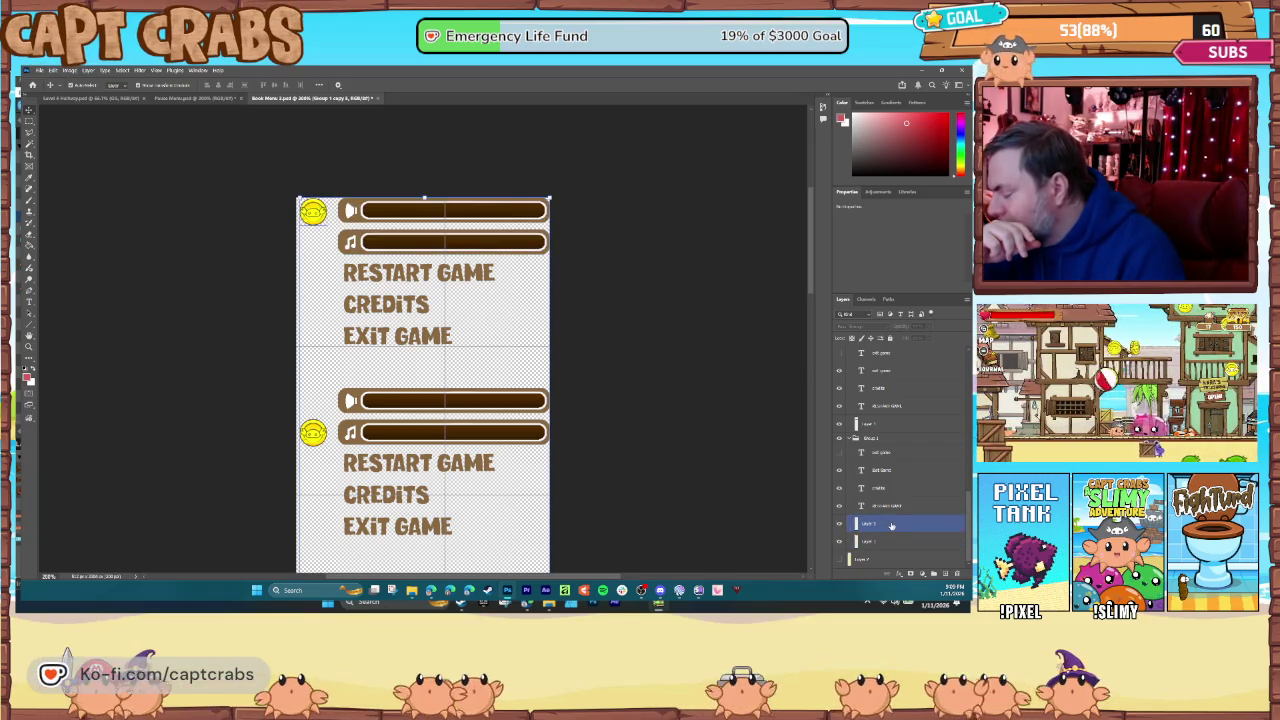
left_click(856, 524)
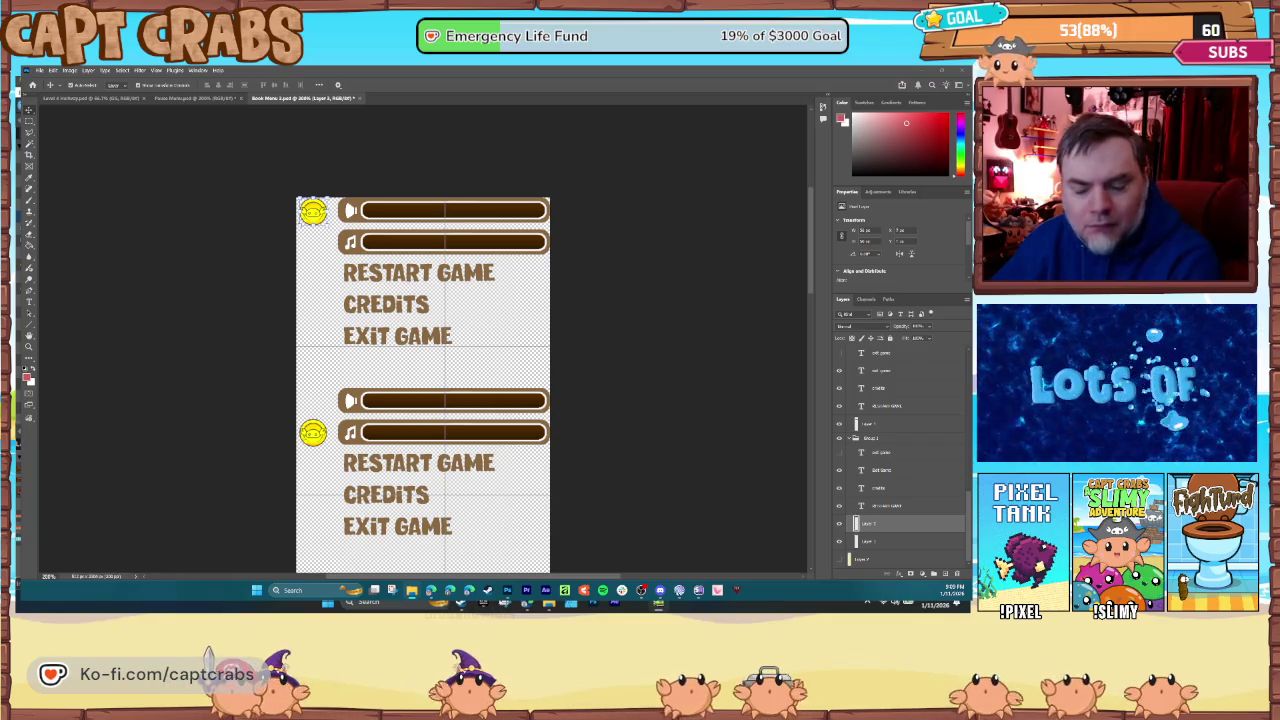
- Drag in the brown splat, shrink it to icon size, and place it beside the top slider
left_click_drag(313, 293, 311, 248)
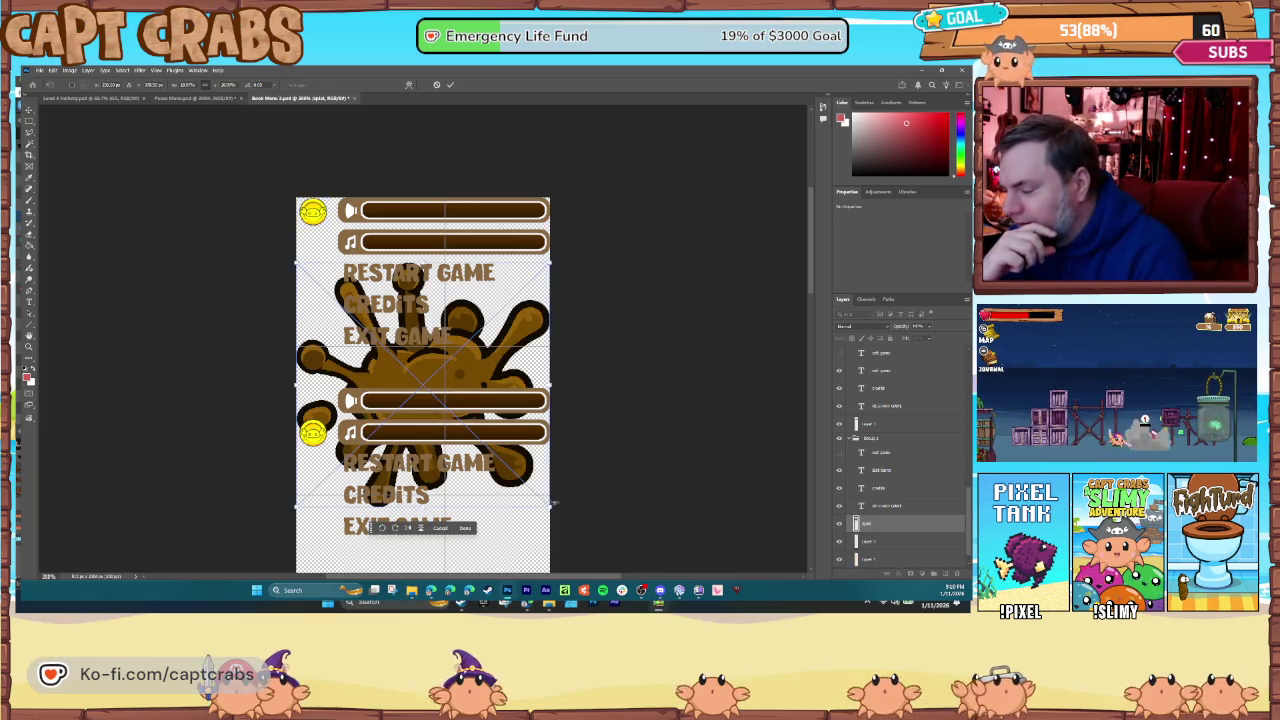
mouse_move(550, 508)
left_mouse_down()
mouse_move(486, 429)
mouse_move(345, 312)
mouse_move(317, 318)
left_mouse_up()
key("Return")
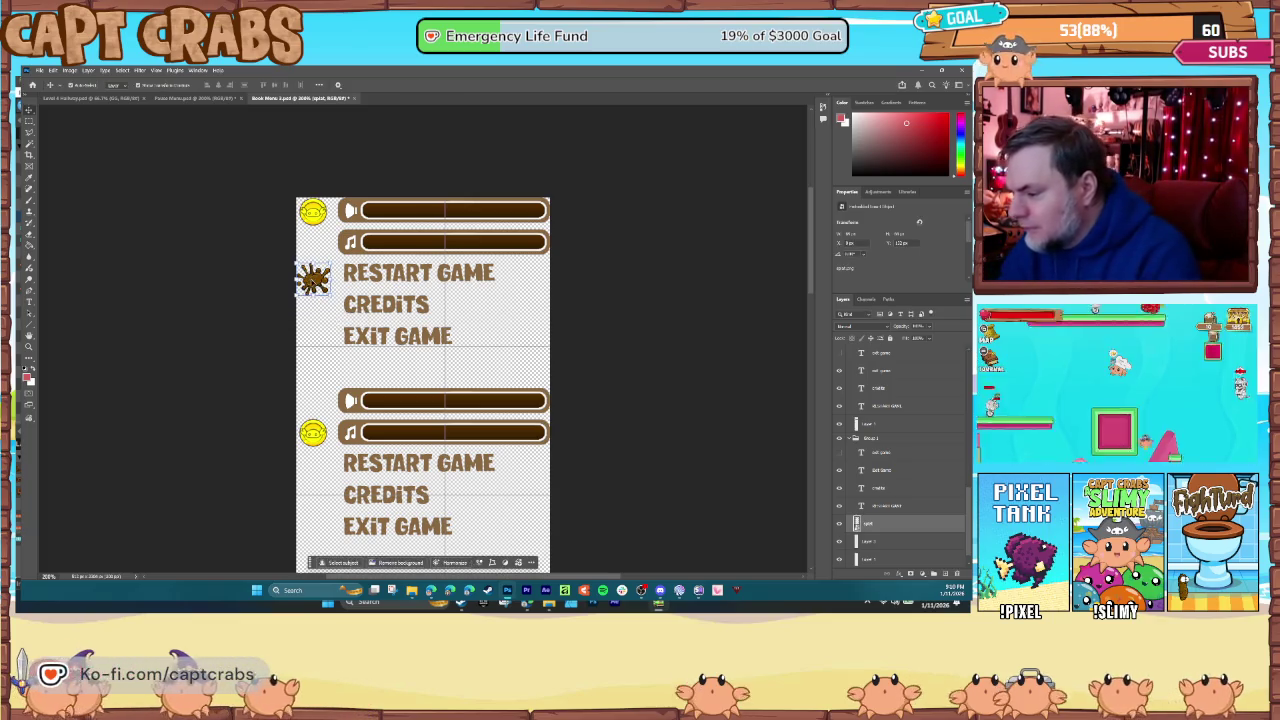
left_click_drag(320, 270, 328, 205)
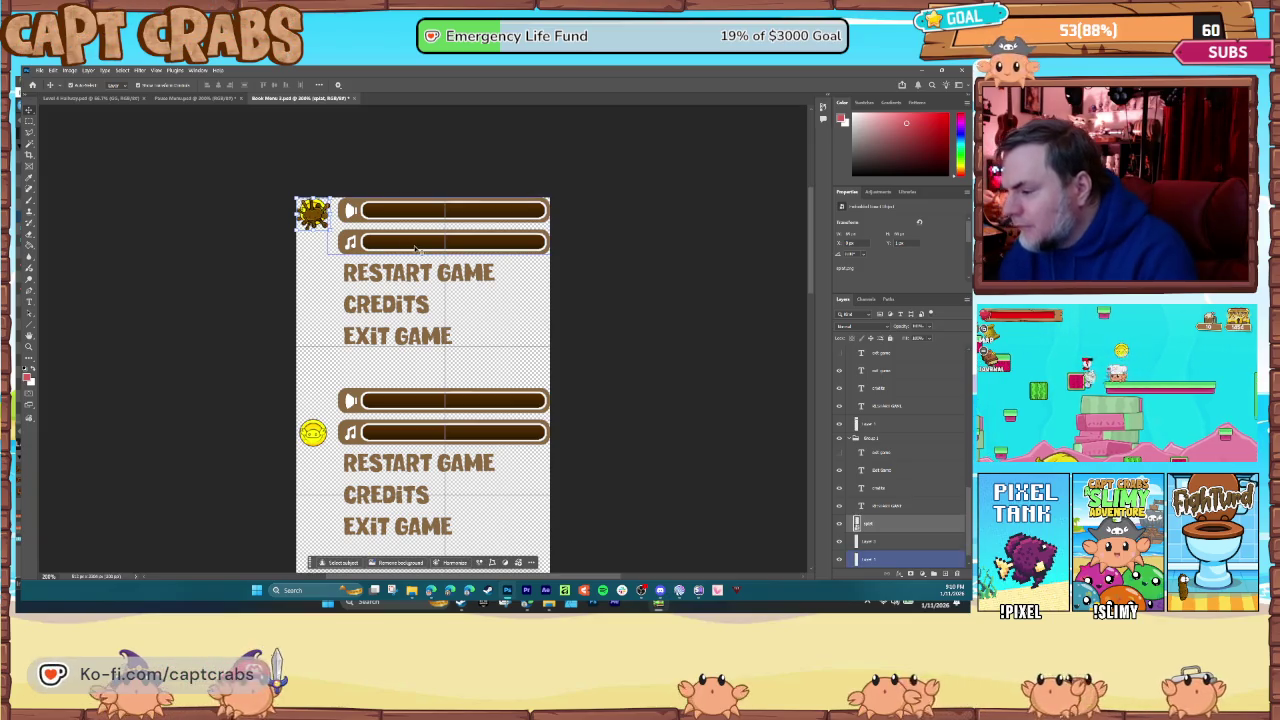
- Duplicate the splat layer and move the copy onto the lower frame's yellow coin
left_click(843, 541)
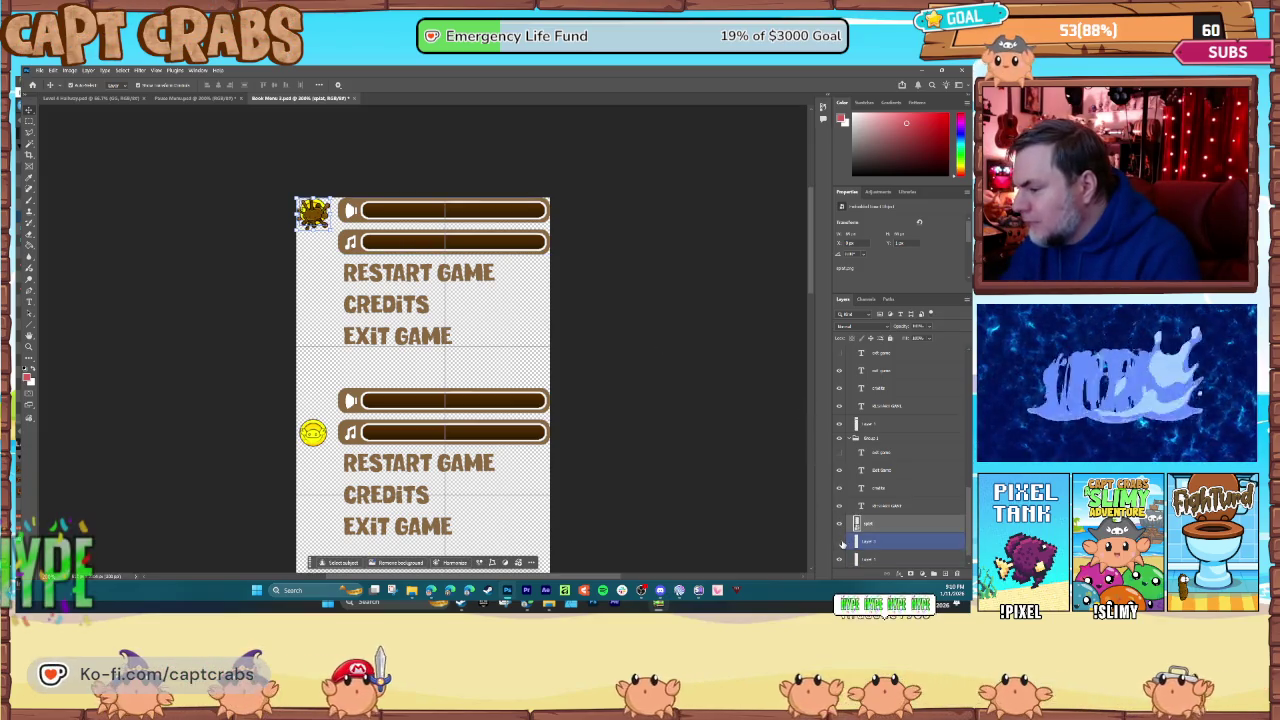
right_click(883, 525)
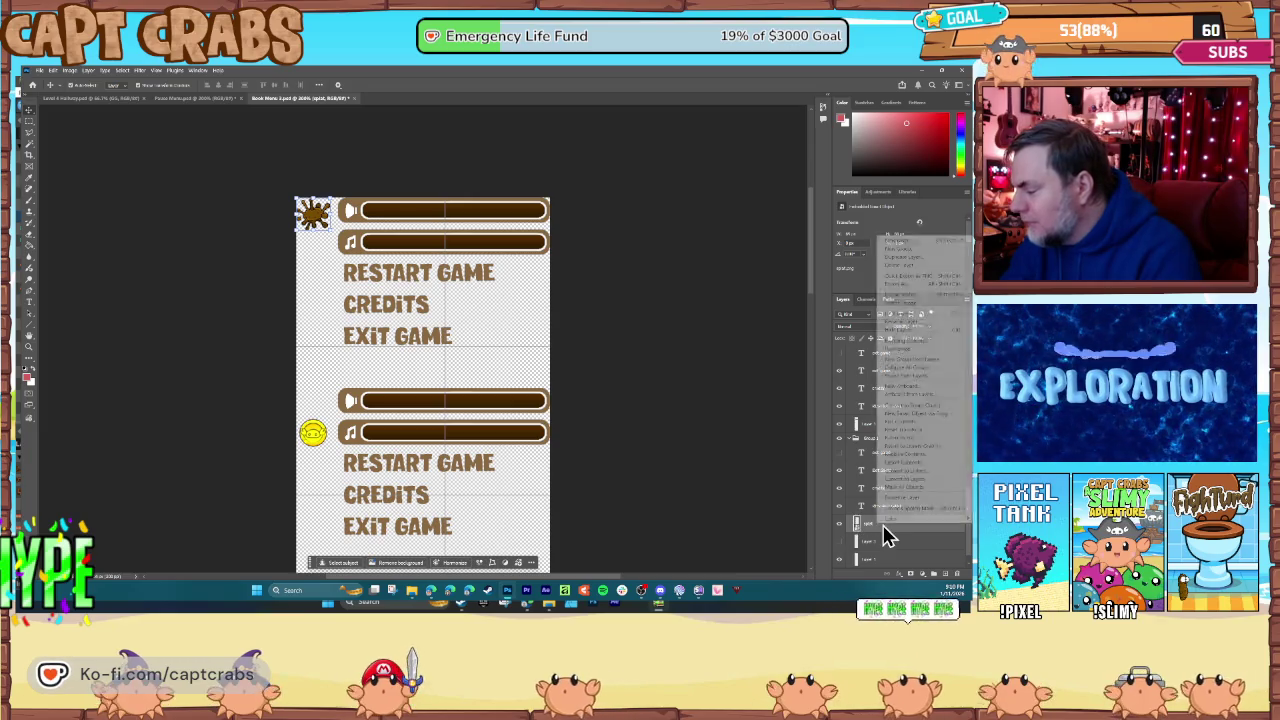
left_click(909, 257)
key("Return")
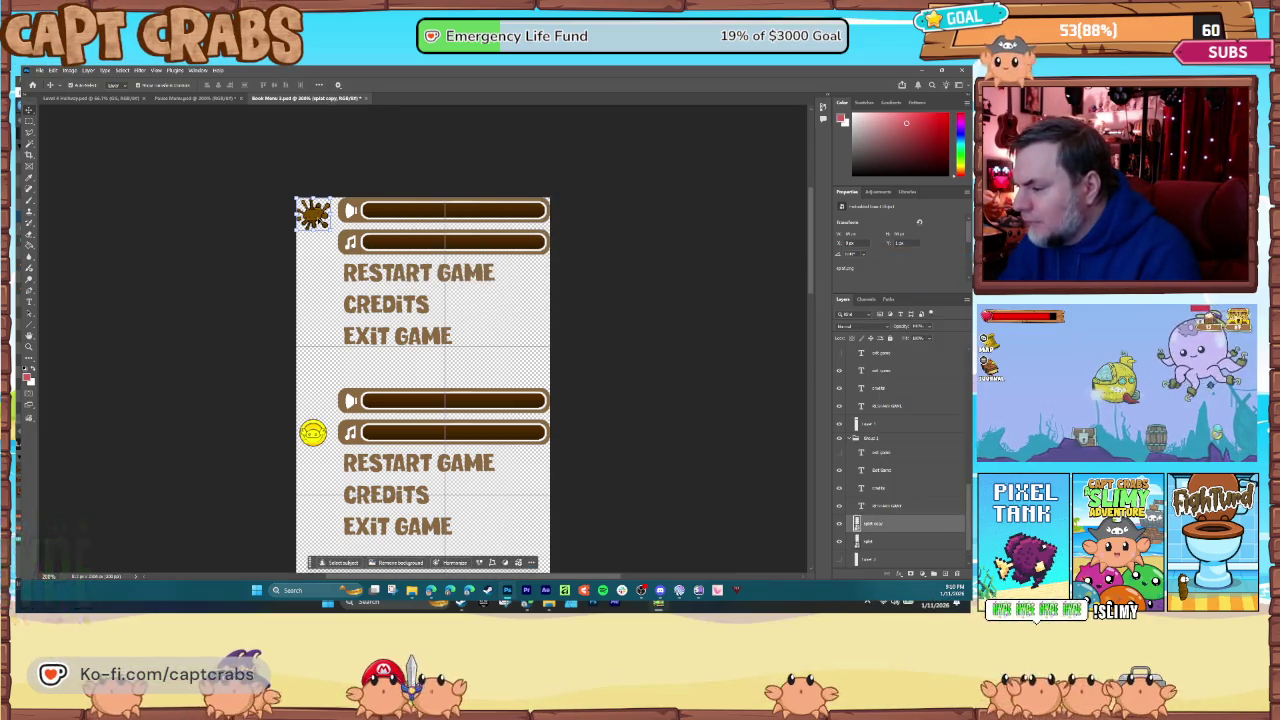
left_click_drag(313, 213, 313, 426)
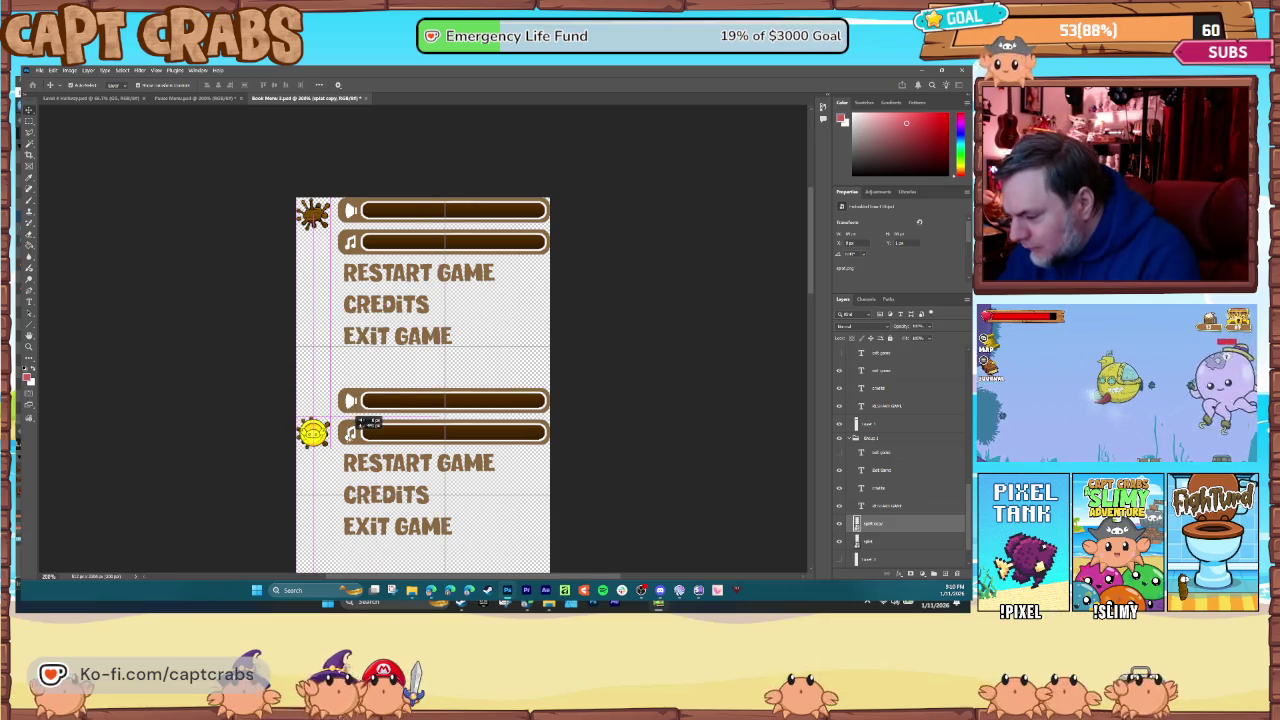
left_click(880, 354)
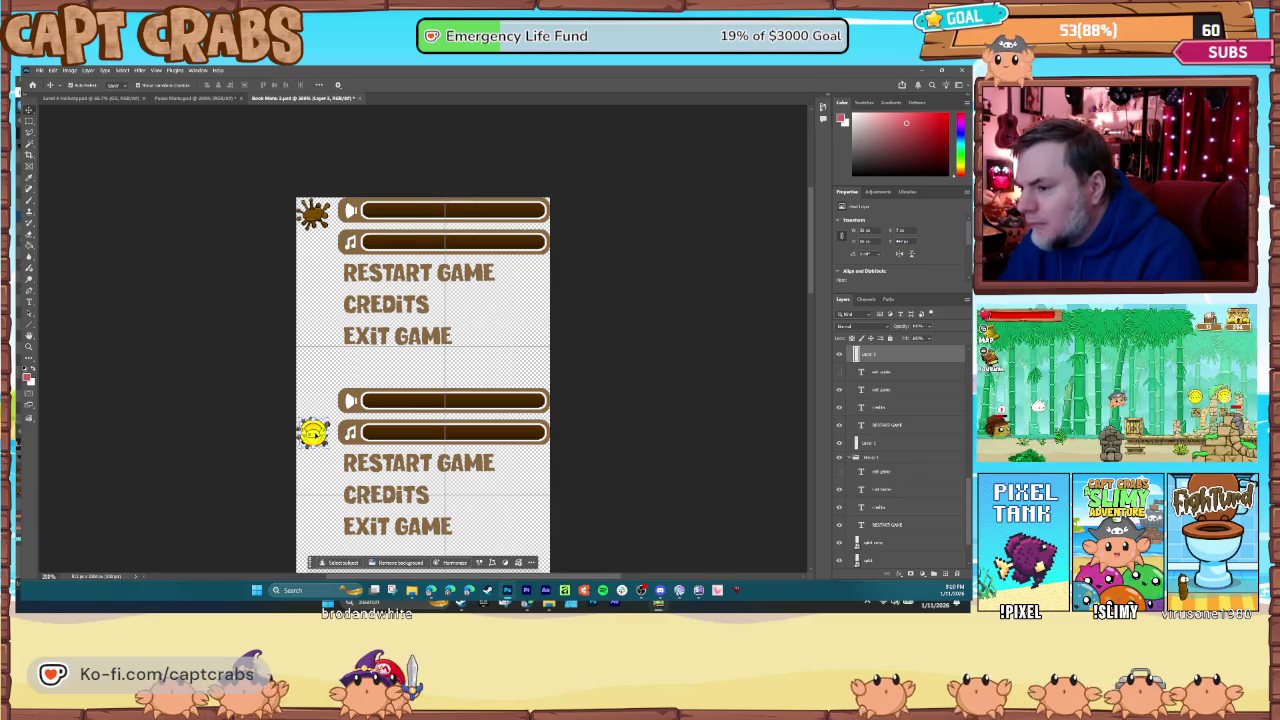
- Put a splat copy beside the highlighted RESTART GAME and hide the yellow sun there
left_click(841, 357)
scroll(371, 435, "down", 3)
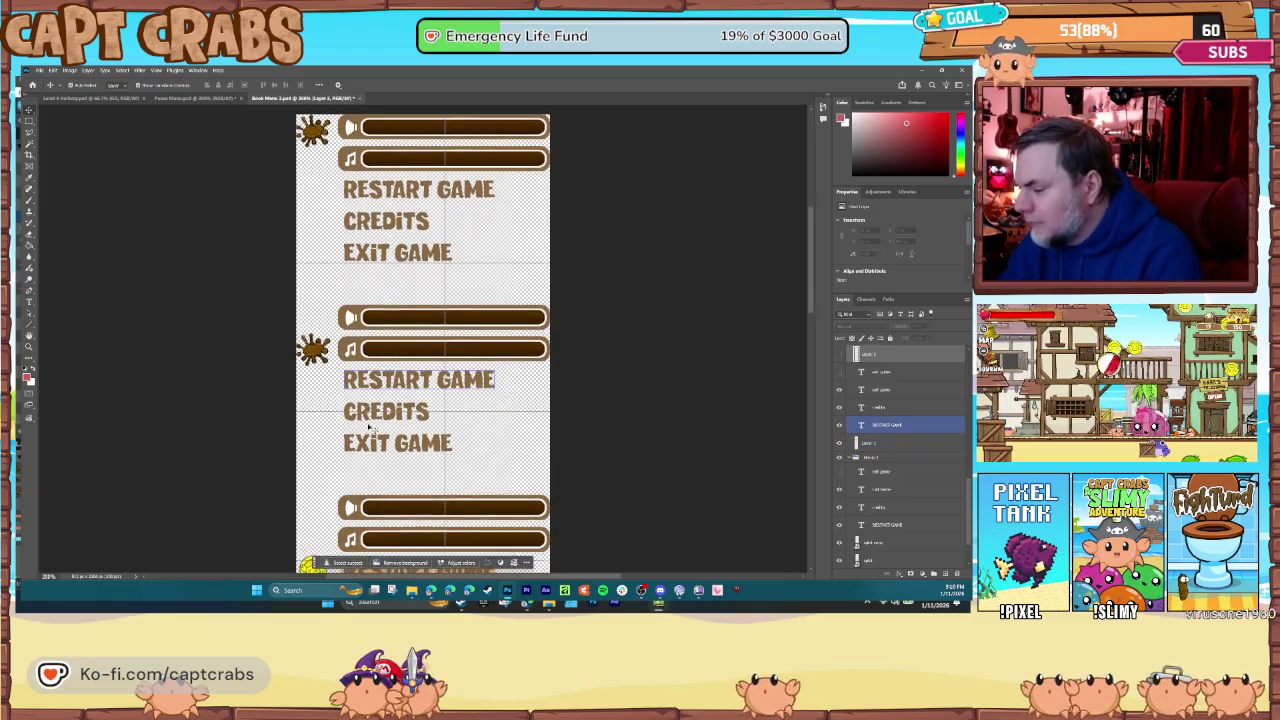
scroll(371, 435, "down", 1)
left_click(880, 542)
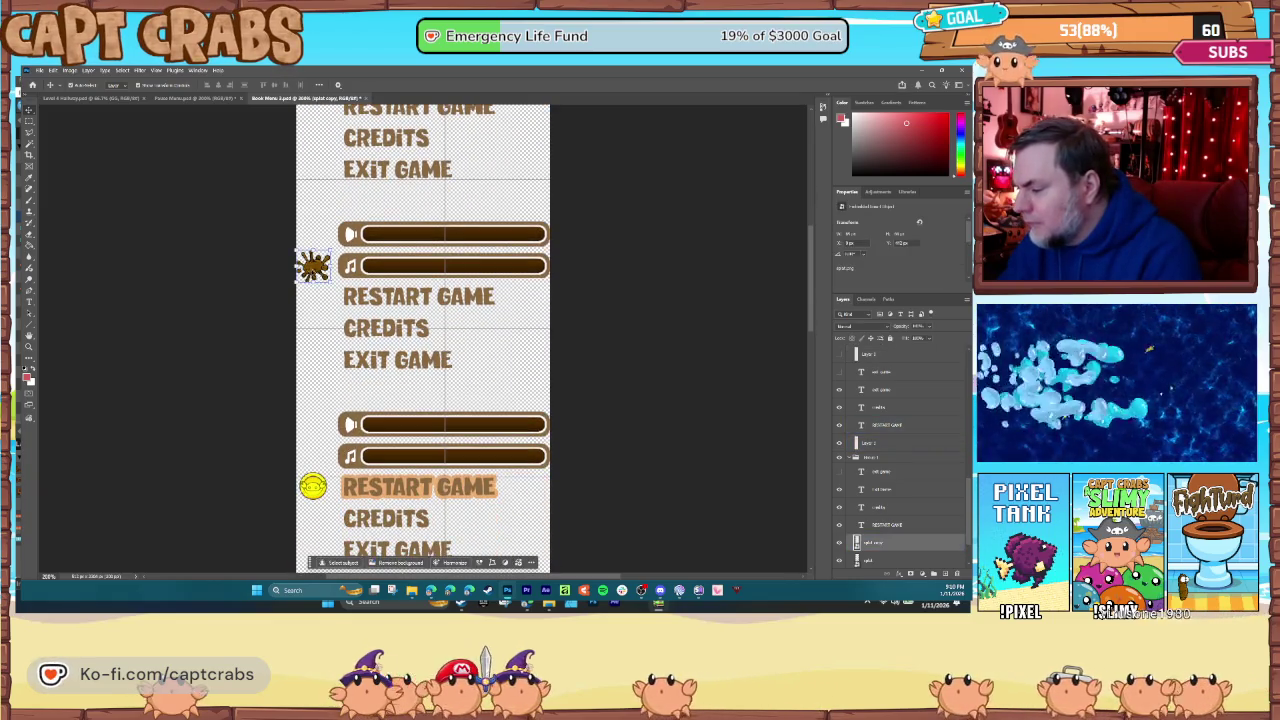
right_click(880, 542)
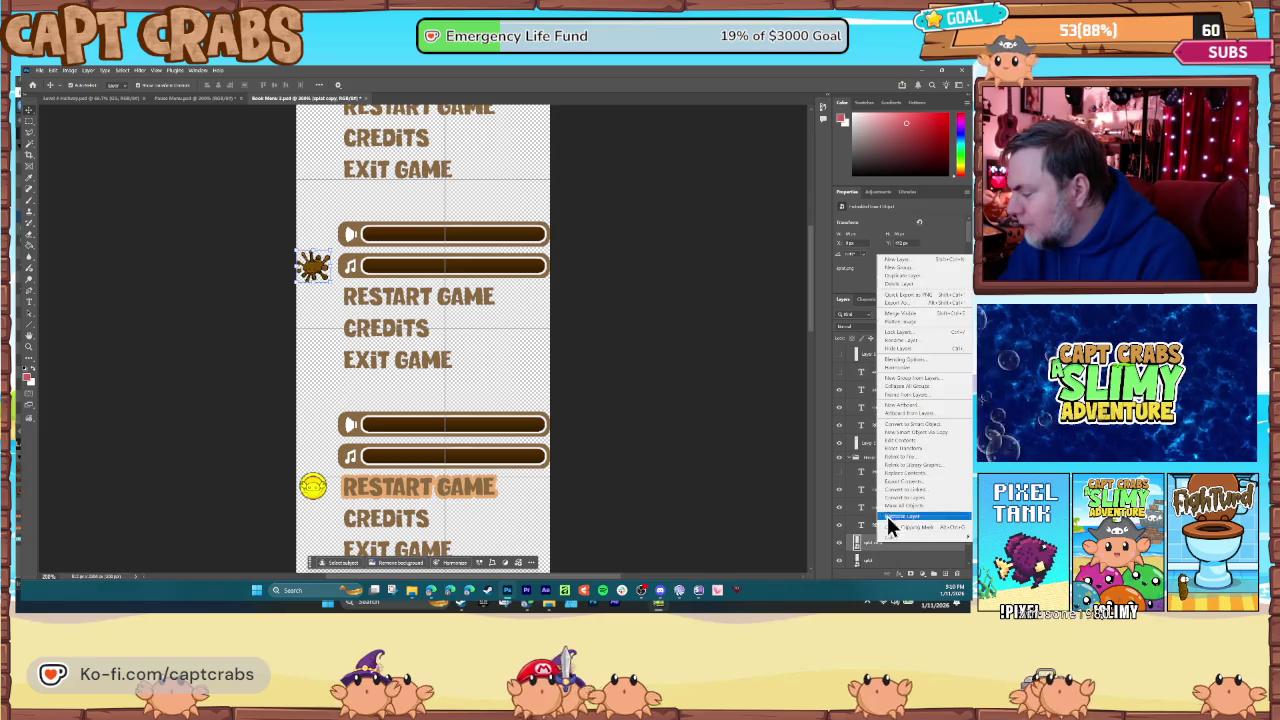
left_click(904, 278)
key("Return")
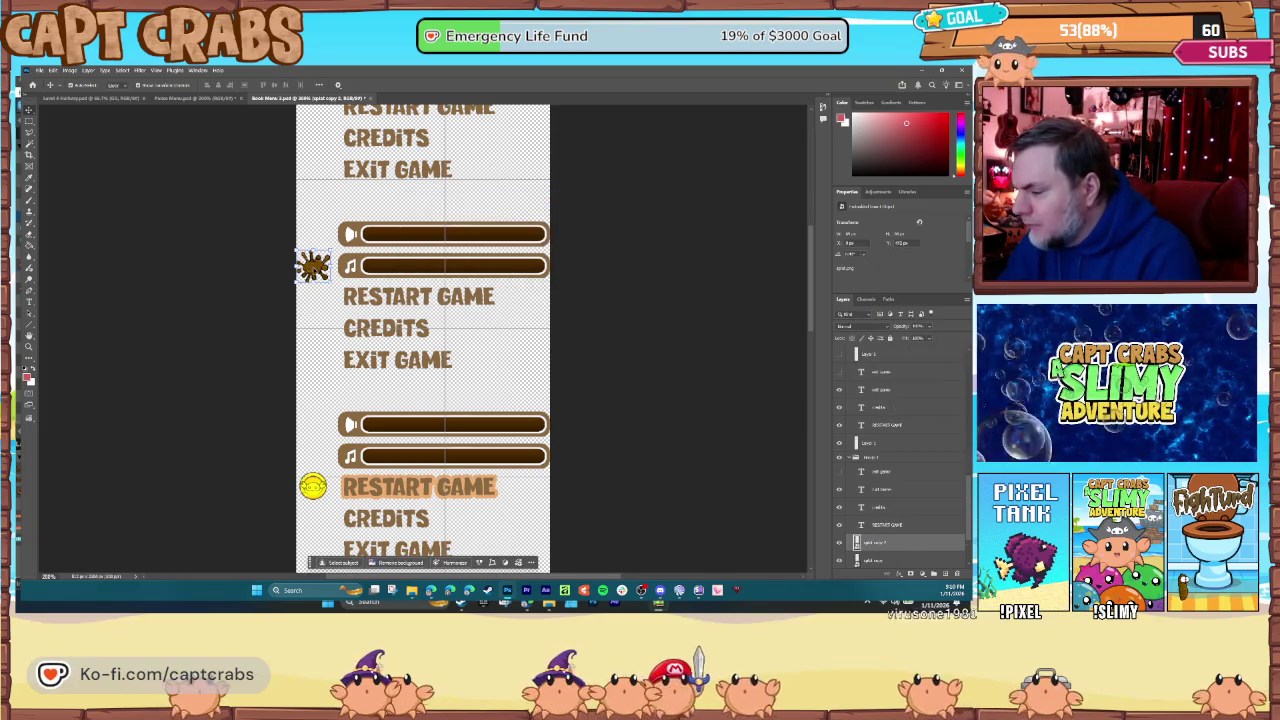
left_click_drag(328, 243, 330, 471)
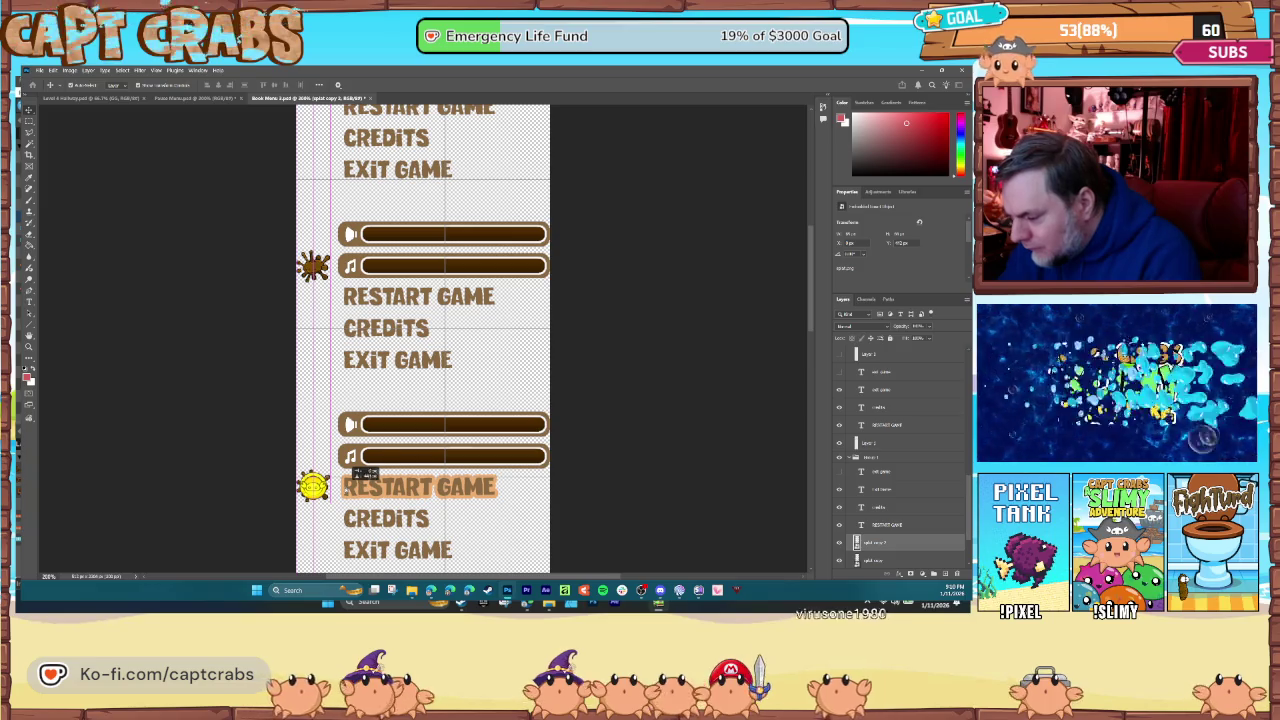
left_click(393, 437)
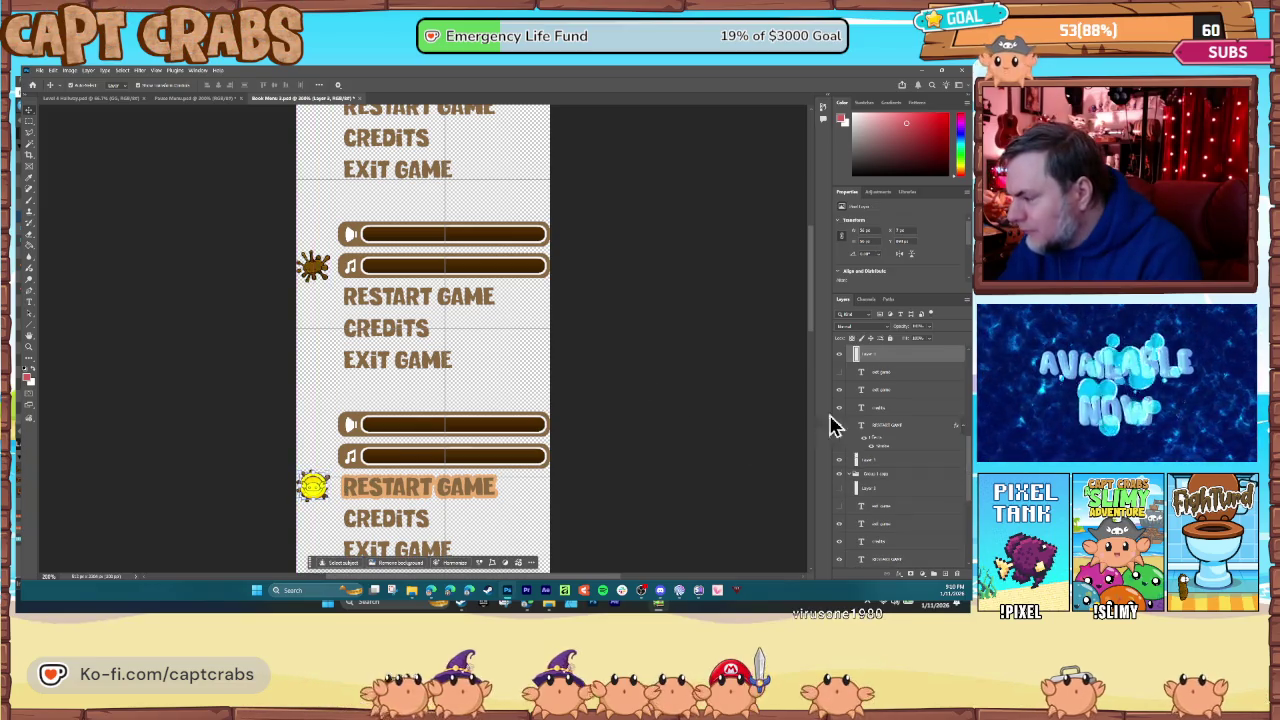
left_click(840, 357)
- Place another splat copy beside CREDITS, bringing it to the front over the sun
left_click(311, 505)
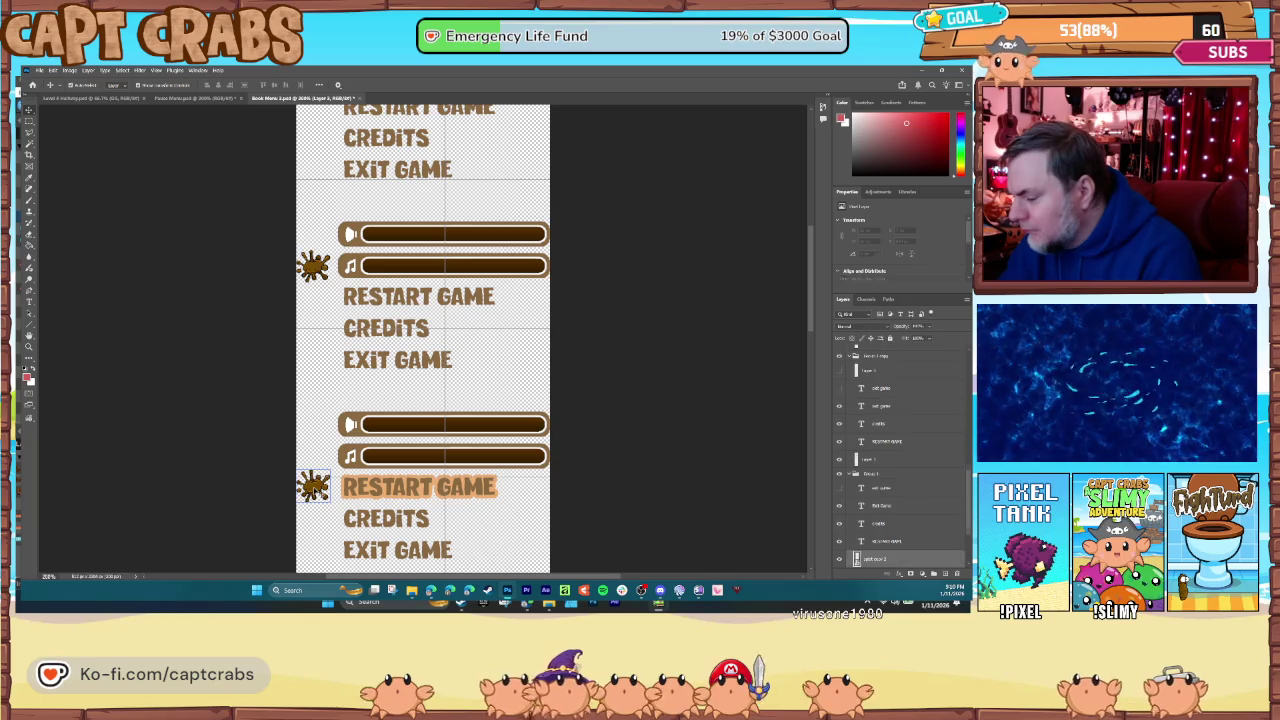
scroll(320, 505, "down", 3)
scroll(345, 505, "down", 4)
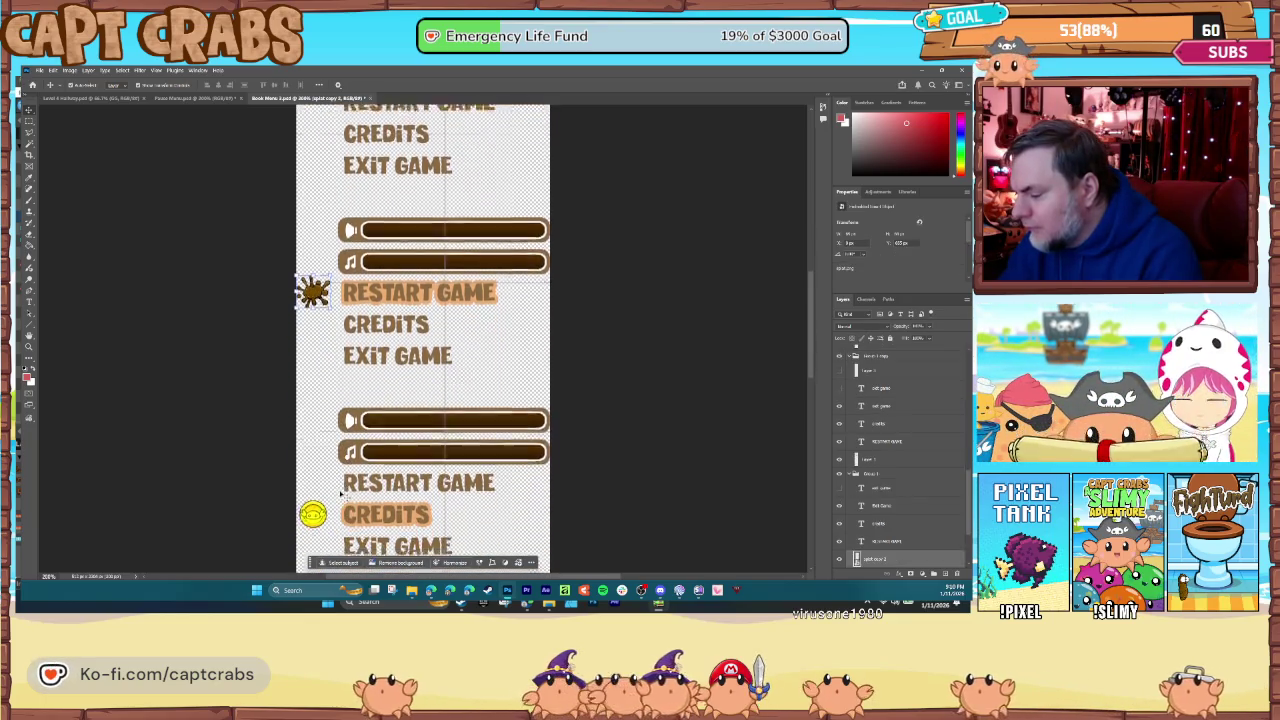
right_click(880, 558)
left_click(908, 295)
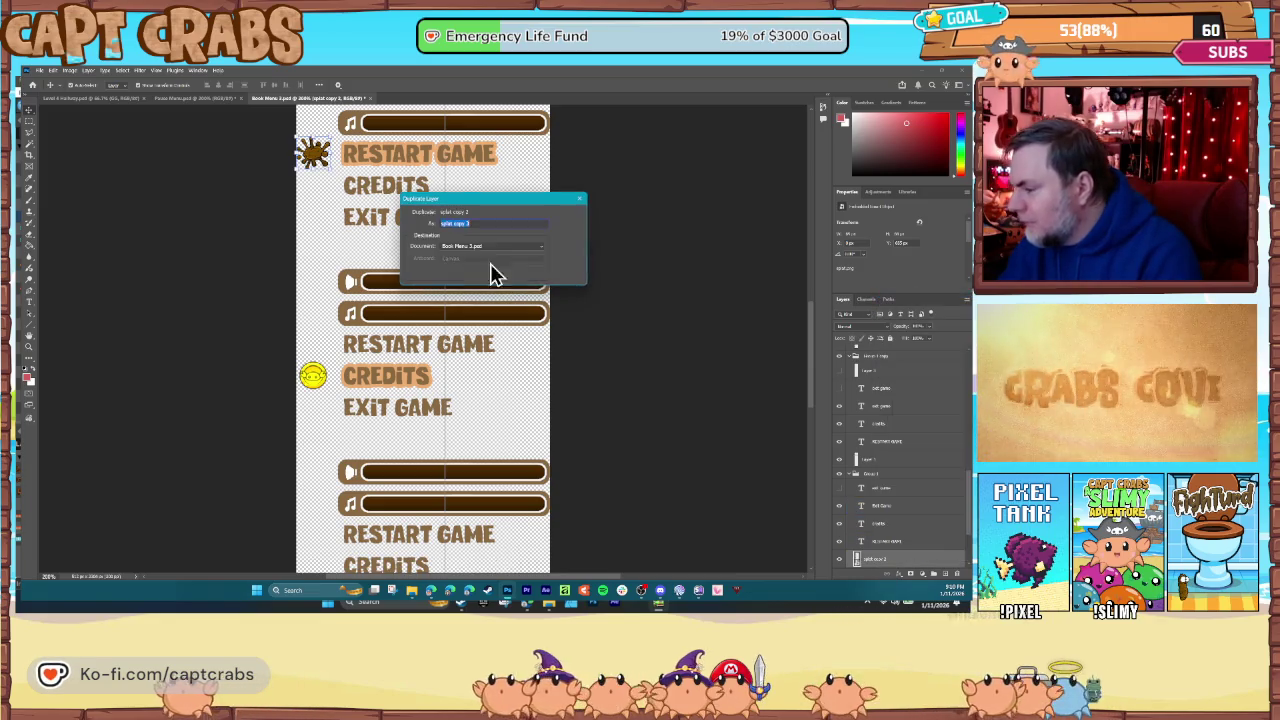
left_click(490, 263)
left_click_drag(313, 152, 313, 375)
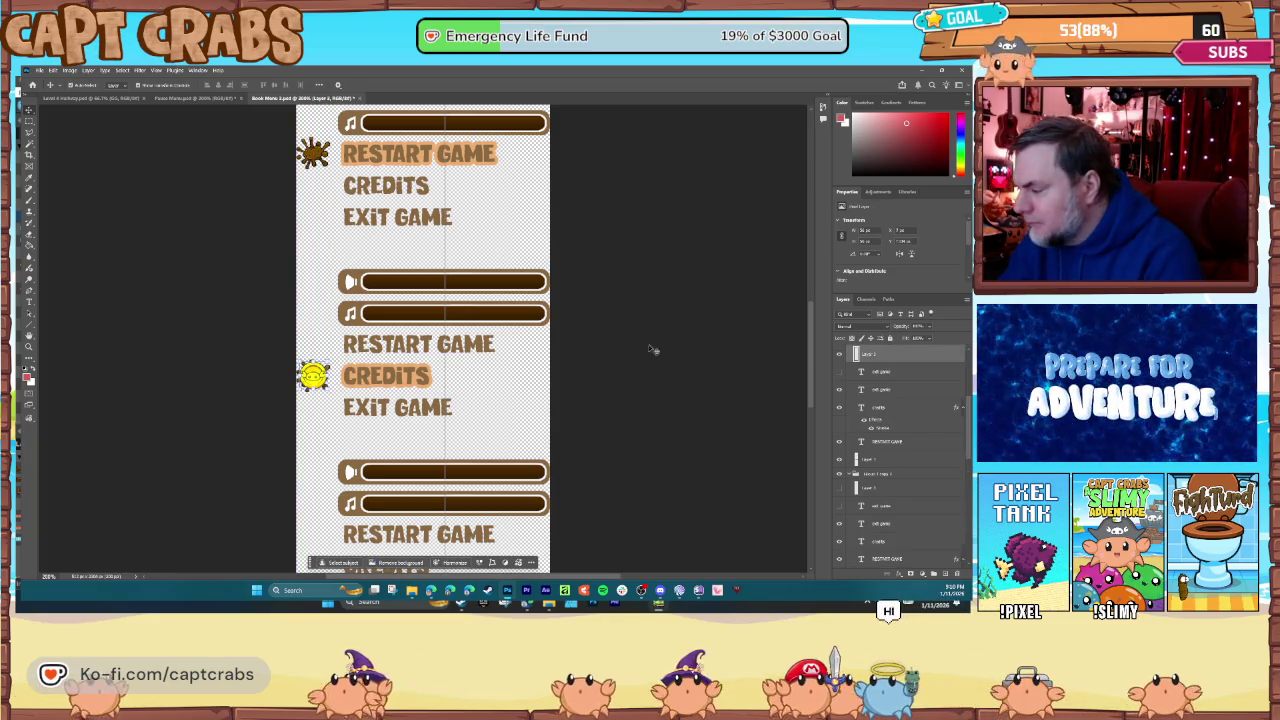
key("ctrl+shift+bracketright")
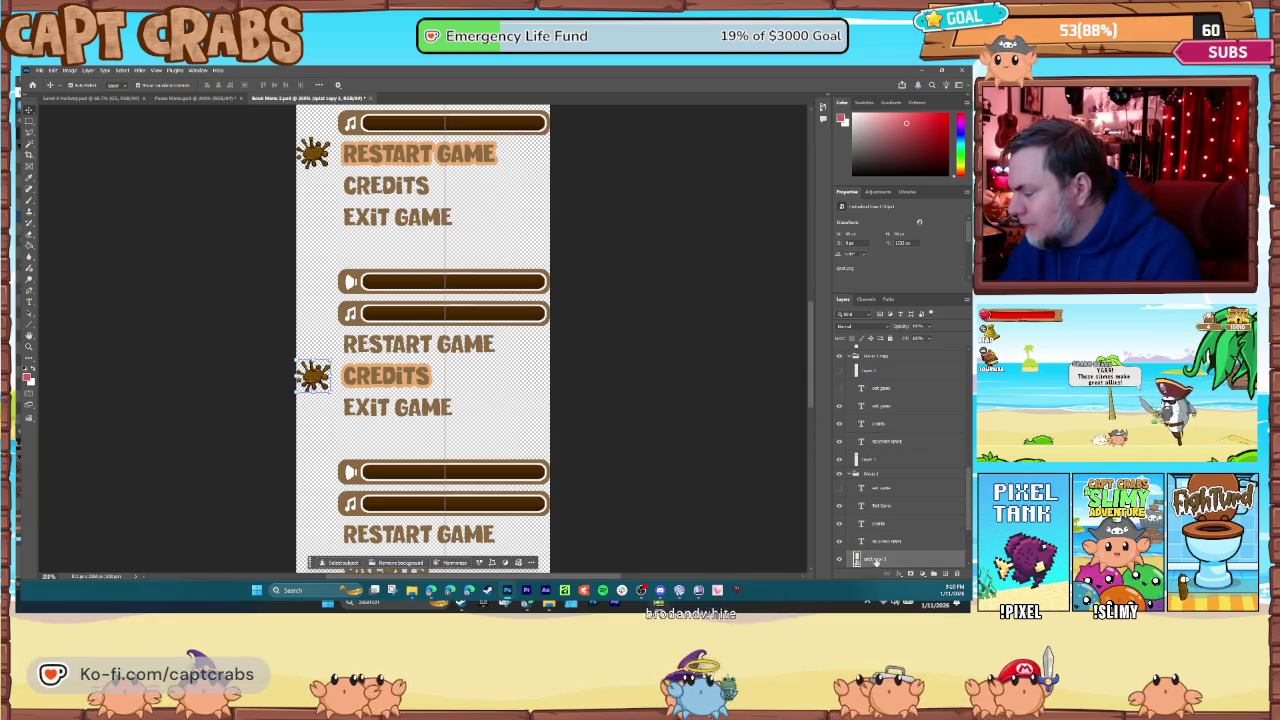
- Add a fourth splat copy beside the highlighted EXIT GAME option
right_click(876, 562)
left_click(903, 293)
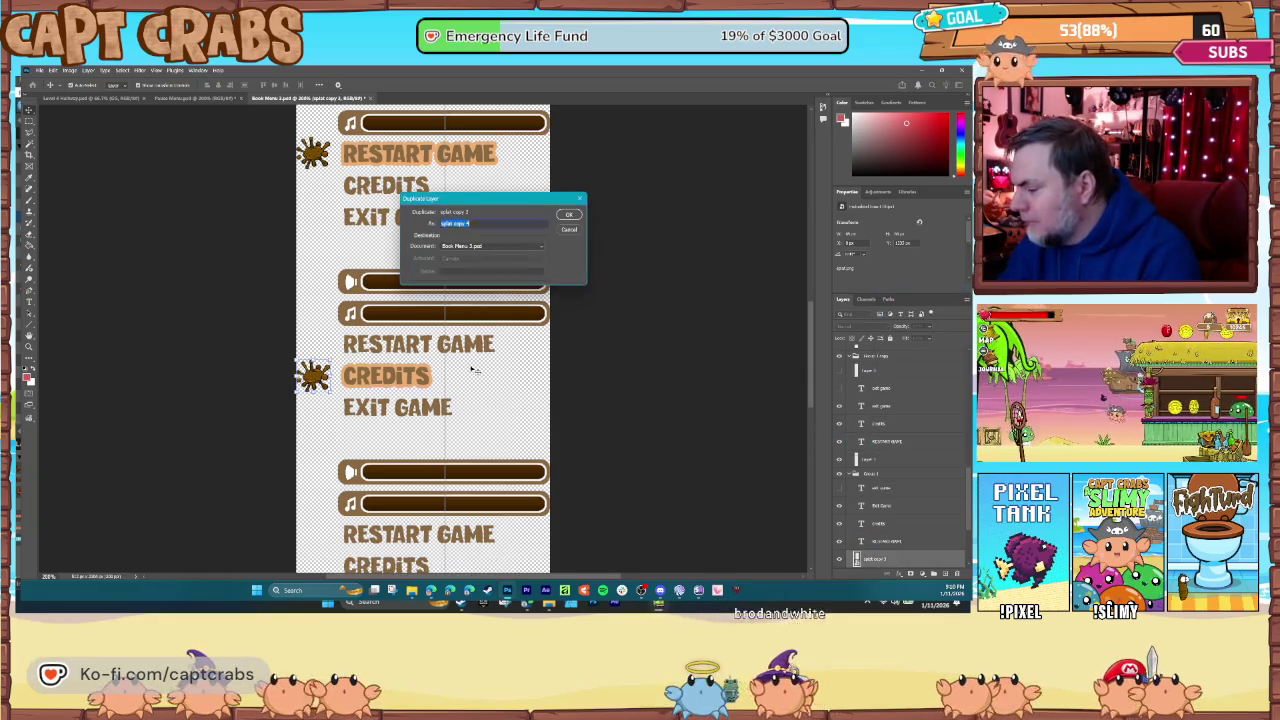
key("Return")
scroll(422, 340, "down", 5)
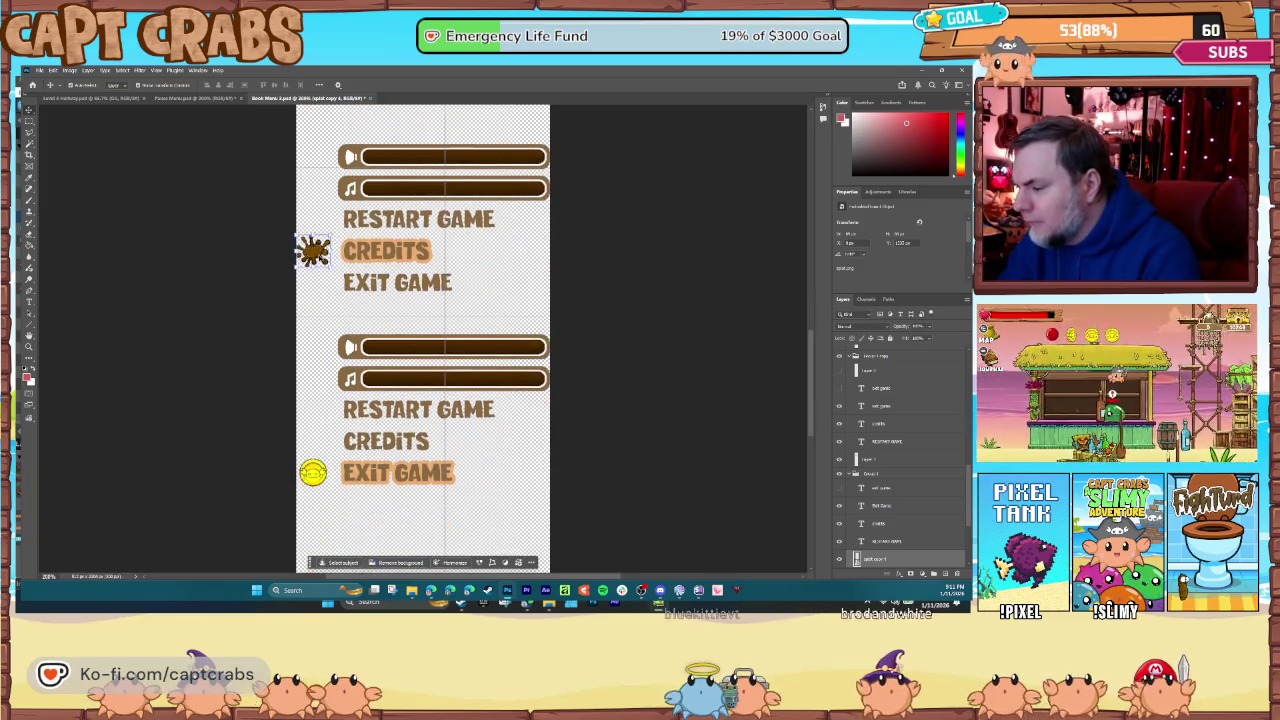
left_click_drag(312, 250, 326, 298)
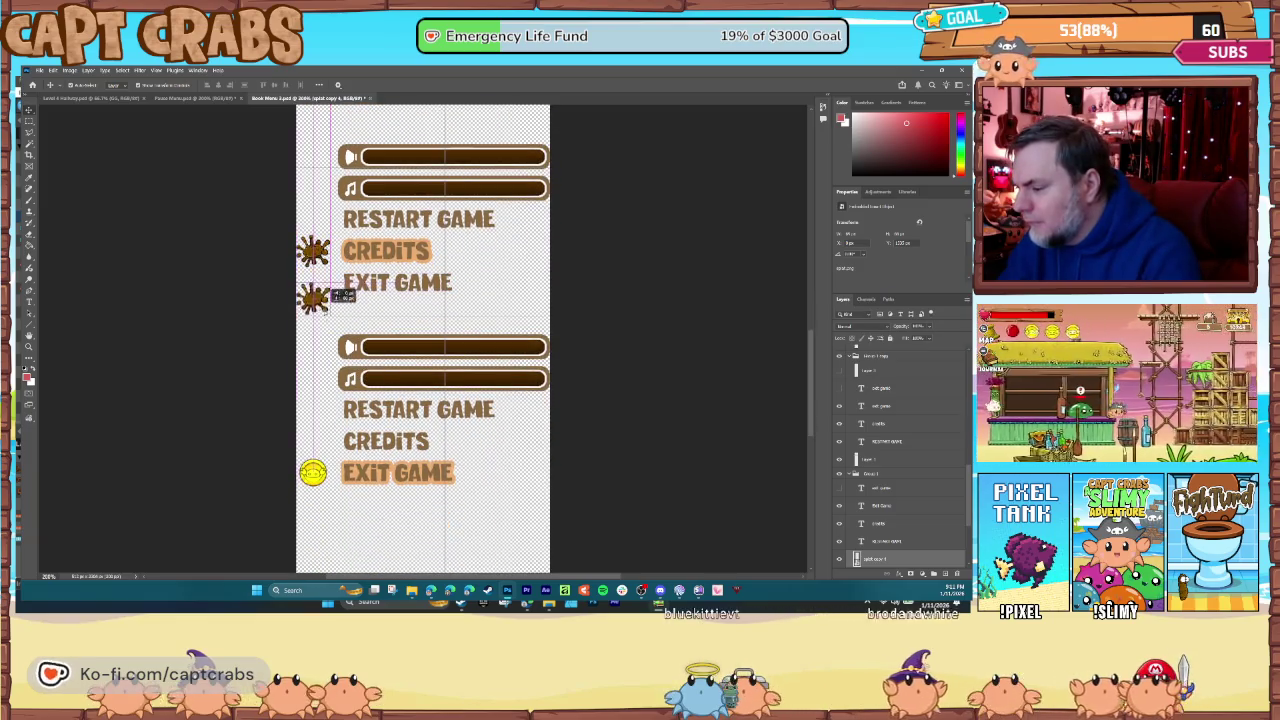
left_click_drag(350, 478, 350, 478)
left_click(364, 466)
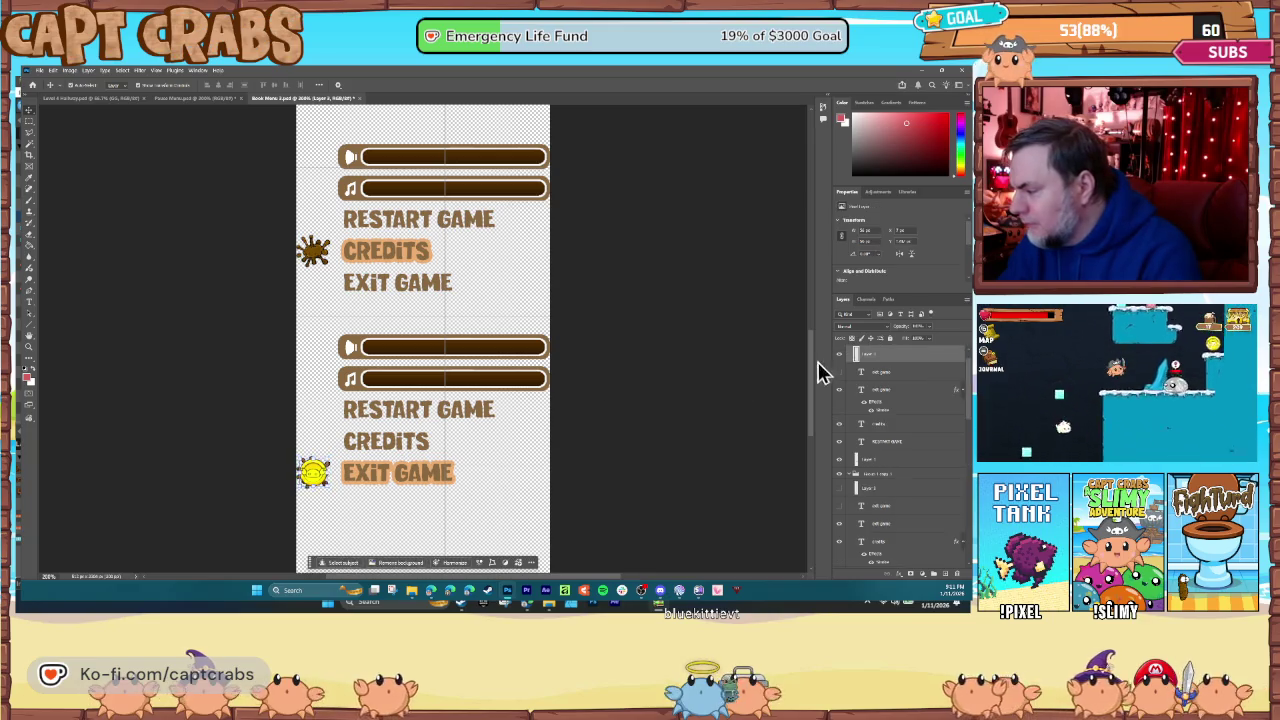
scroll(469, 432, "down", 3)
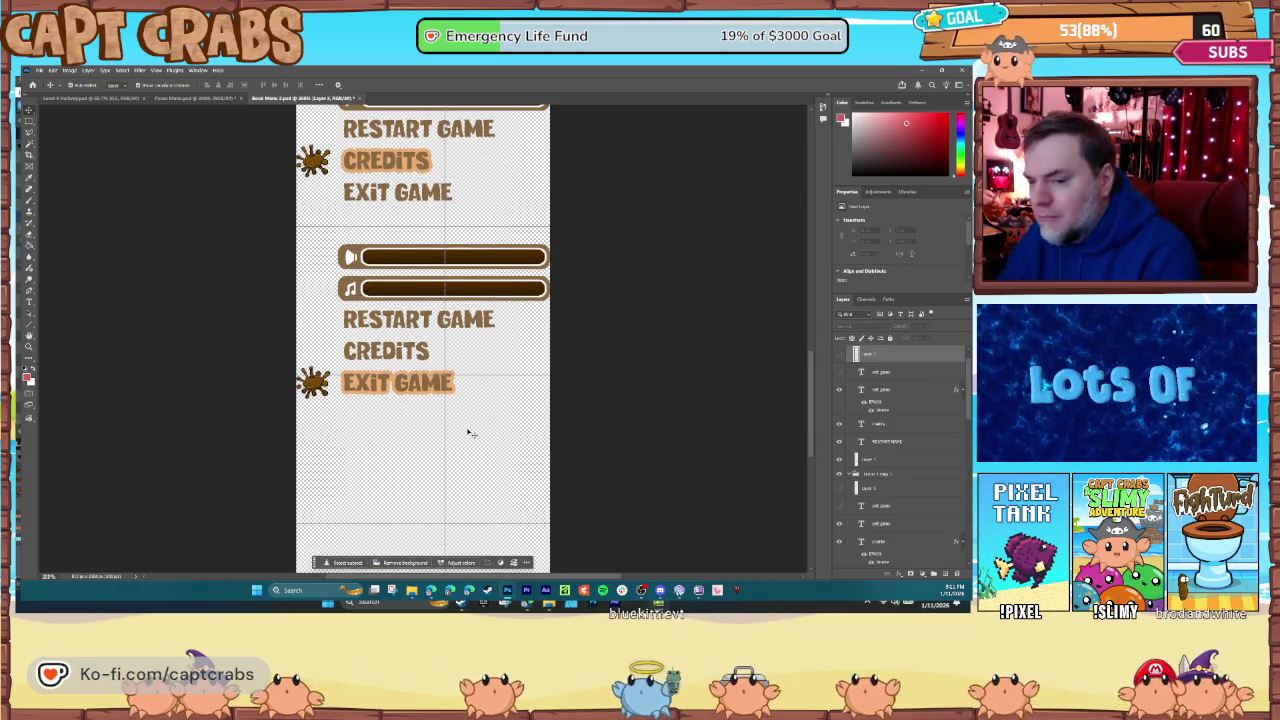
scroll(466, 428, "up", 1)
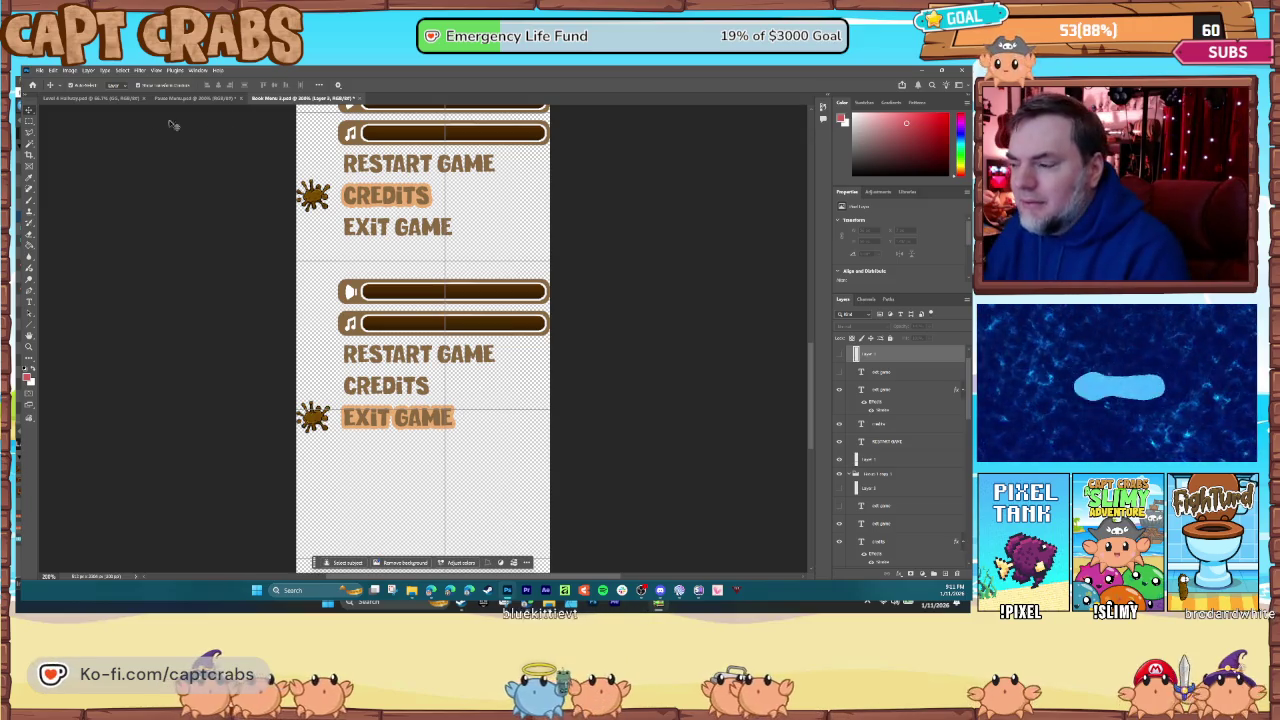
- Save the document as Options Menu.psd in PGMNV > FightTurd > WORK > GUI
left_click(41, 71)
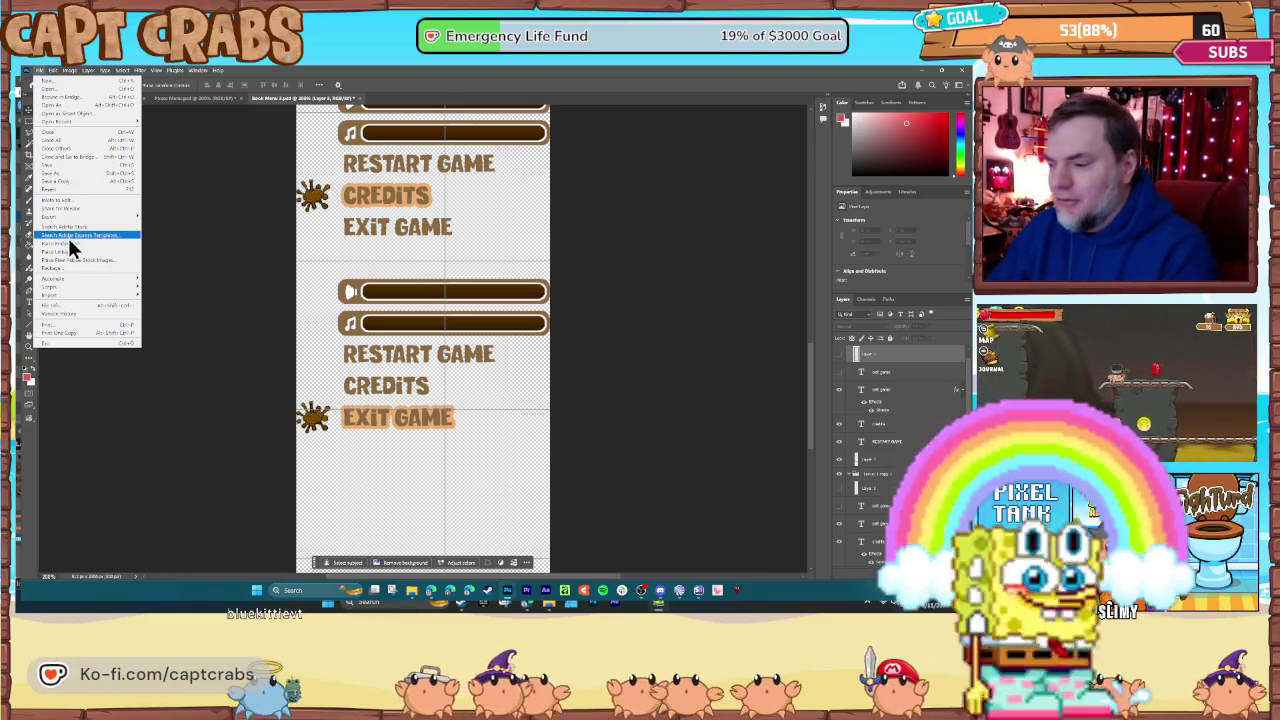
left_click(66, 174)
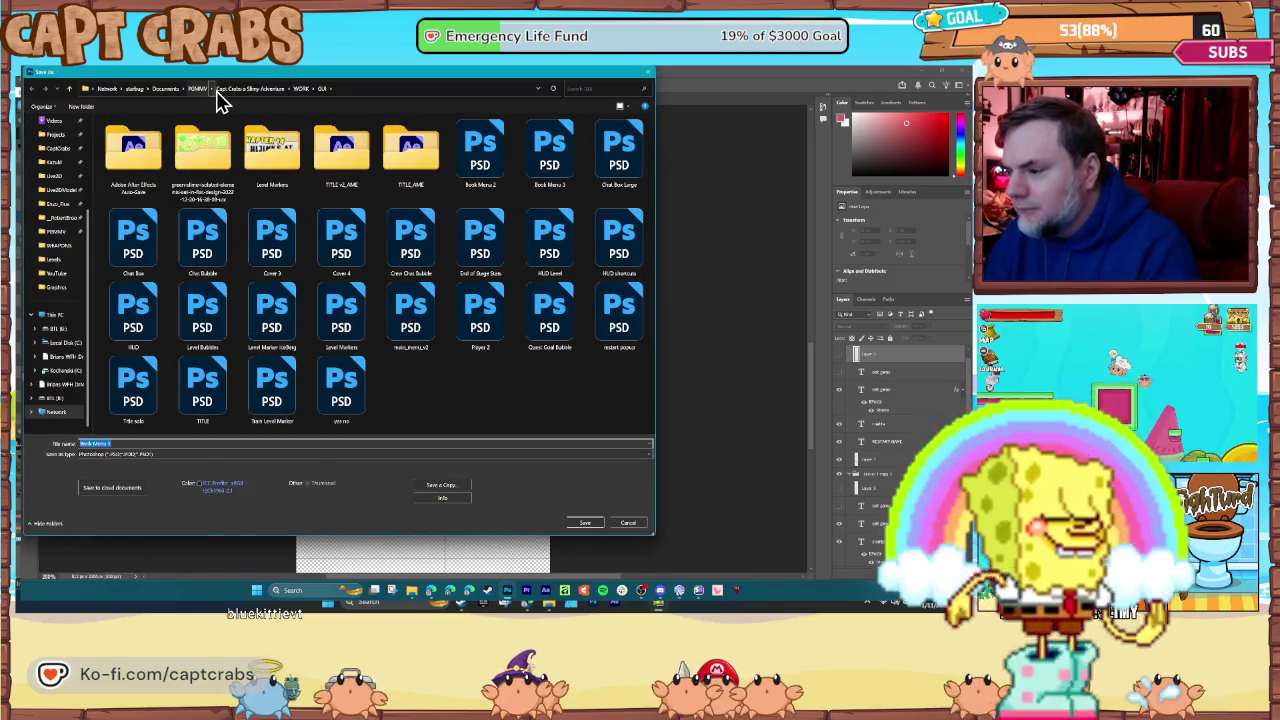
left_click(198, 89)
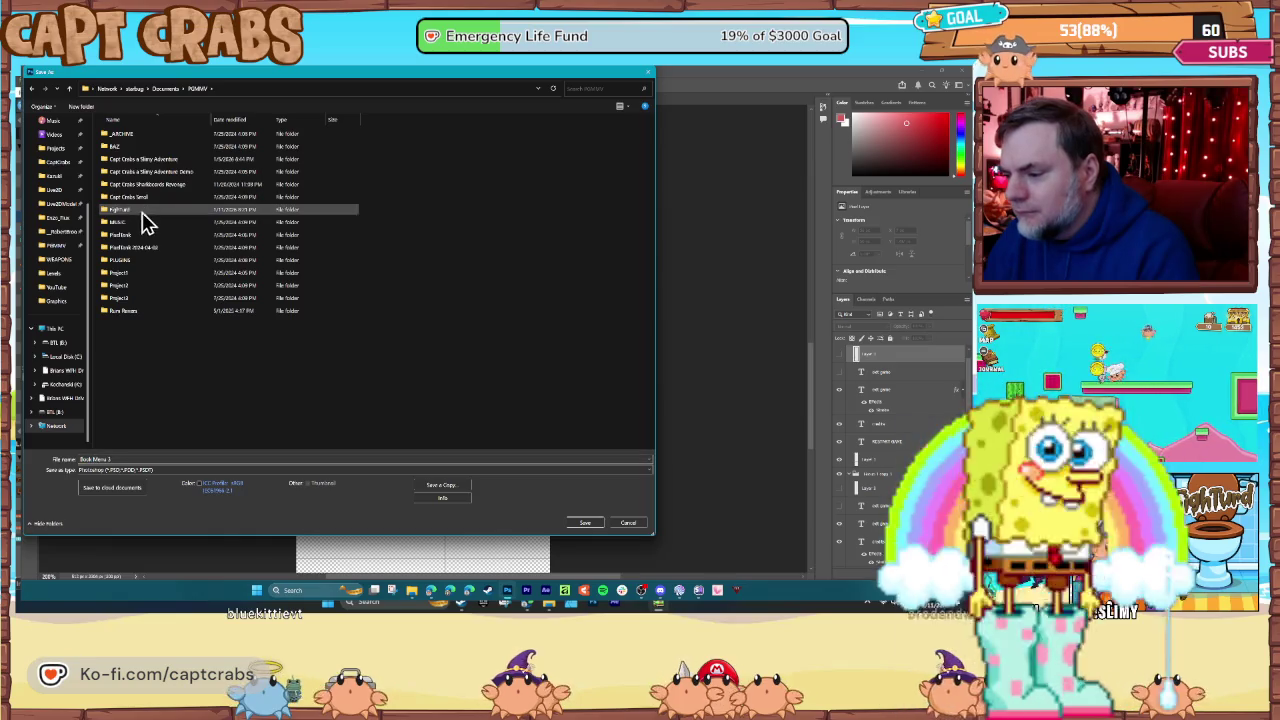
double_click(130, 146)
double_click(131, 209)
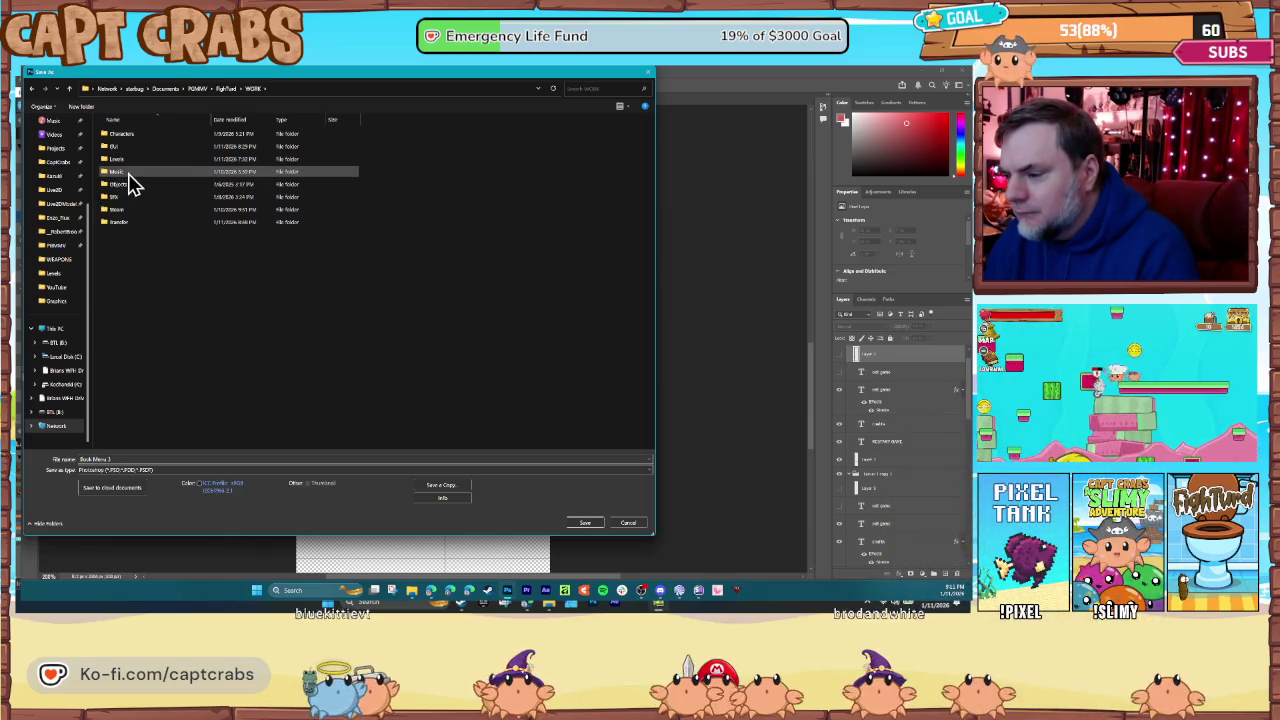
double_click(125, 150)
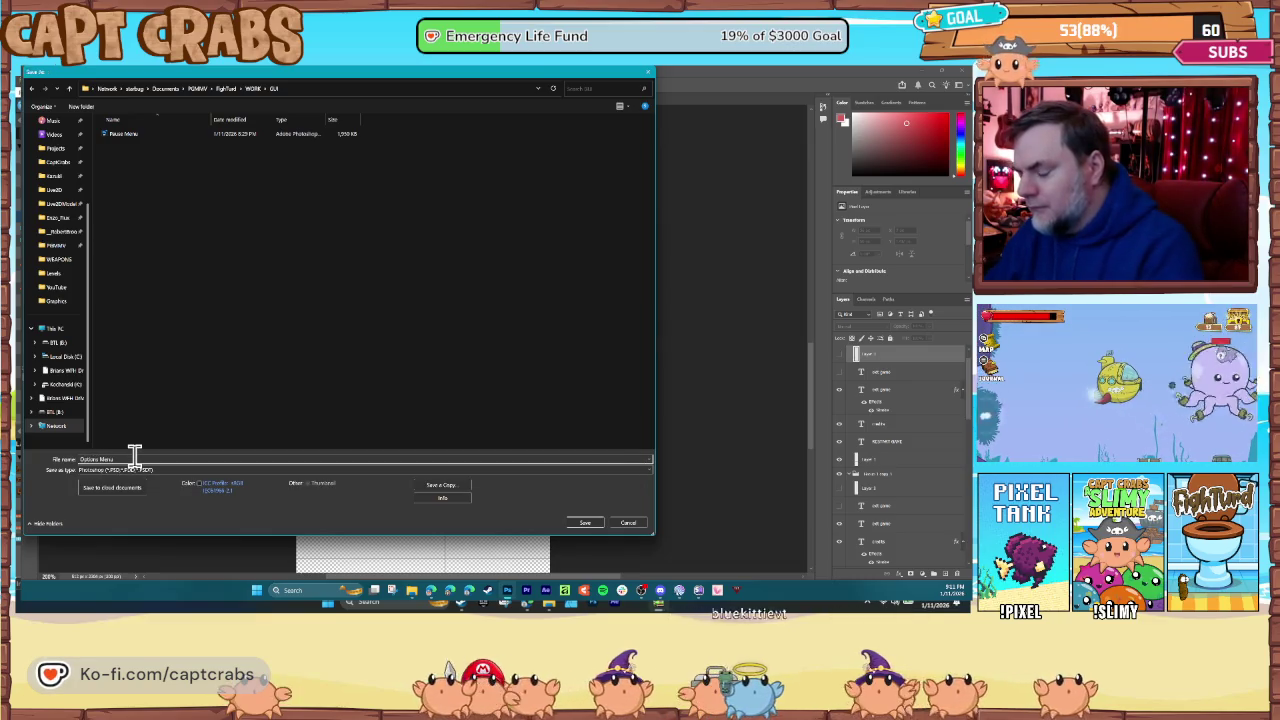
key("Return")
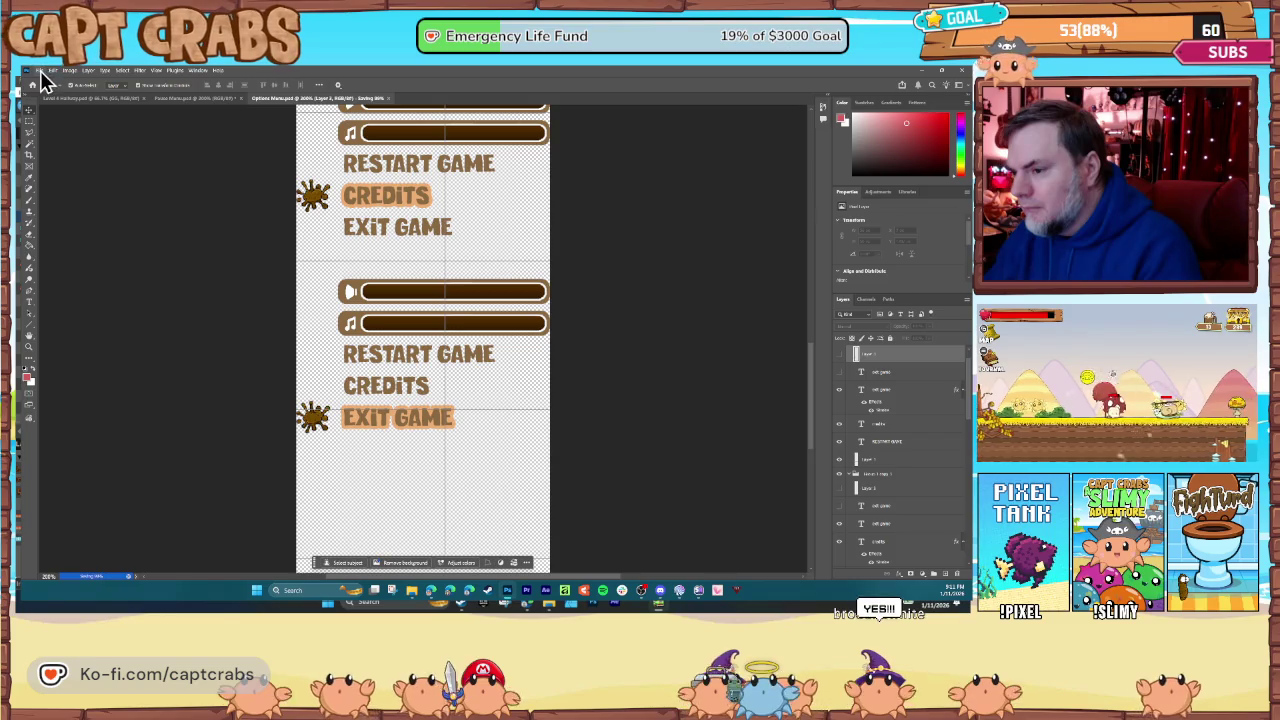
- Quick Export the artwork as Options Menu PNG into the GUI folder
left_click(39, 70)
mouse_move(90, 214)
left_click(179, 218)
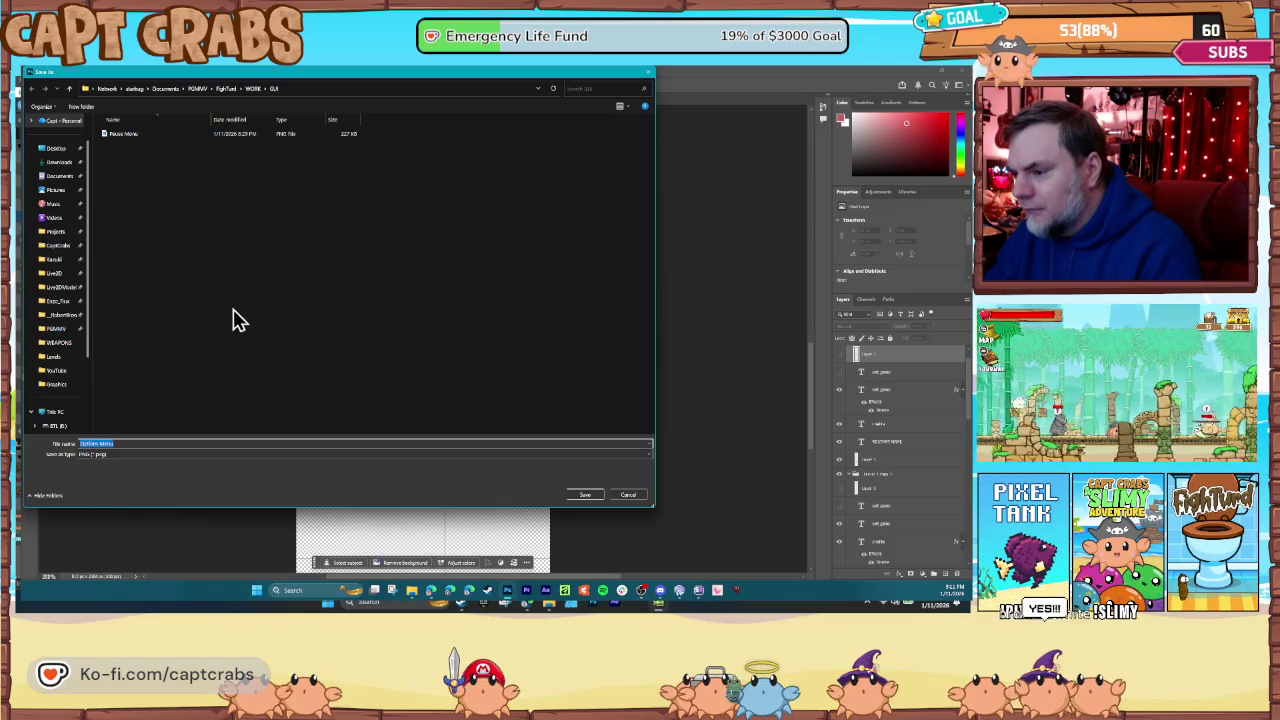
left_click(584, 495)
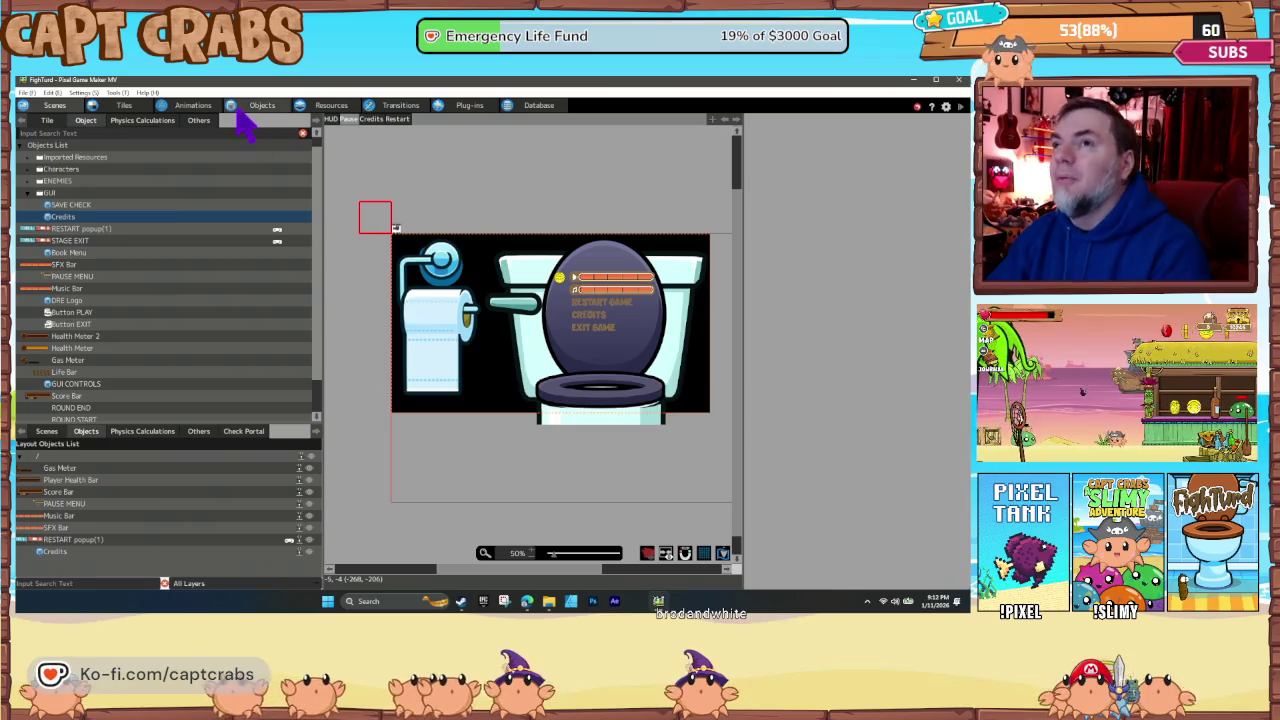
- In Resources, expand Imported Resources > export file and select the Book Menu 2 image
left_click(327, 107)
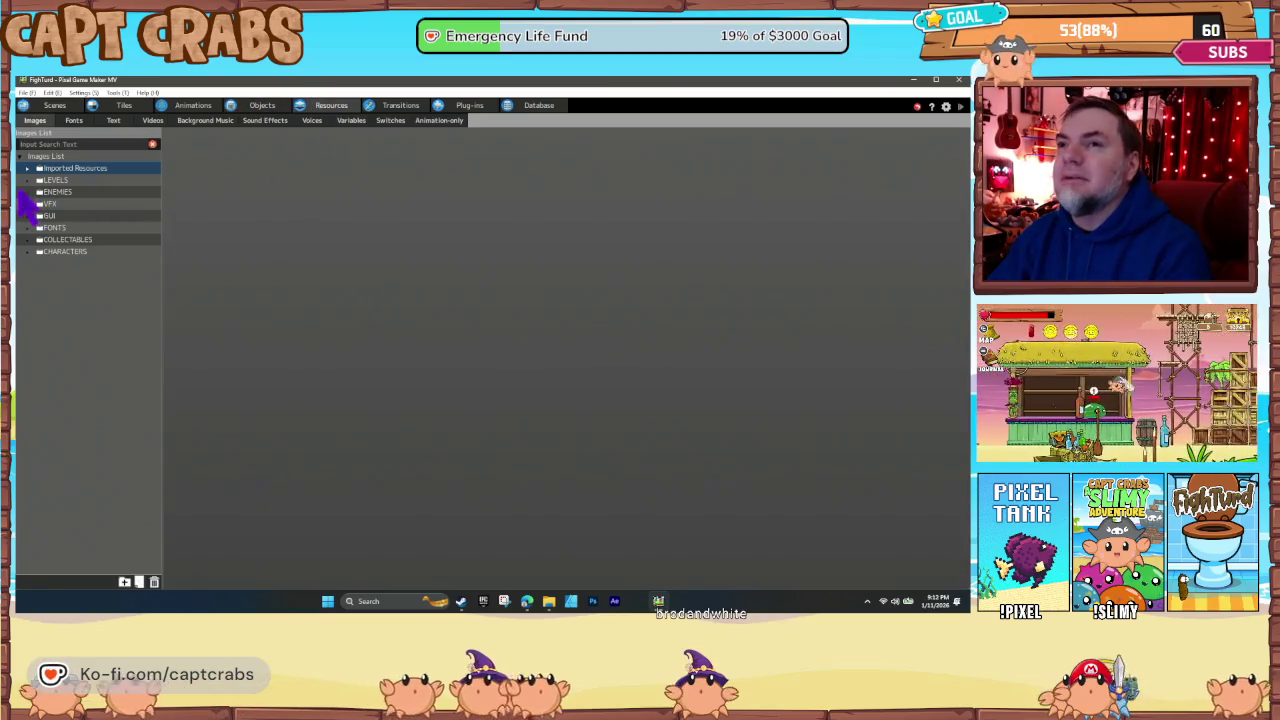
left_click(28, 169)
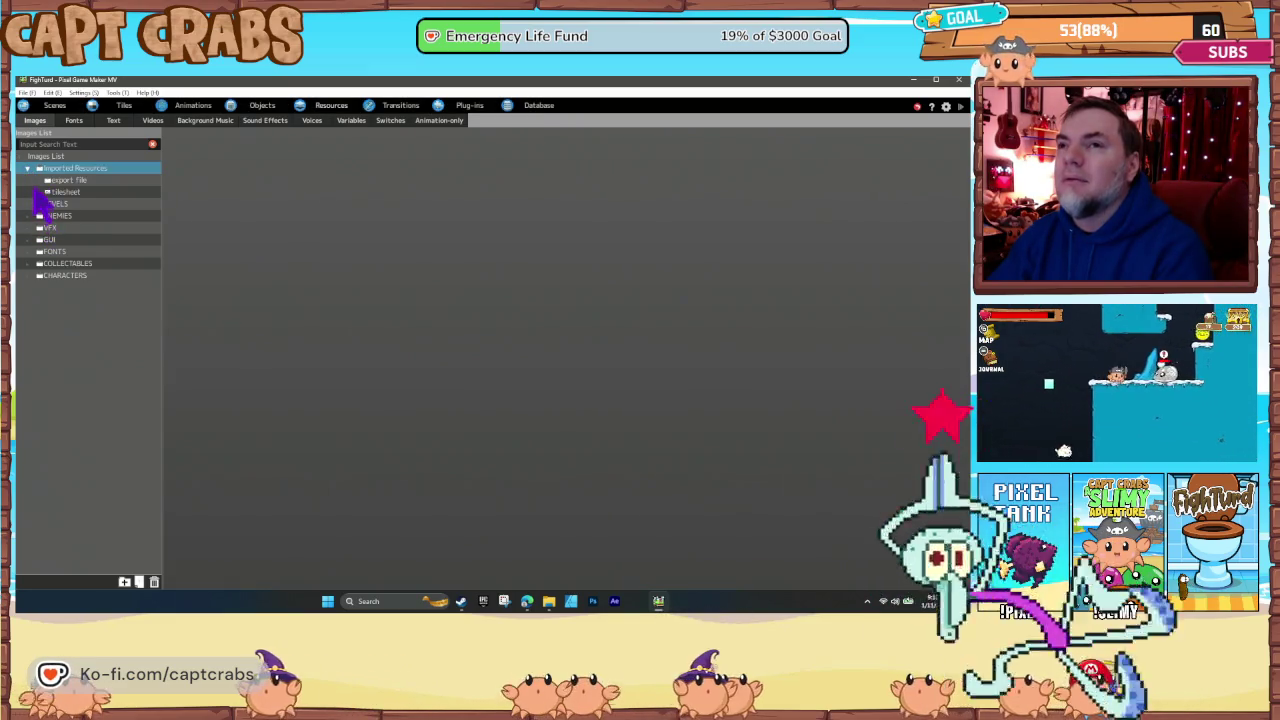
left_click(38, 182)
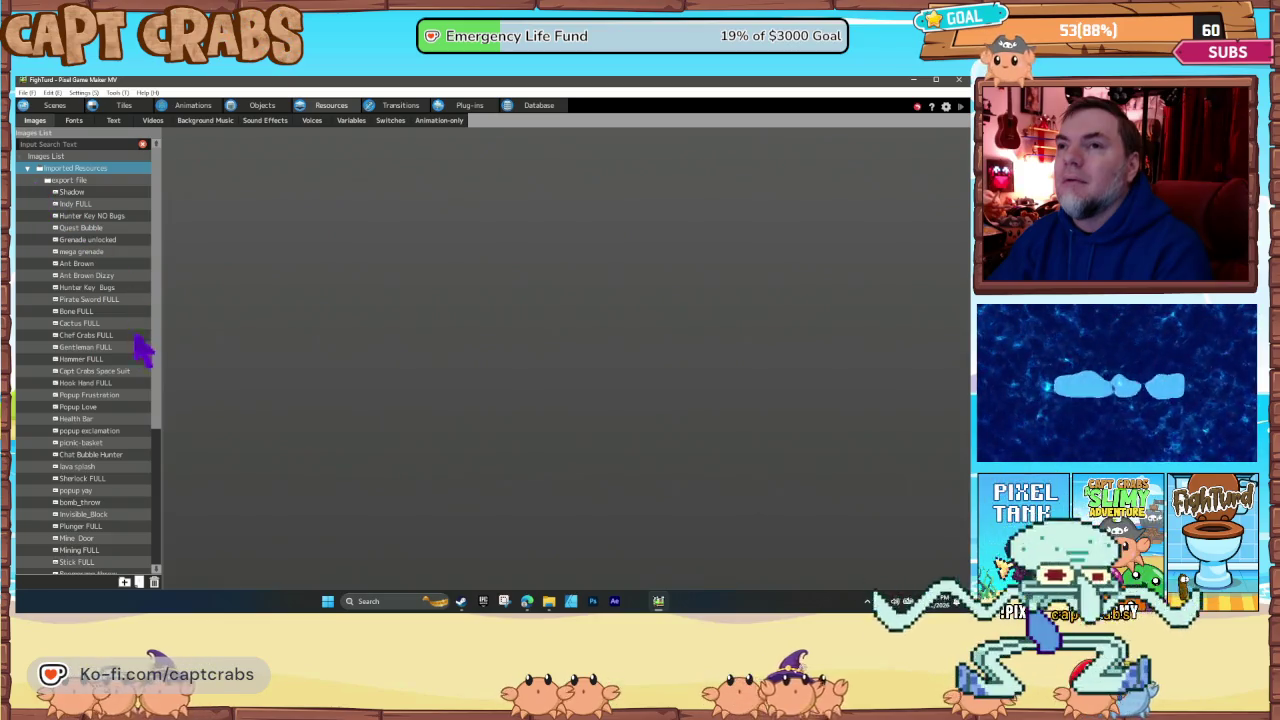
scroll(129, 380, "down", 2)
scroll(125, 395, "down", 1)
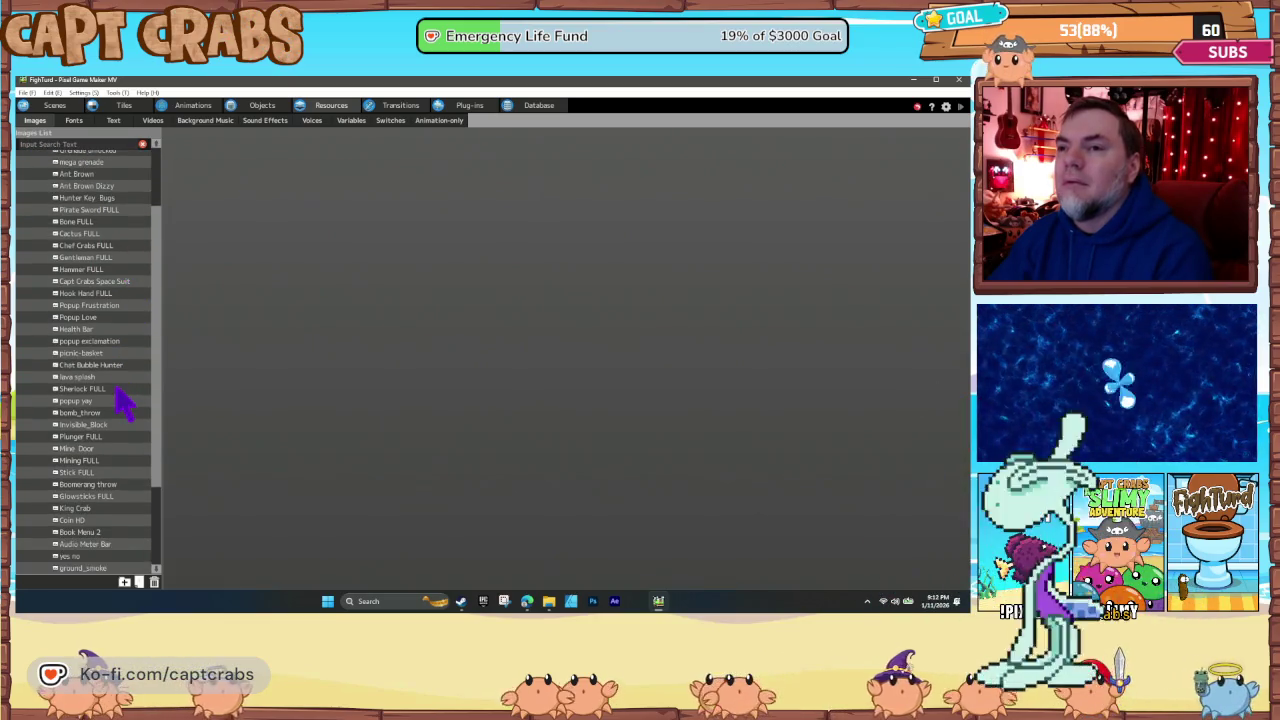
scroll(110, 400, "down", 3)
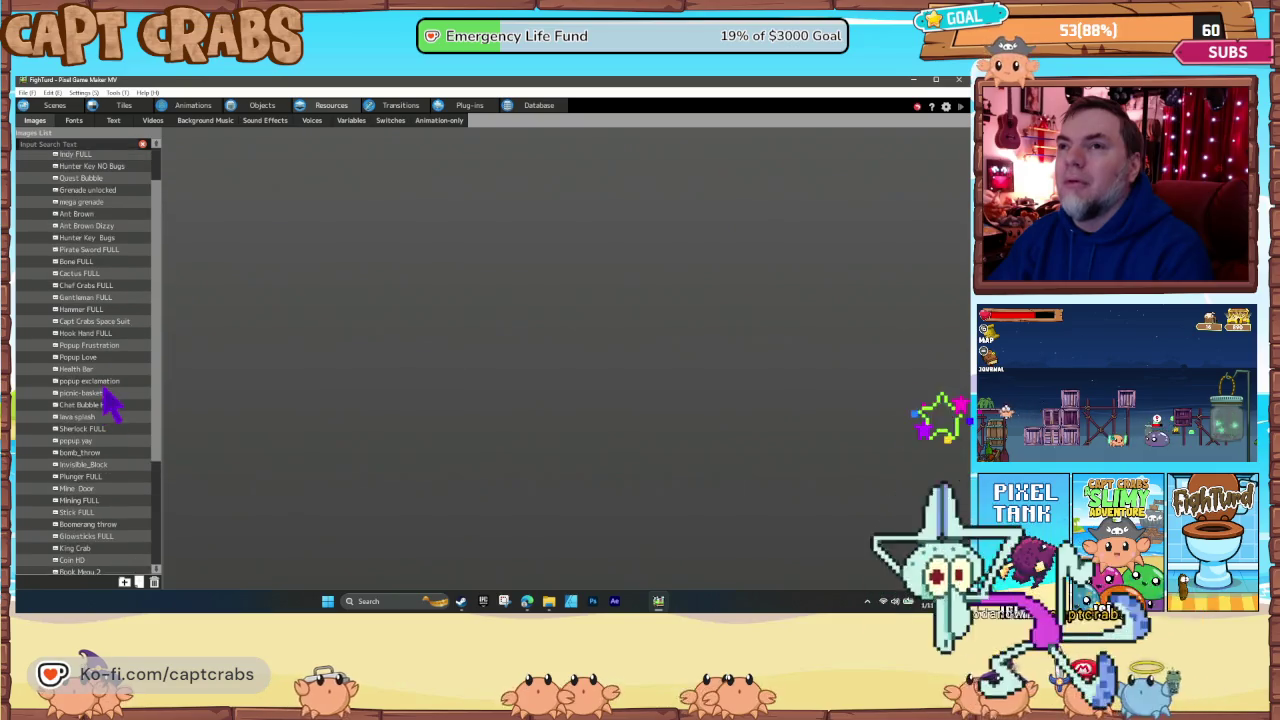
scroll(108, 400, "down", 1)
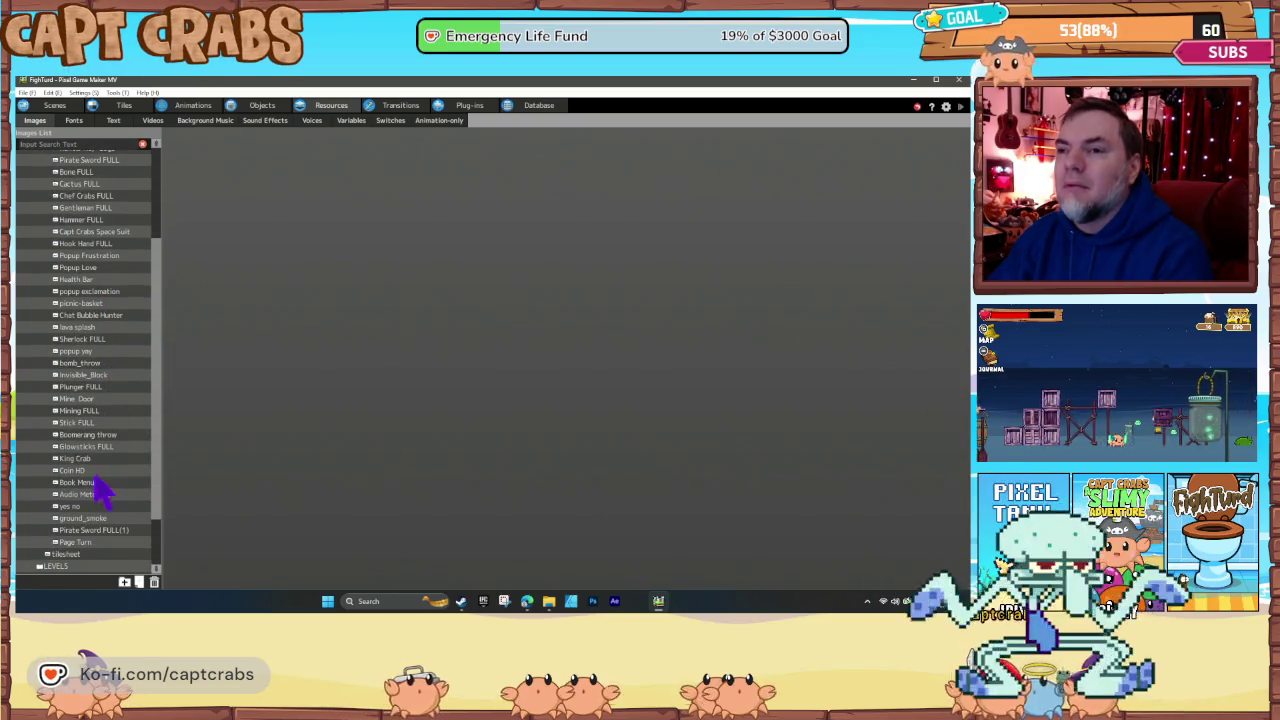
left_click(96, 483)
- Dismiss the missing-file warnings and load Options Menu.png as Book Menu 2's new image
scroll(470, 430, "down", 5)
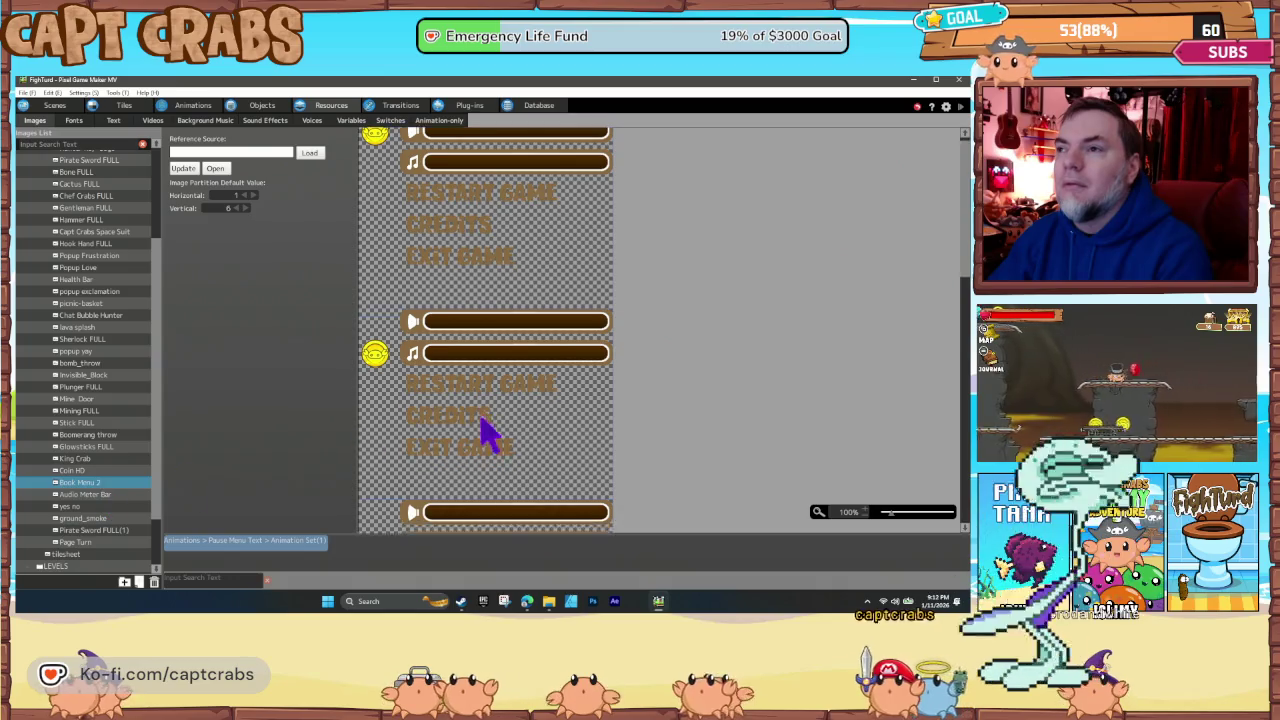
left_click(196, 170)
left_click(515, 357)
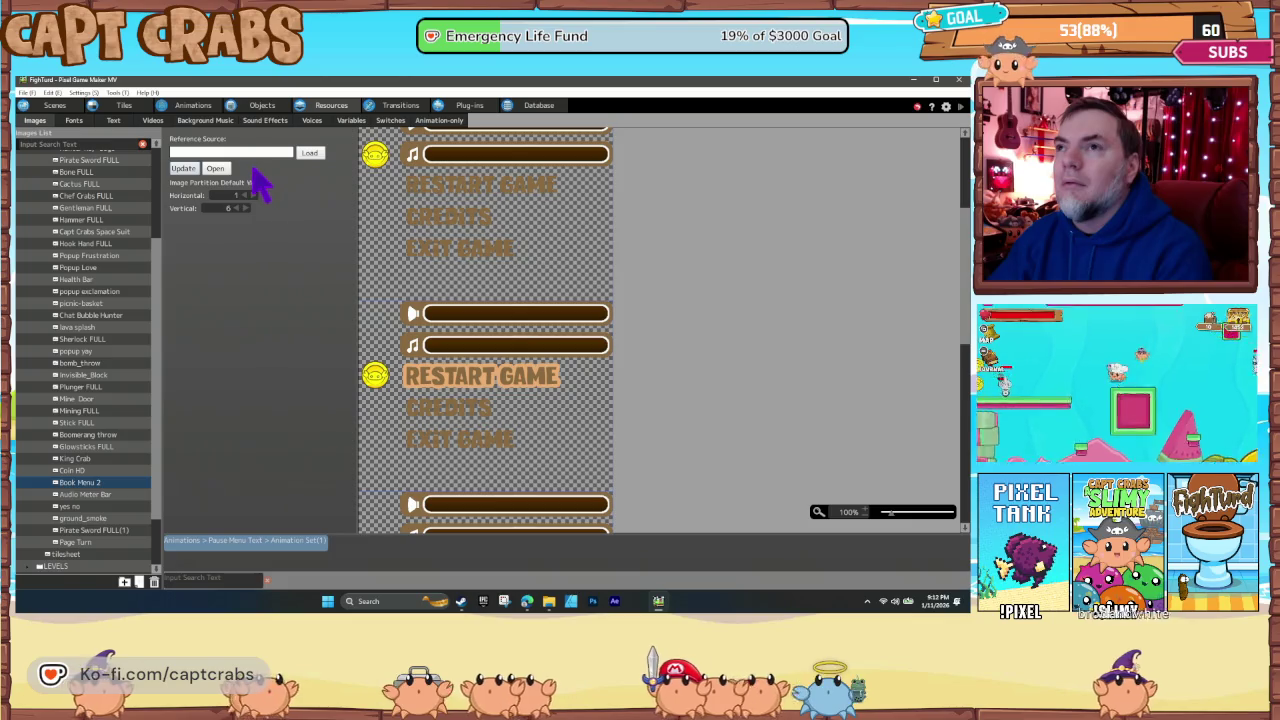
left_click(220, 168)
left_click(525, 360)
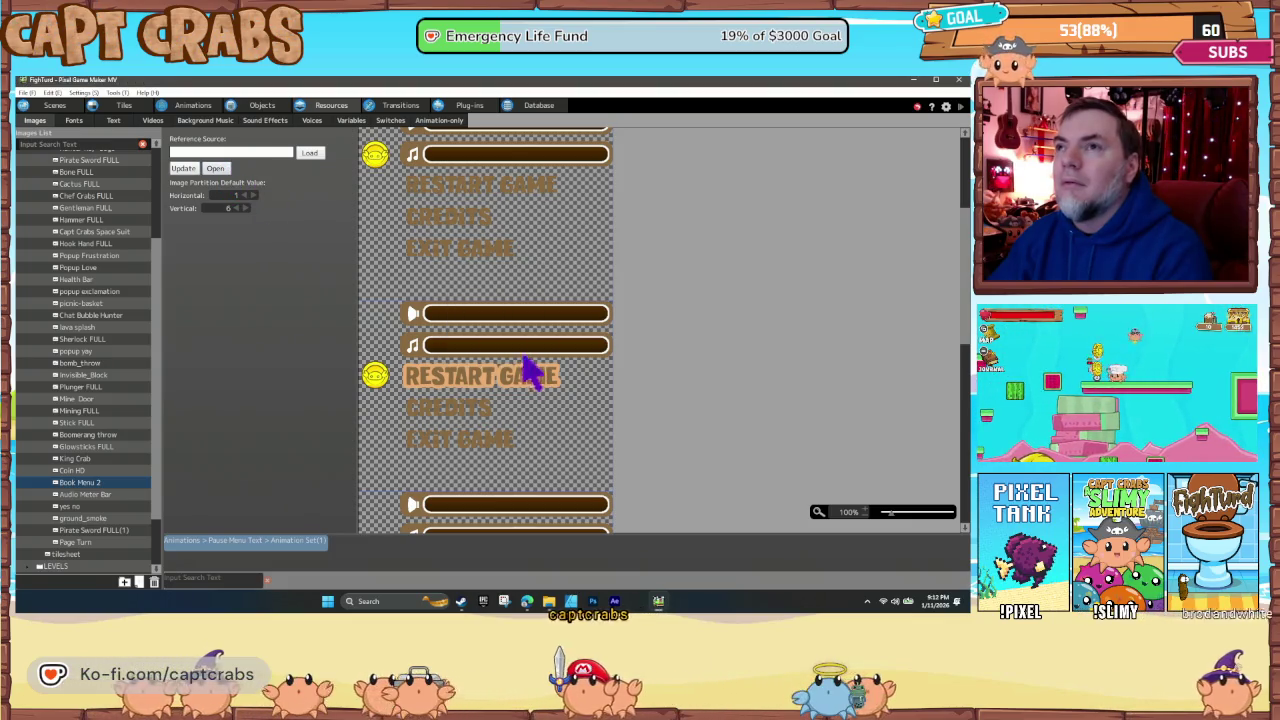
left_click(314, 157)
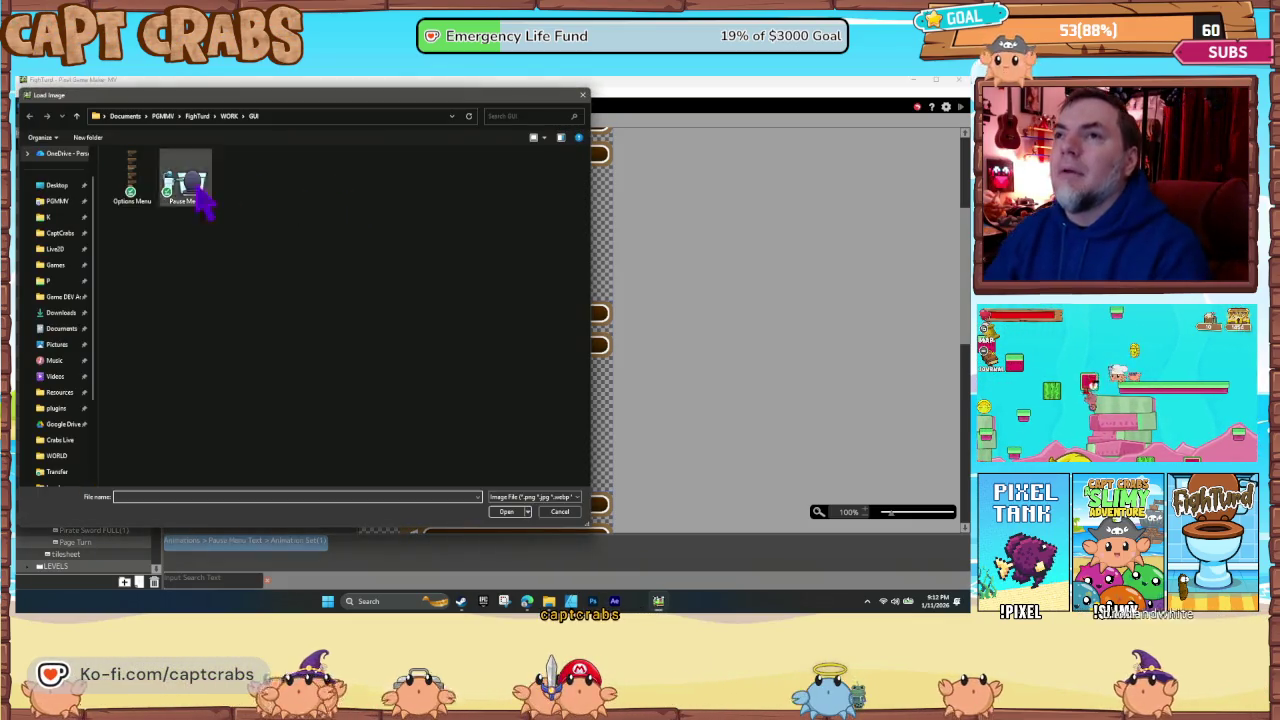
double_click(133, 183)
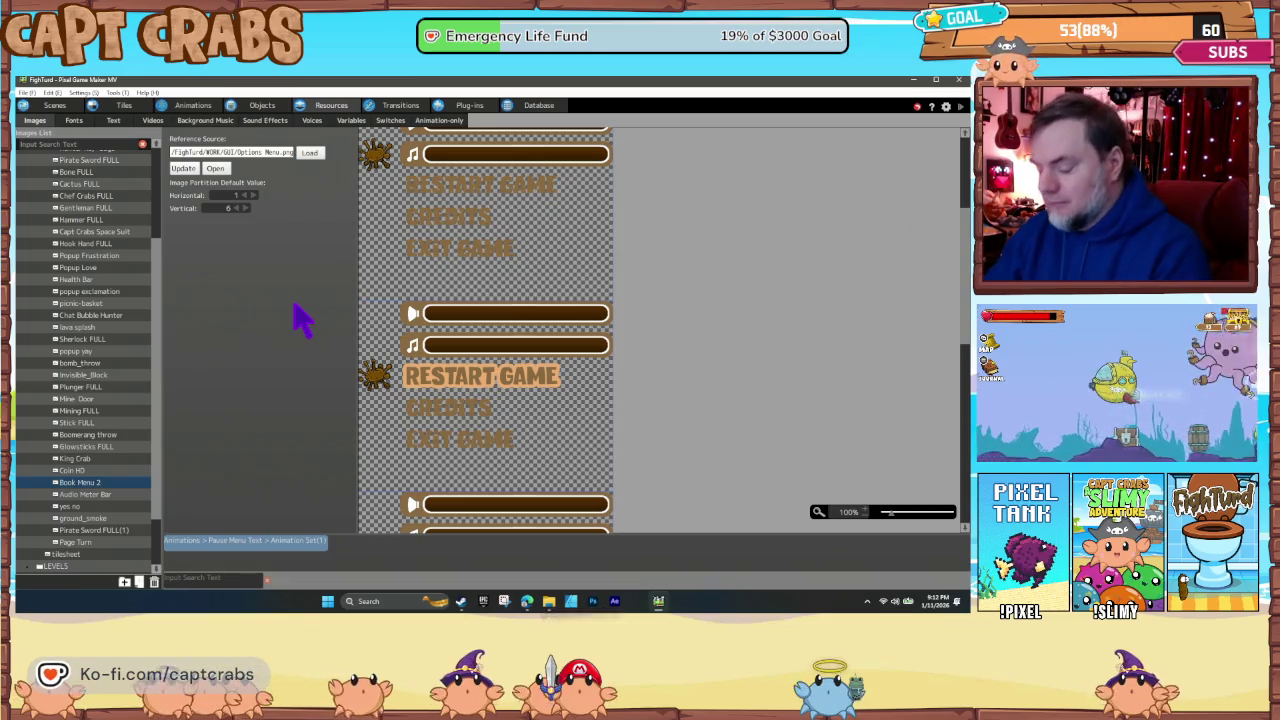
- Playtest the game and, in the pause menu, lower sound effects and turn music fully down
key("ctrl+s")
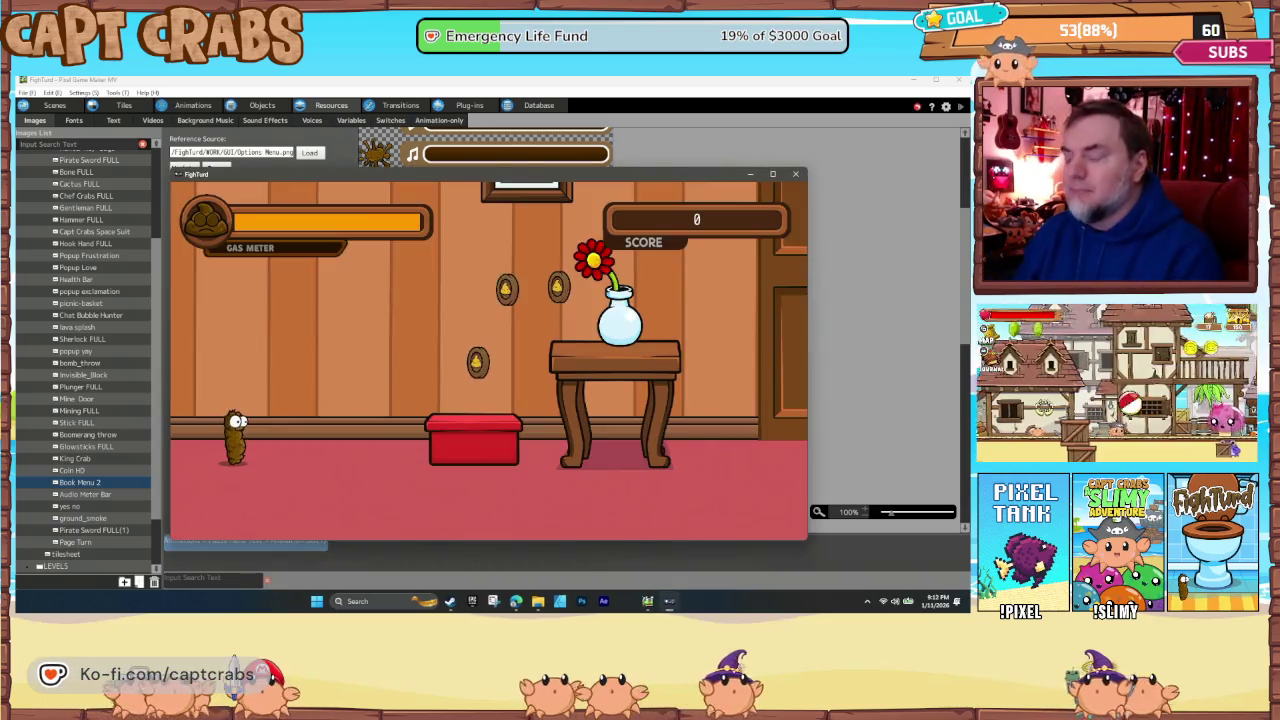
key("Escape")
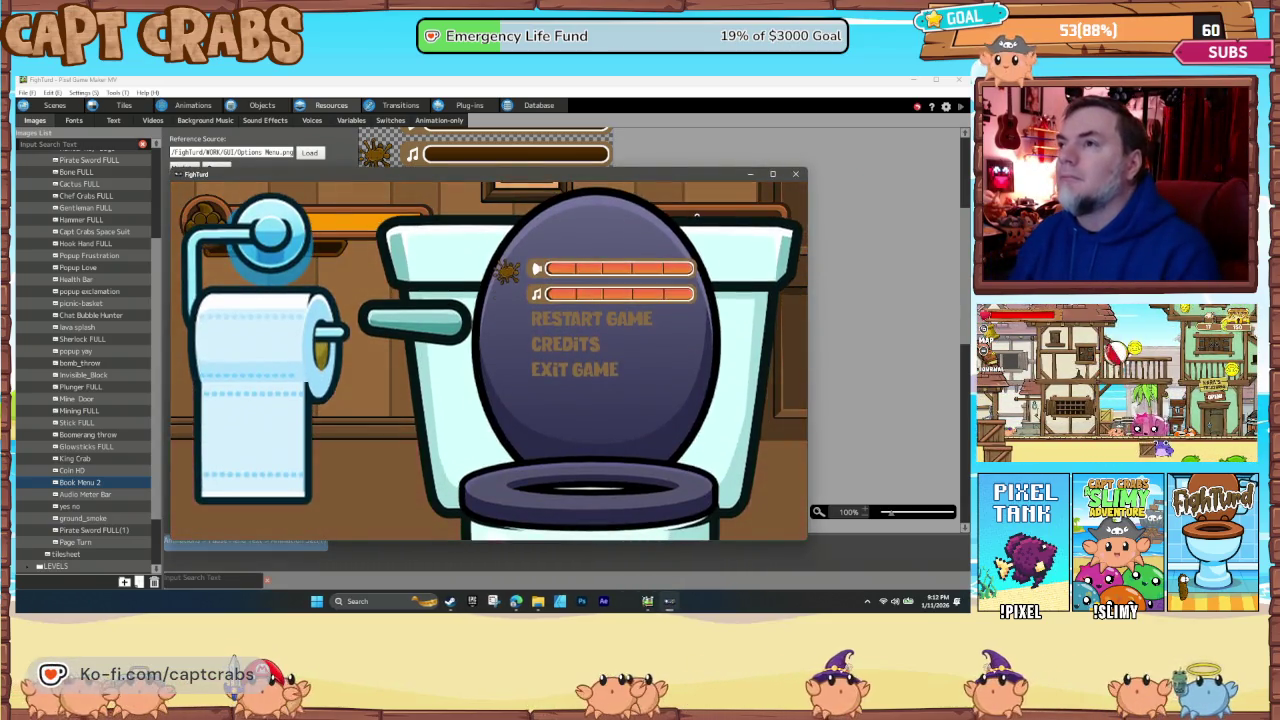
key("Down")
key("Down")
key("Down")
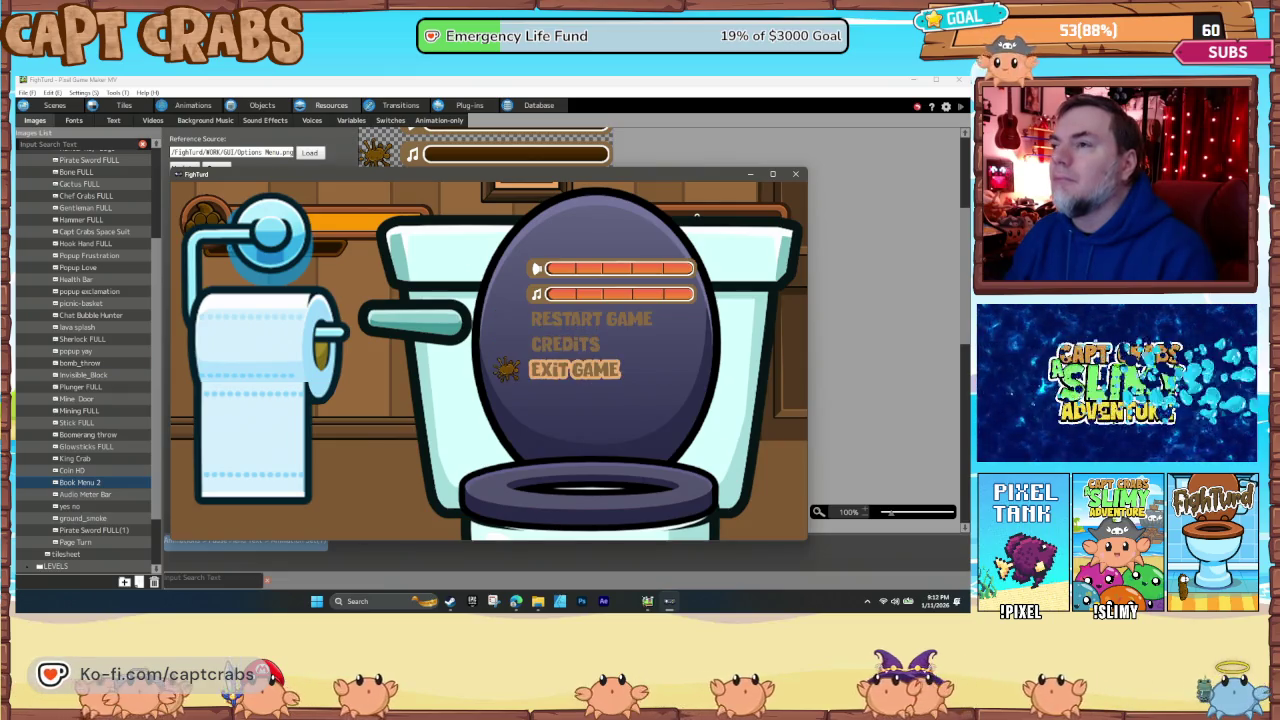
key("Up")
key("Up")
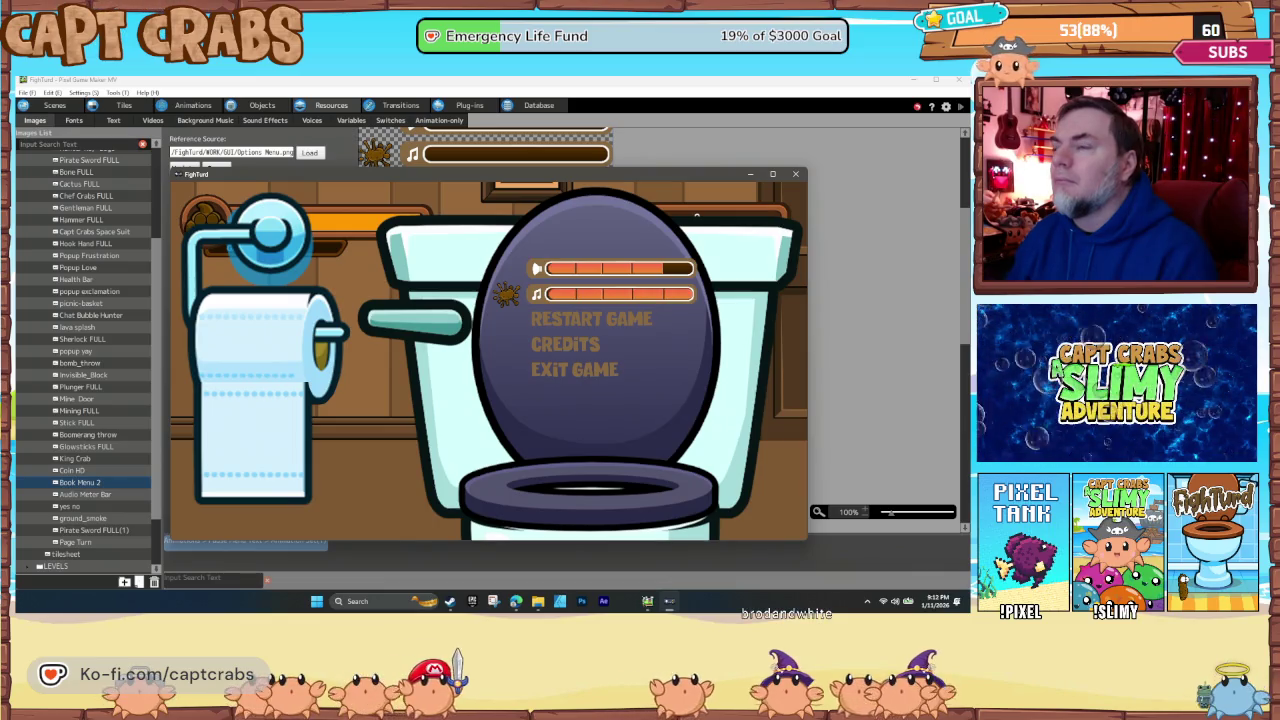
key("Left")
key("Left")
key("Left")
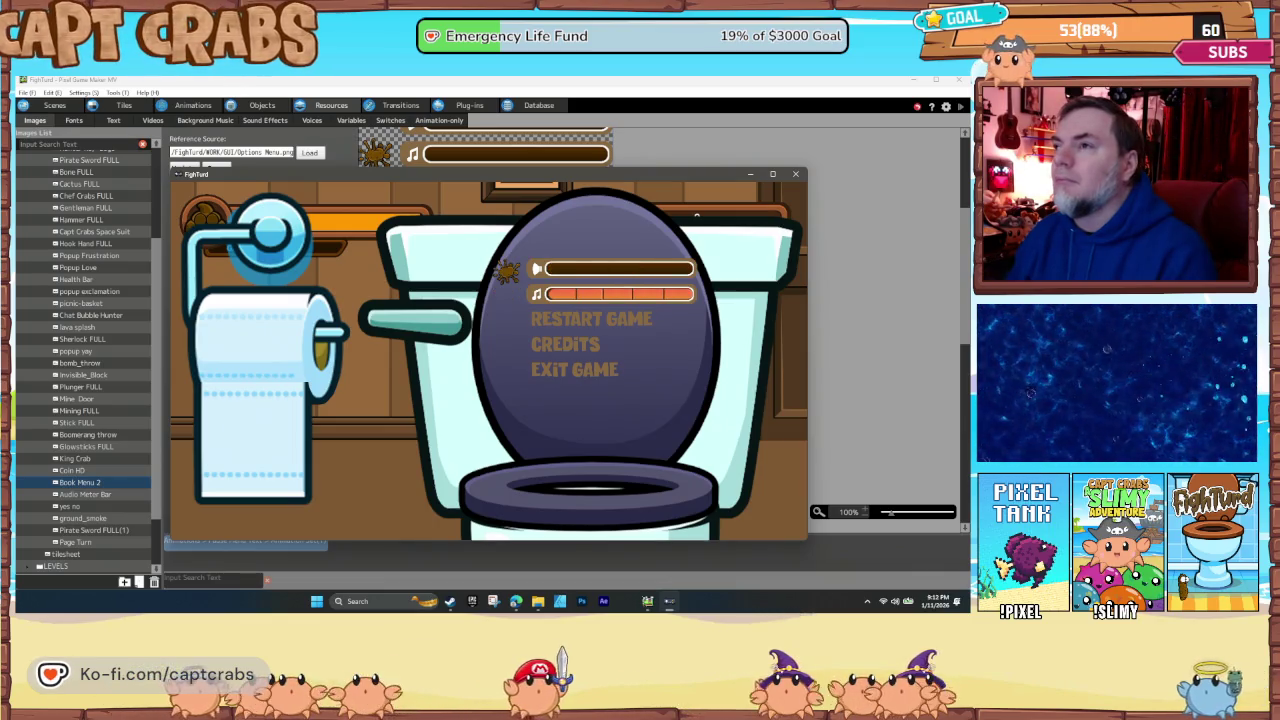
key("Down")
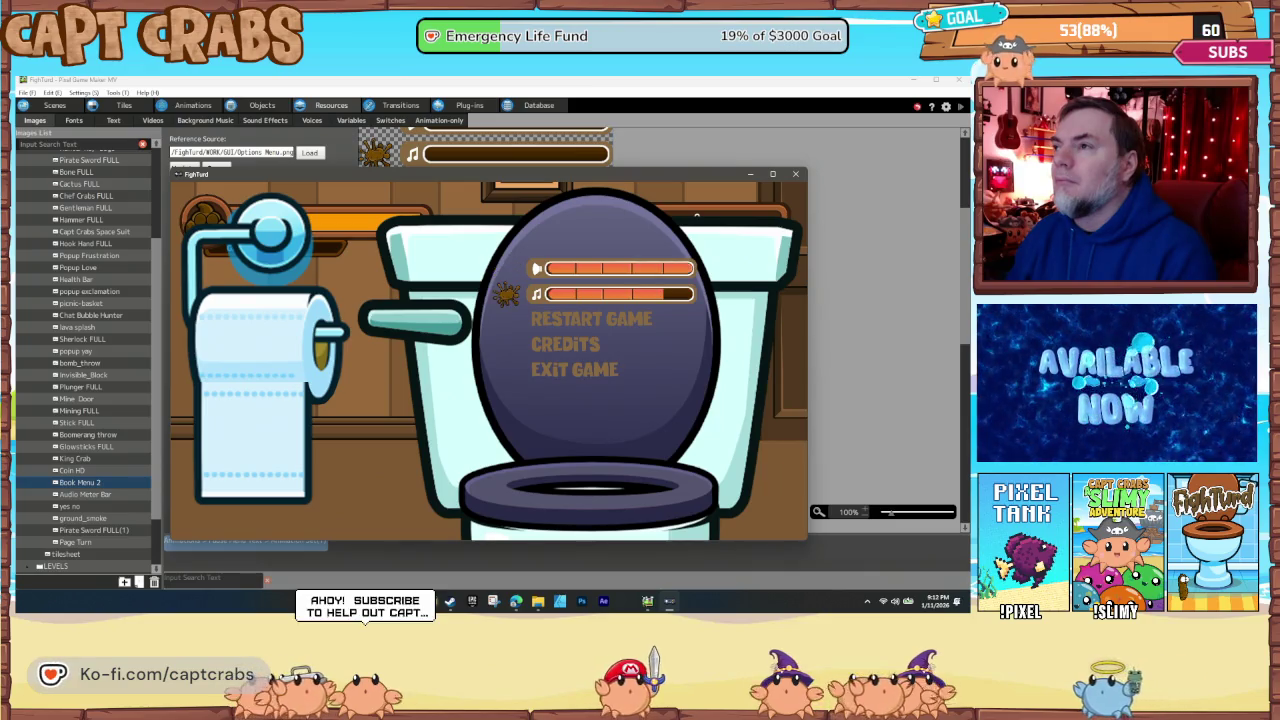
key("Left")
key("Left")
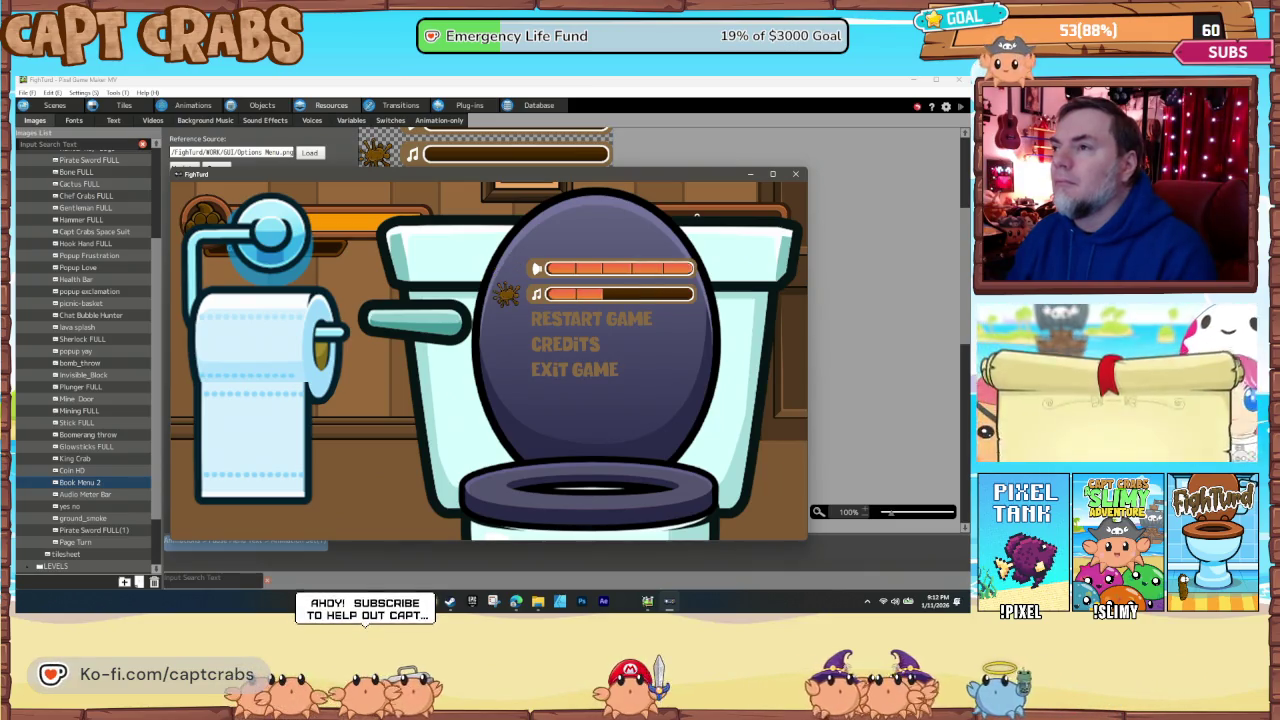
- Close and reopen the pause menu, then choose Exit Game to end the test
key("Escape")
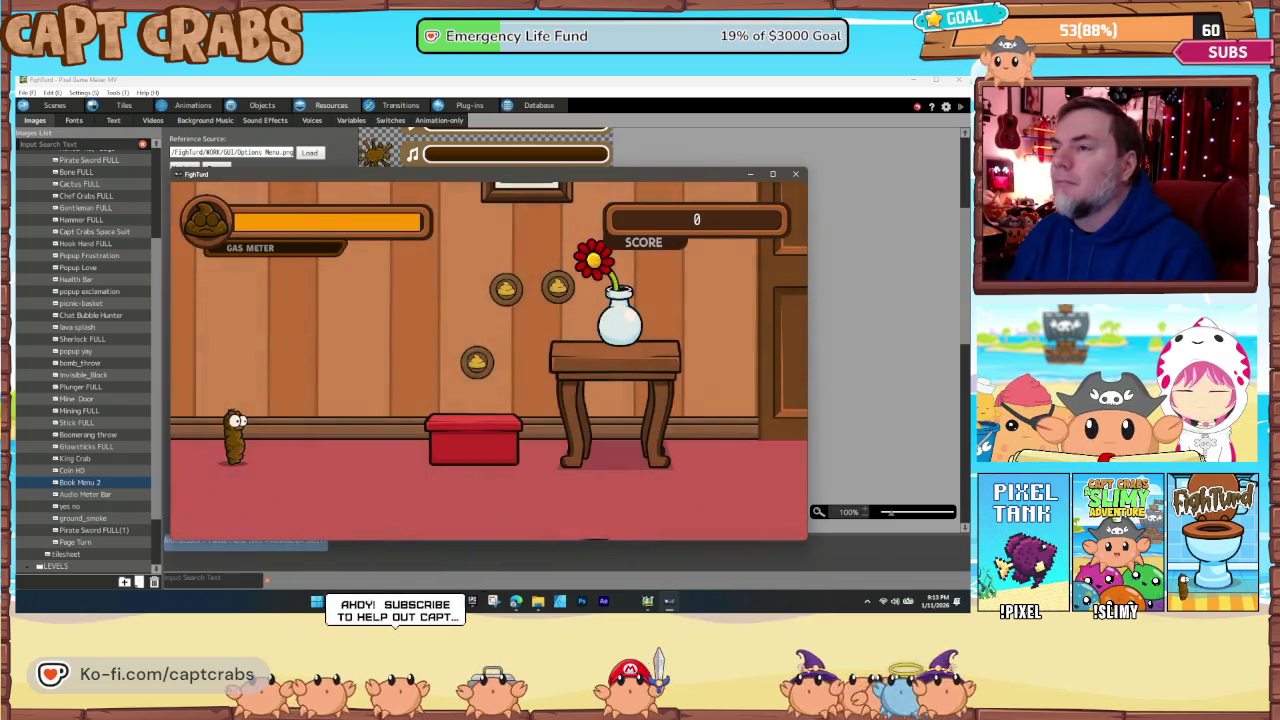
key("Escape")
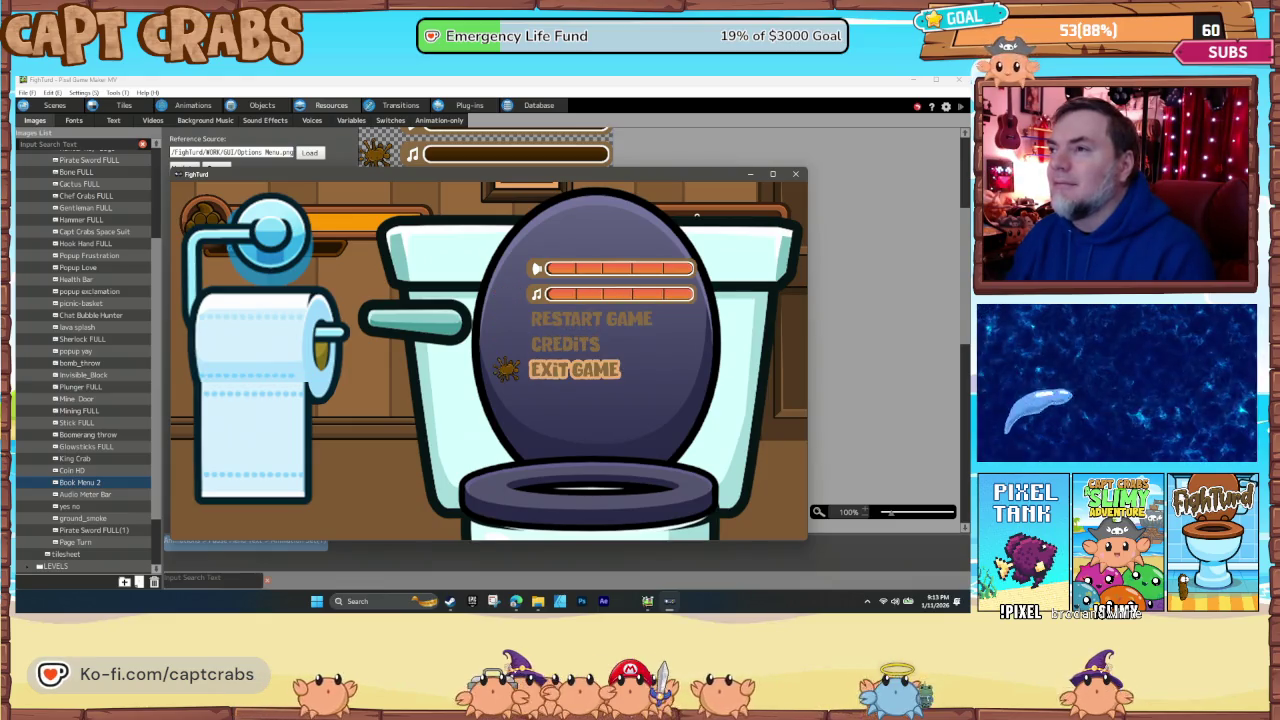
key("Return")
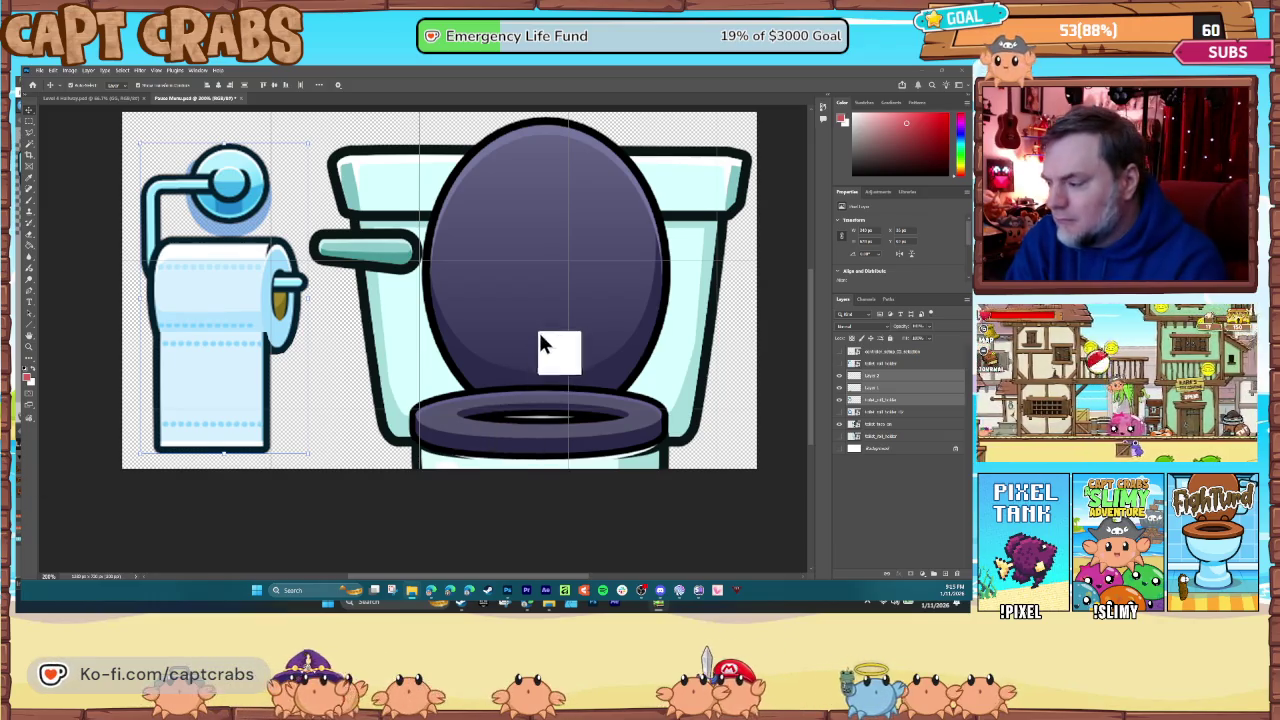
- Place the open toilet-seat image over the toilet, enlarge it into position, then hide its layer
left_click_drag(536, 346, 537, 347)
left_click_drag(408, 349, 518, 341)
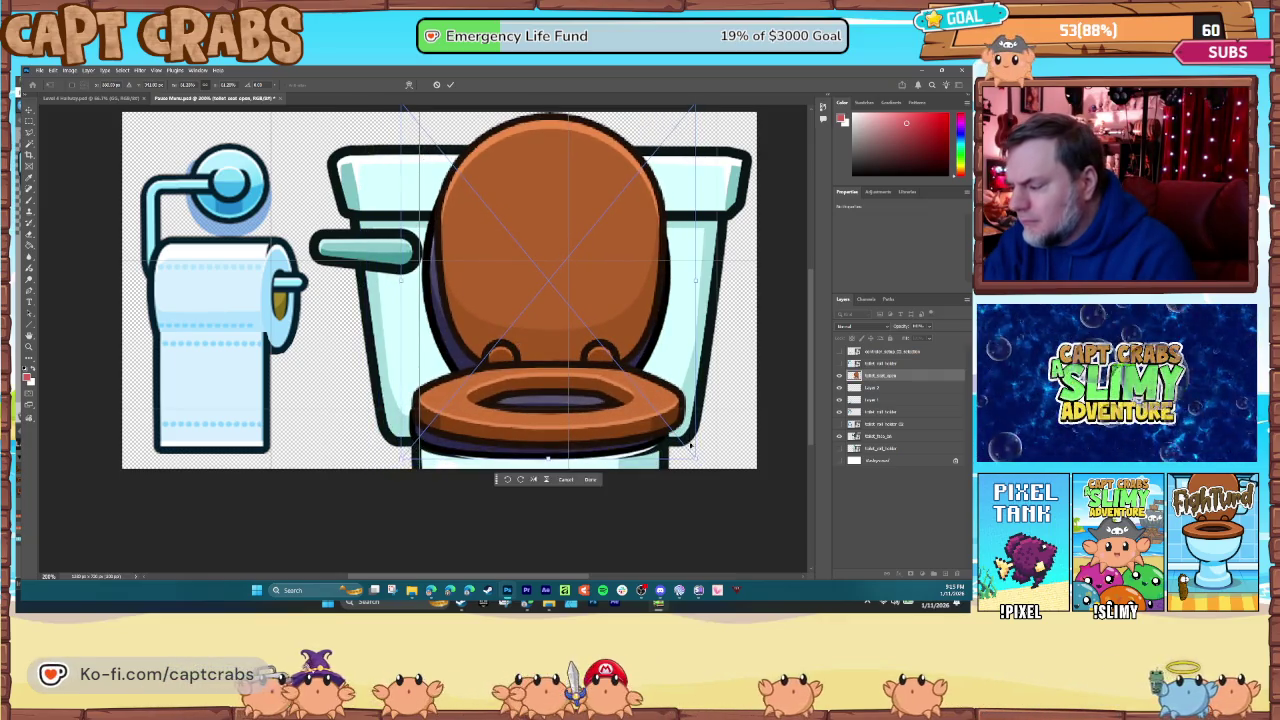
left_click_drag(697, 459, 777, 494)
left_click_drag(636, 455, 618, 449)
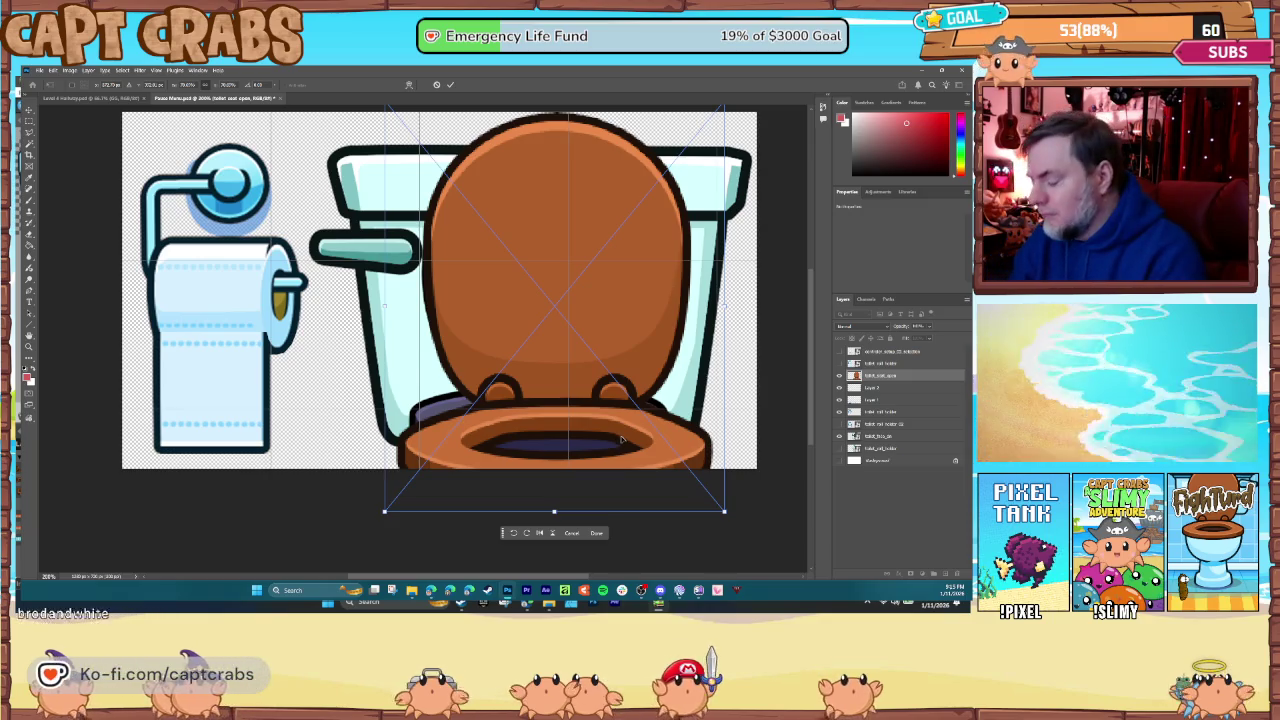
key("Return")
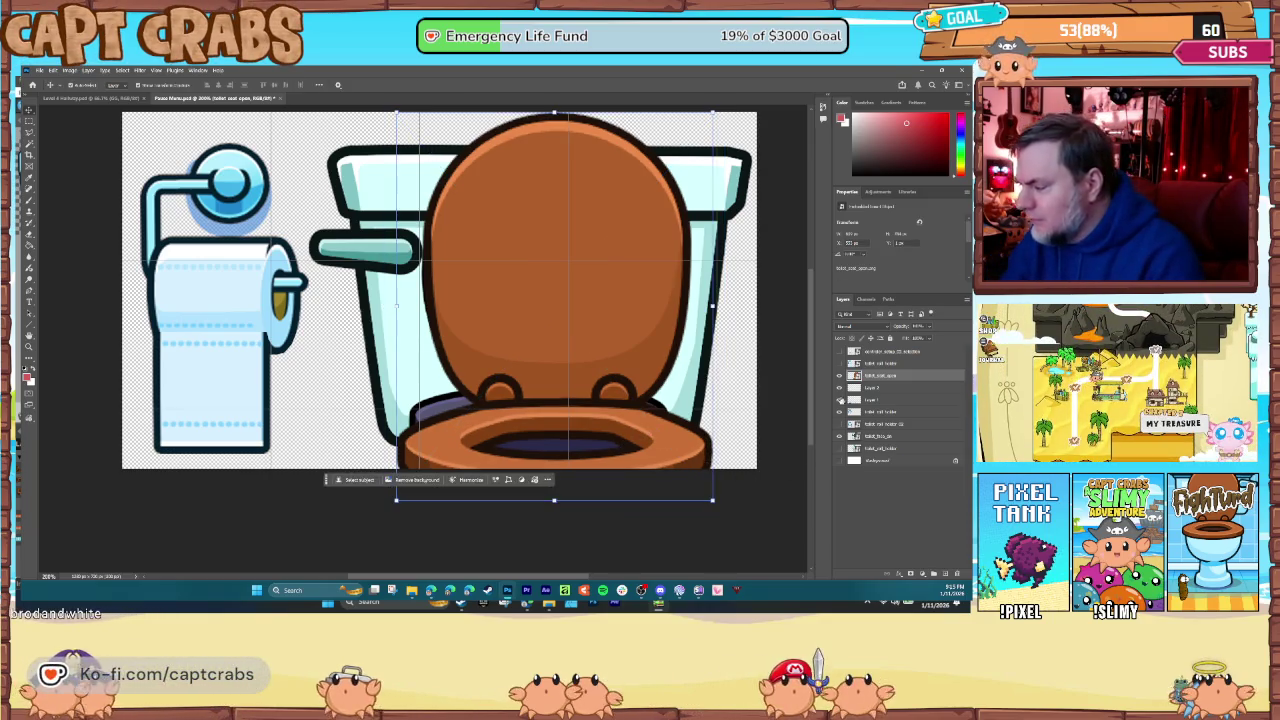
left_click(839, 376)
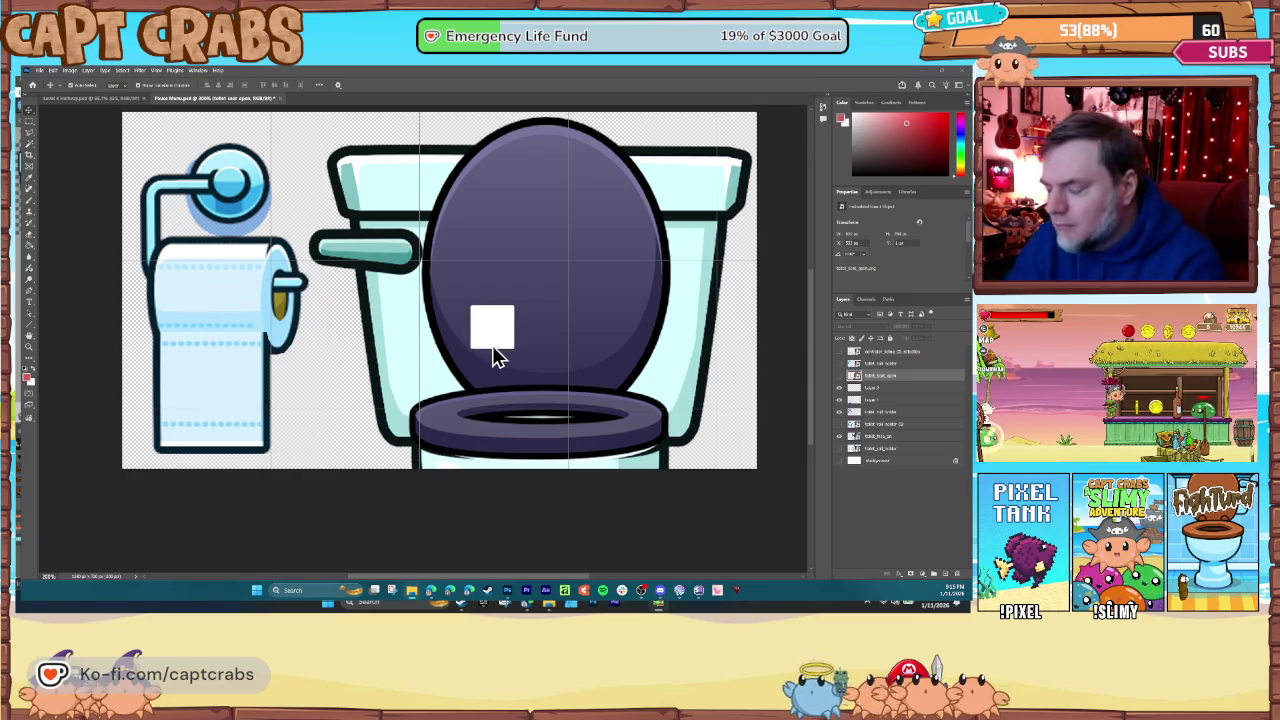
- Place the light-blue toilet image and scale it so its tank covers the bowl
left_click_drag(492, 345, 470, 346)
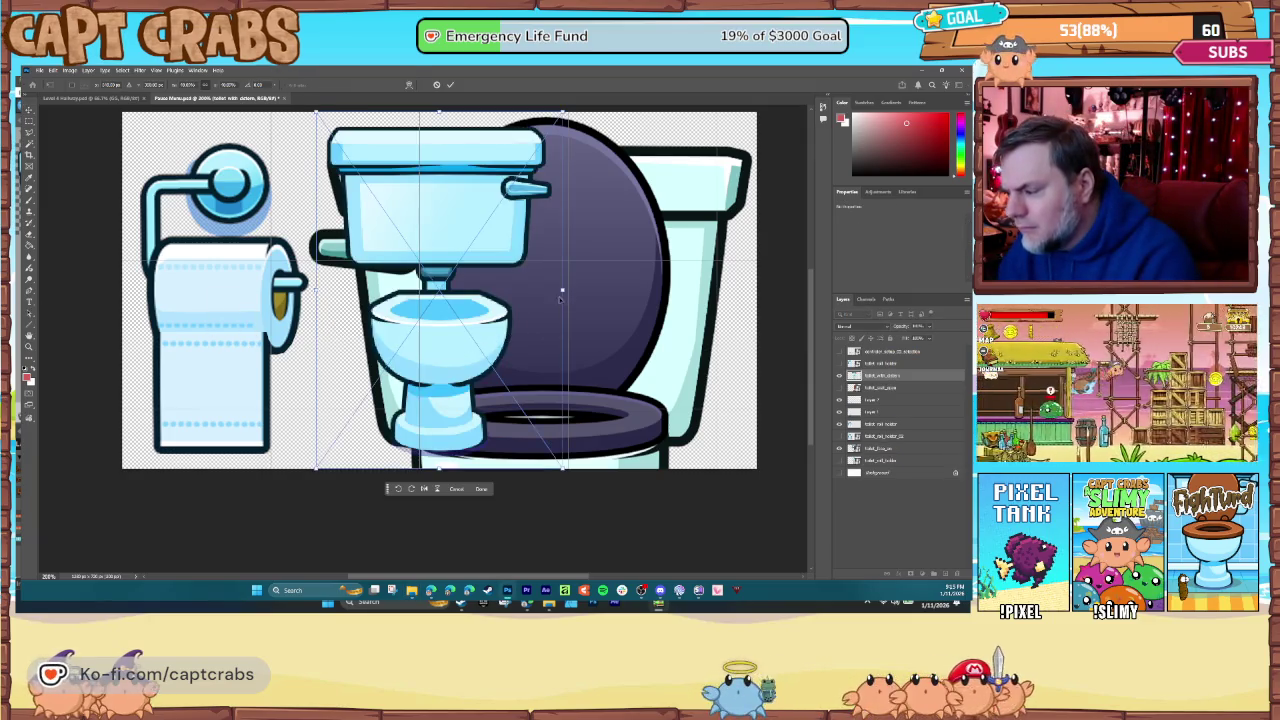
mouse_move(568, 290)
left_mouse_down()
mouse_move(637, 294)
mouse_move(771, 346)
left_mouse_up()
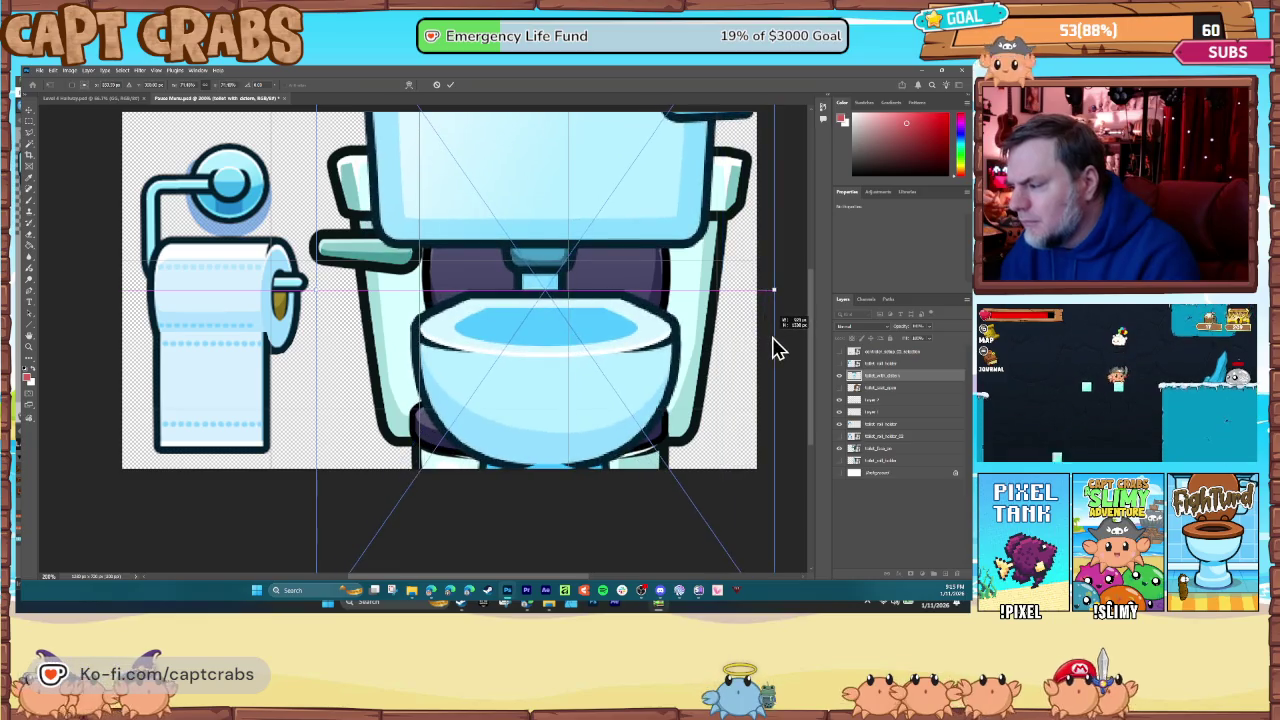
mouse_move(660, 360)
left_mouse_down()
mouse_move(606, 380)
mouse_move(590, 403)
left_mouse_up()
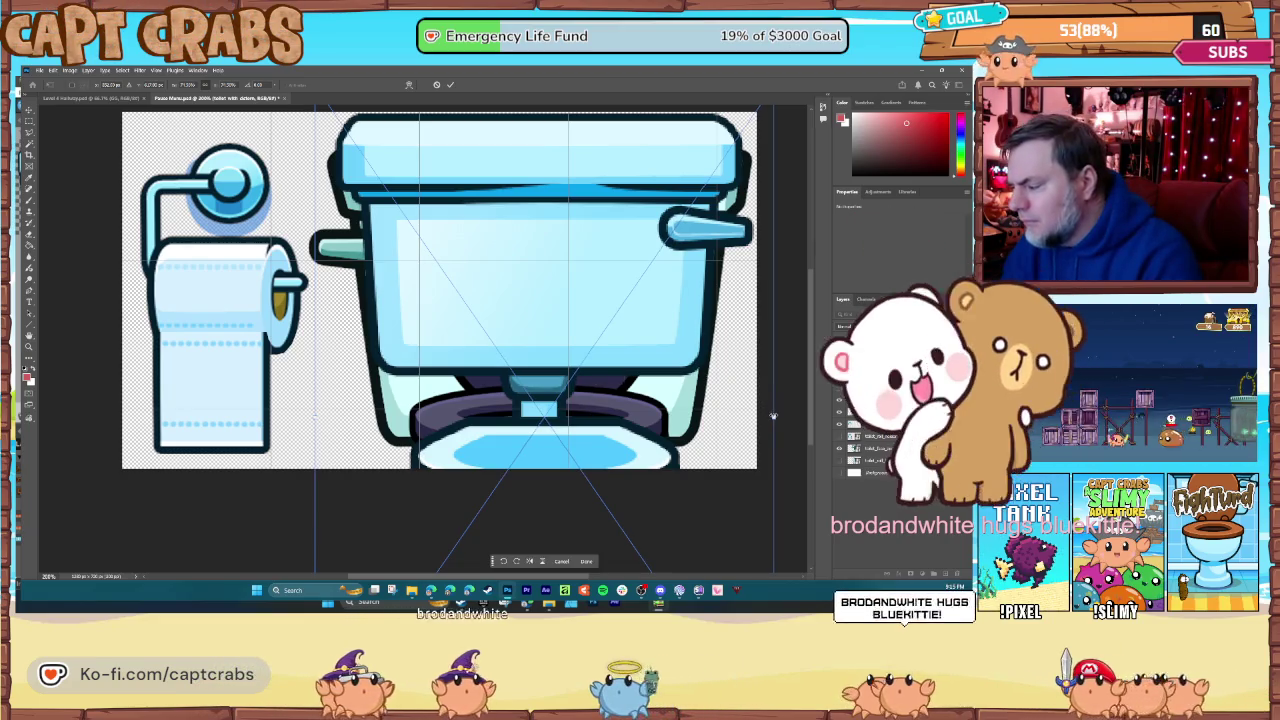
left_click_drag(773, 416, 773, 416)
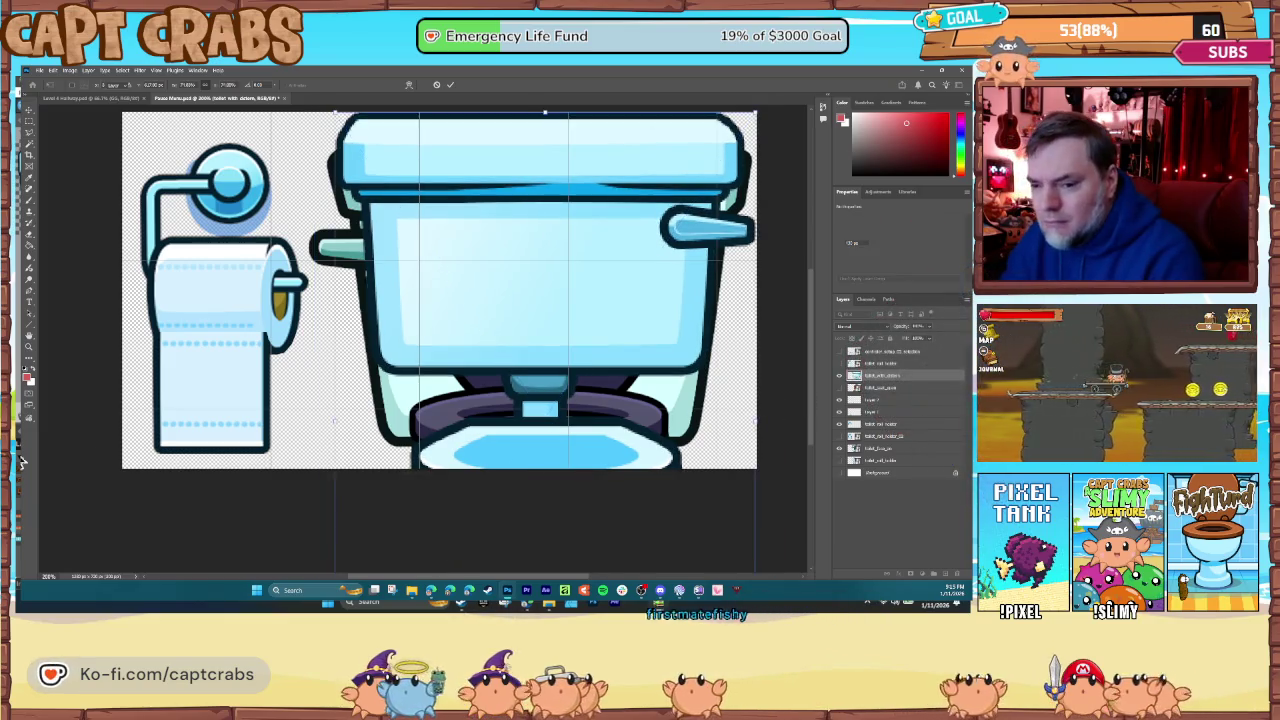
key("Return")
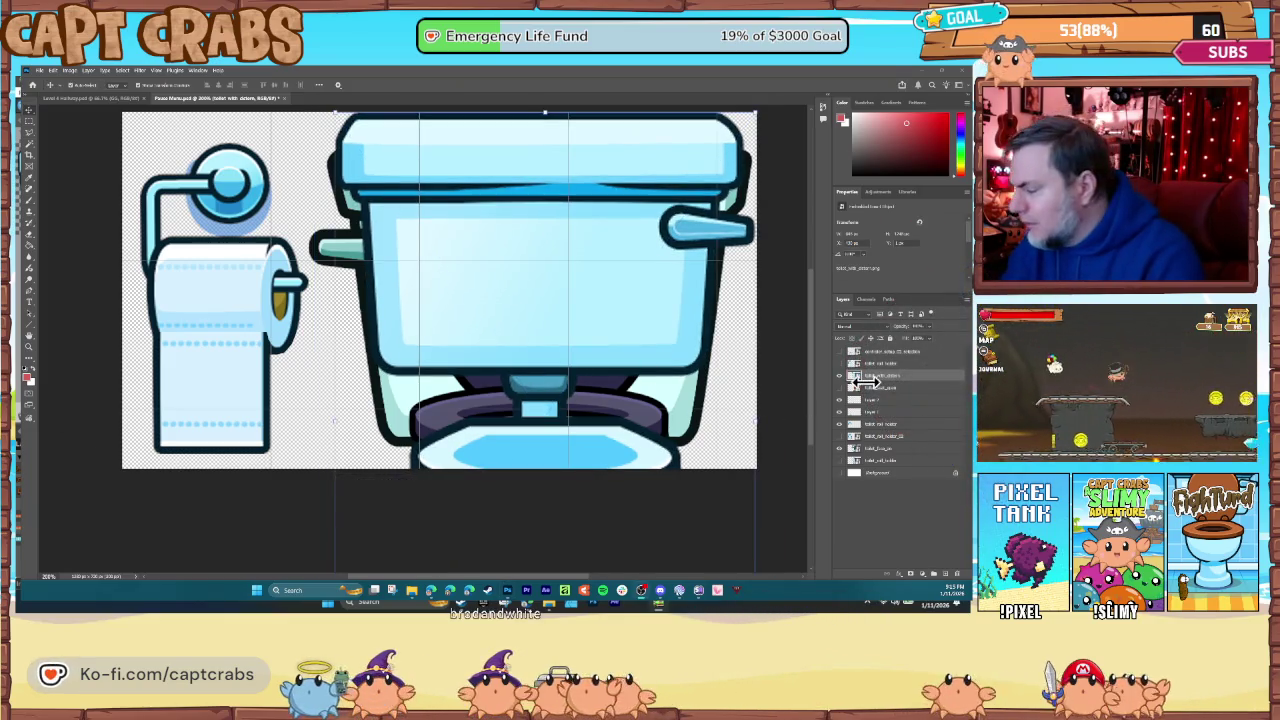
- Hide the seat and bowl-rim art, show the brown lid layer and slide it over the tank
left_click(848, 426)
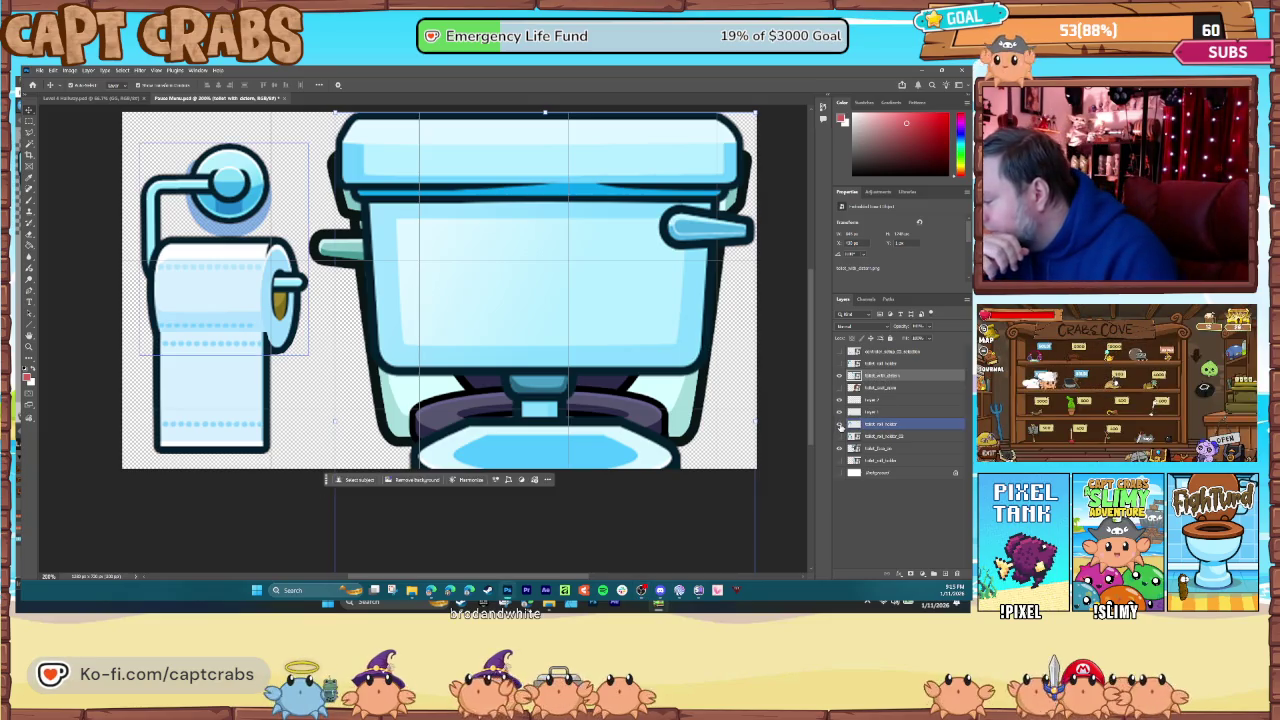
left_click(840, 425)
left_click(840, 428)
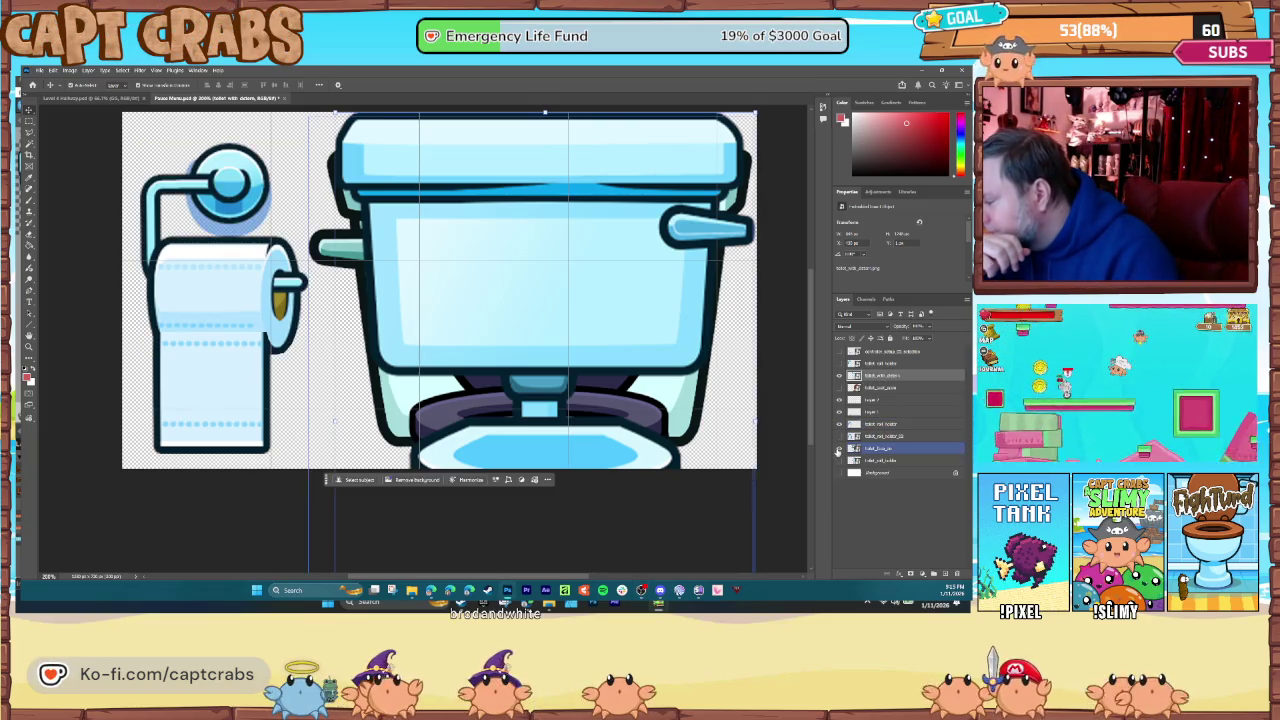
left_click(839, 449)
left_click(841, 399)
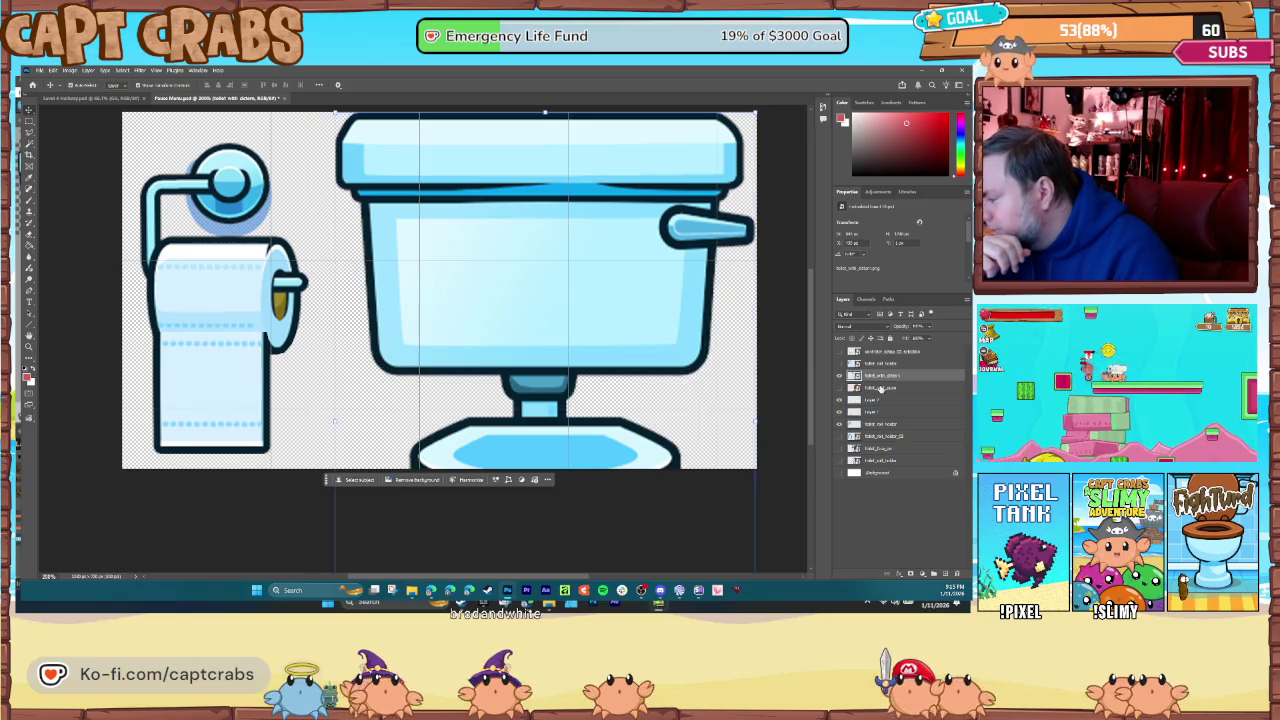
left_click(839, 375)
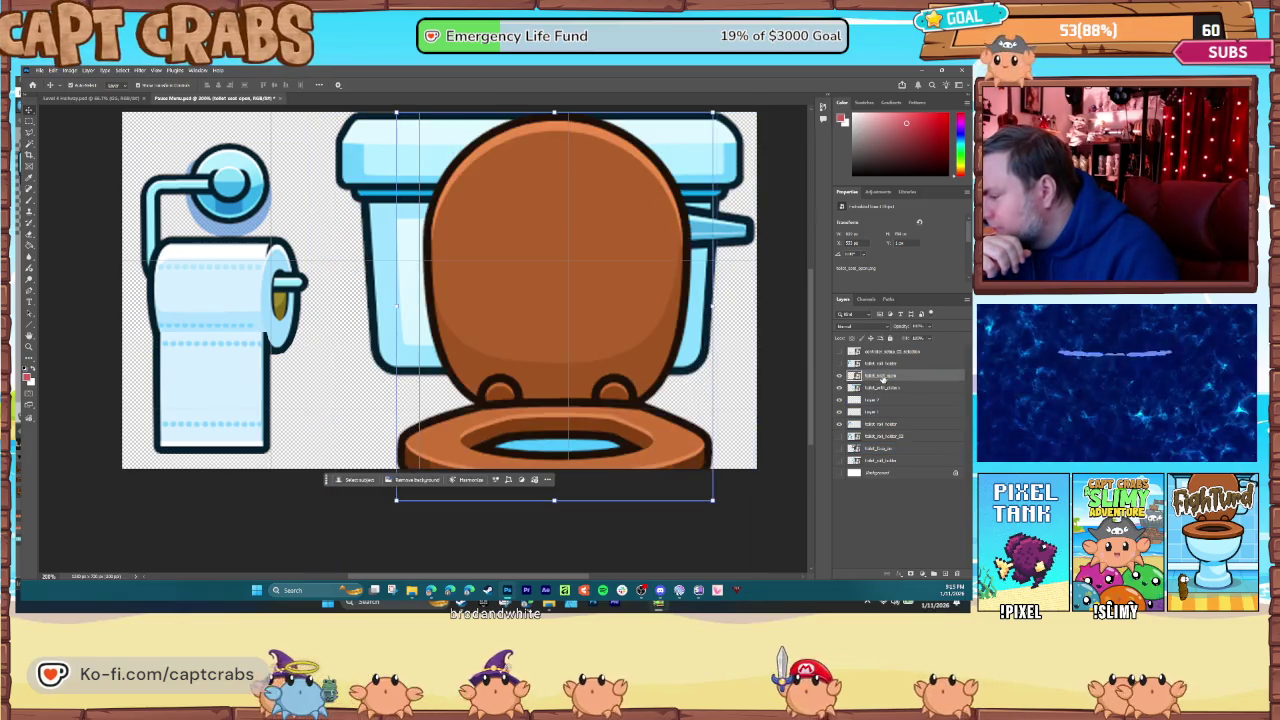
mouse_move(564, 372)
left_mouse_down()
mouse_move(498, 375)
mouse_move(545, 373)
left_mouse_up()
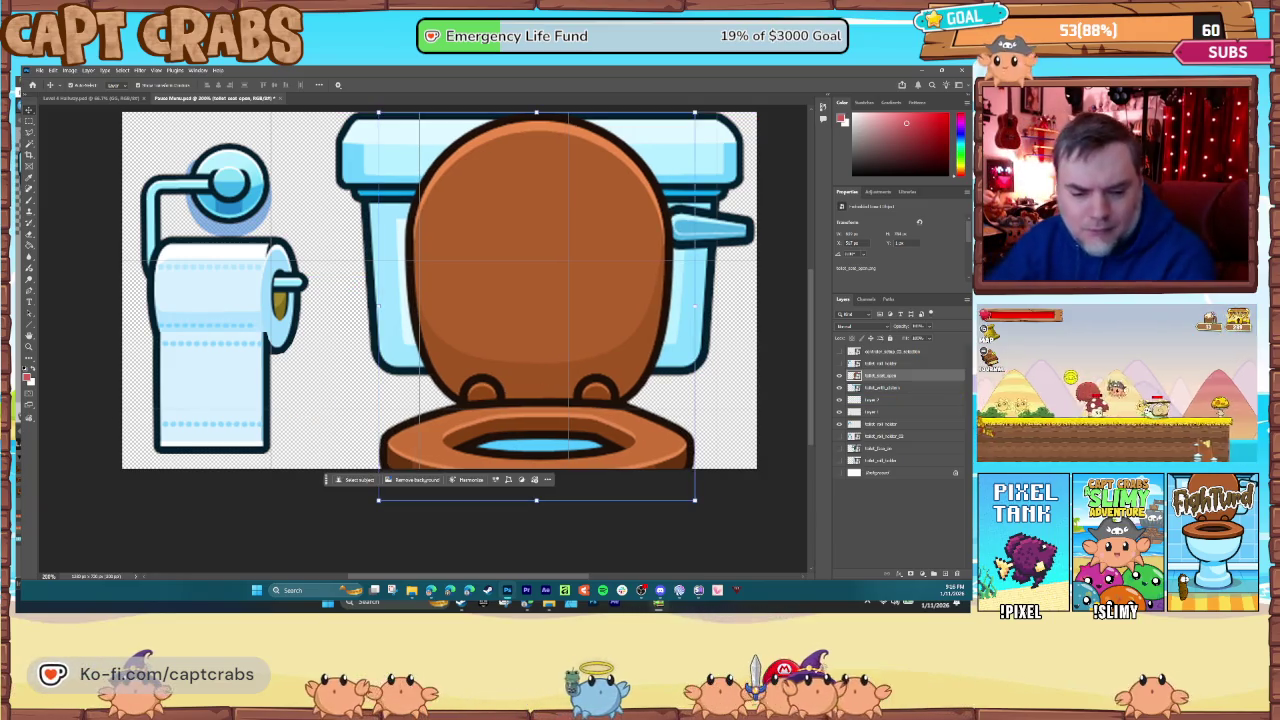
left_click(545, 373)
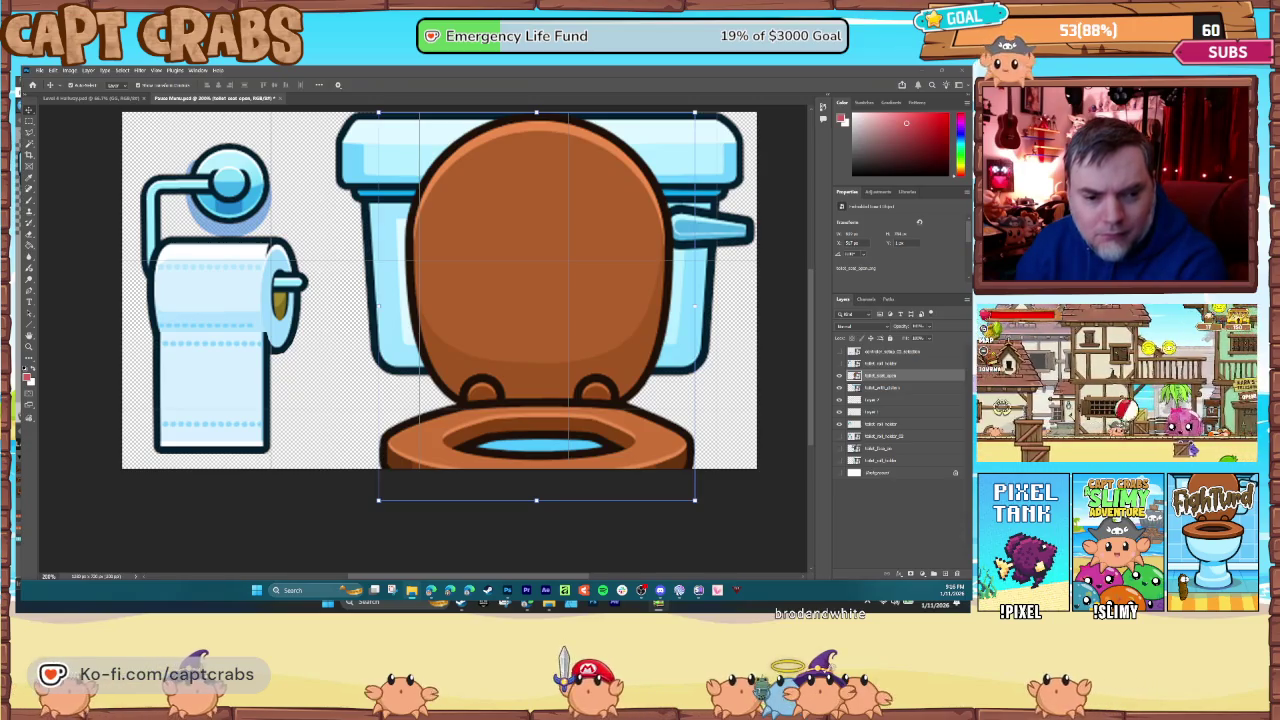
- Paste the side-down orange seat, scale it beneath the tank, and hide the upright brown lid
key("ctrl+v")
left_click_drag(457, 380, 451, 453)
mouse_move(159, 280)
left_mouse_down()
mouse_move(486, 425)
mouse_move(535, 426)
mouse_move(390, 377)
mouse_move(366, 391)
mouse_move(343, 360)
mouse_move(423, 380)
mouse_move(421, 425)
left_mouse_up()
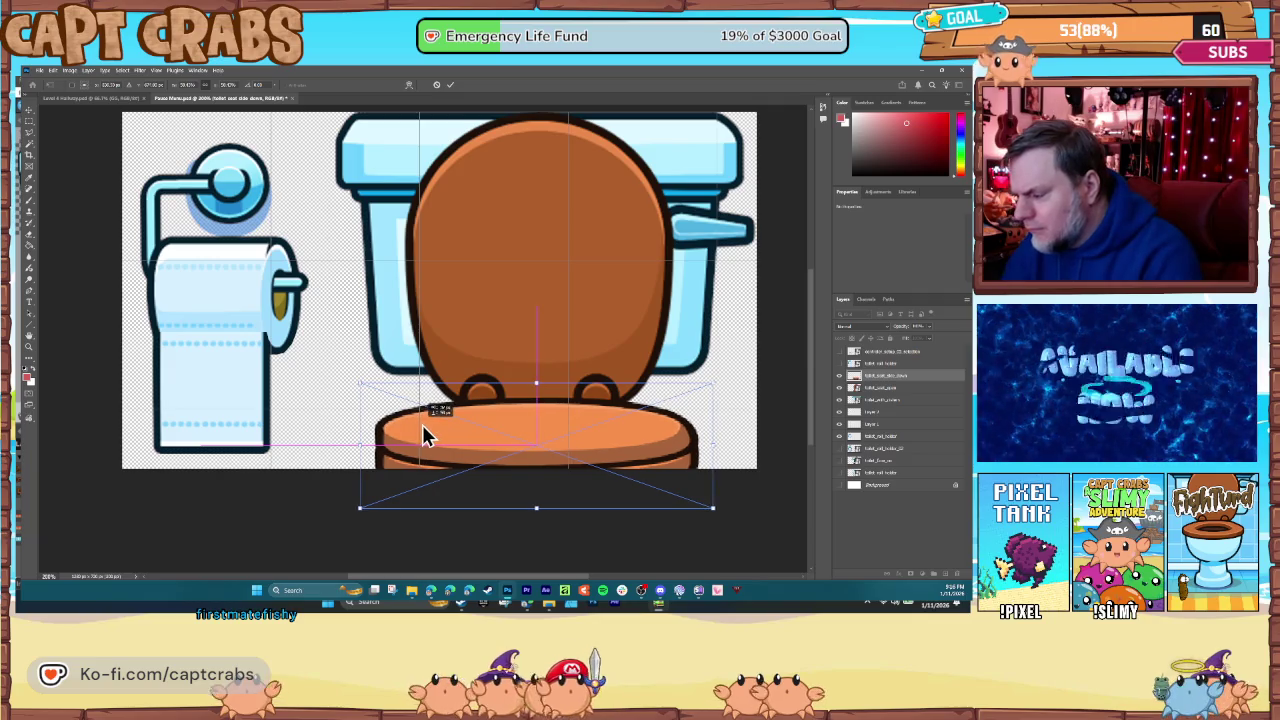
key("Return")
left_click(839, 388)
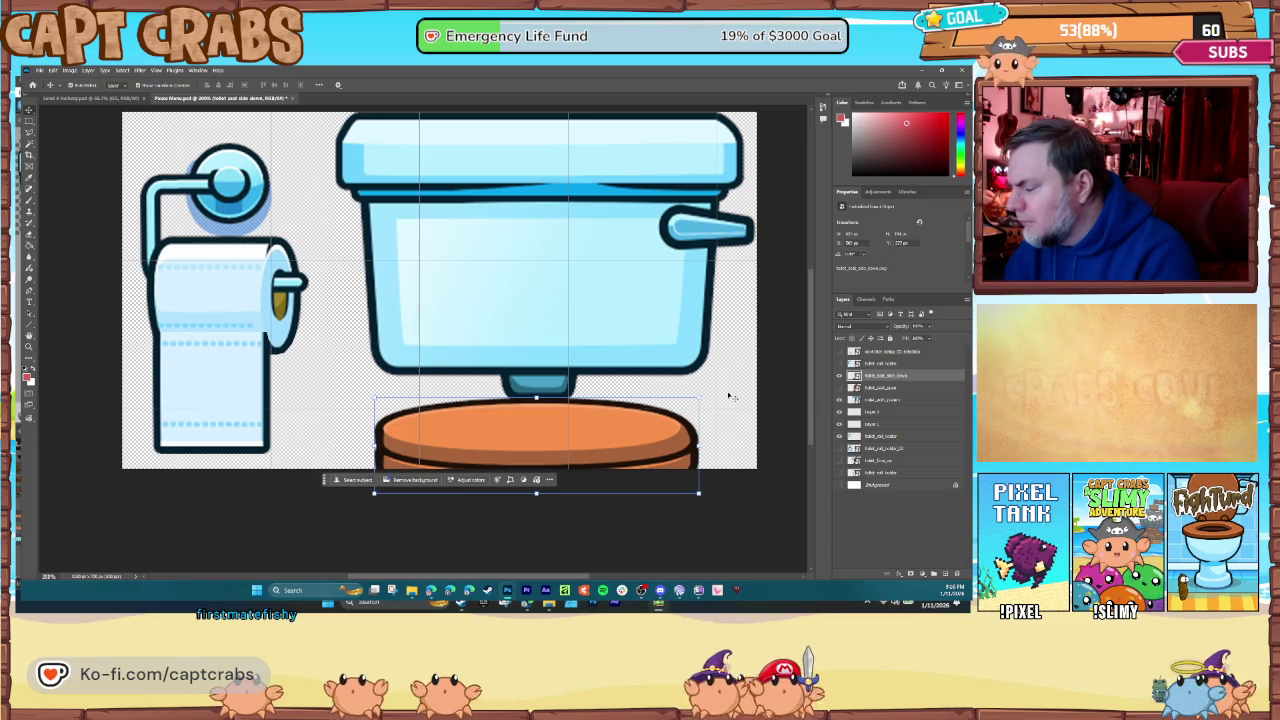
left_click(200, 178)
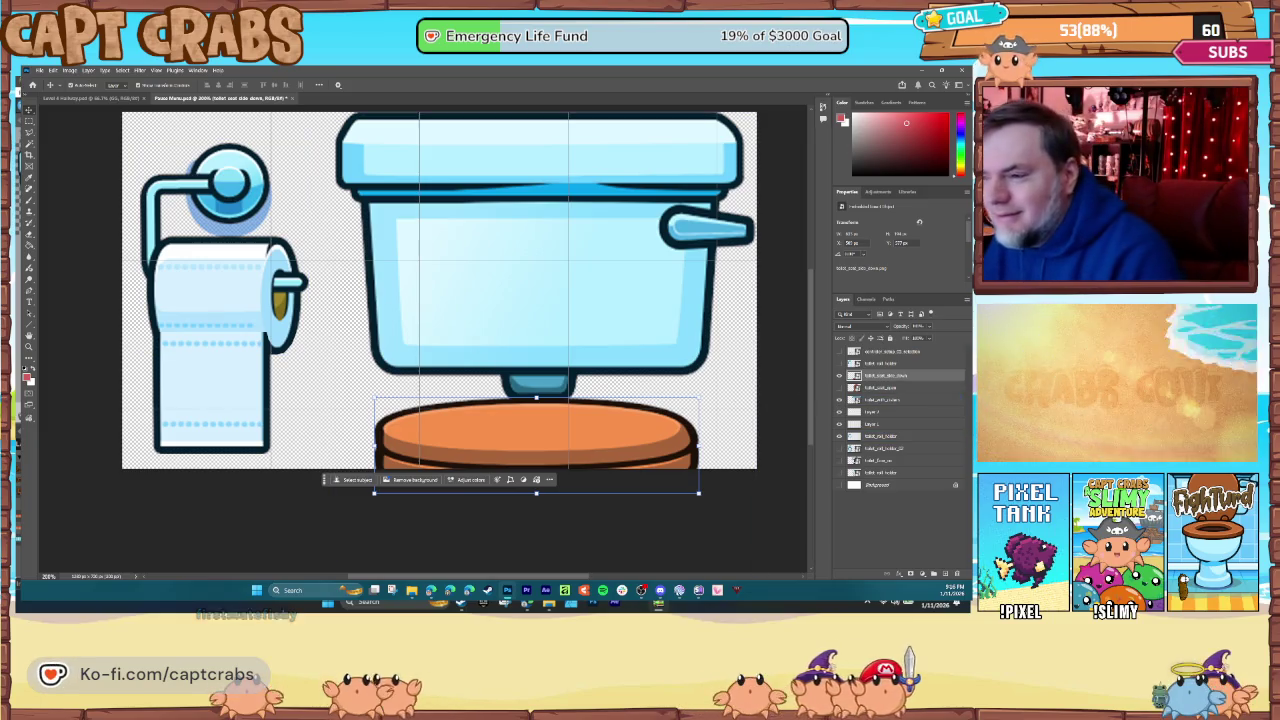
left_click(39, 71)
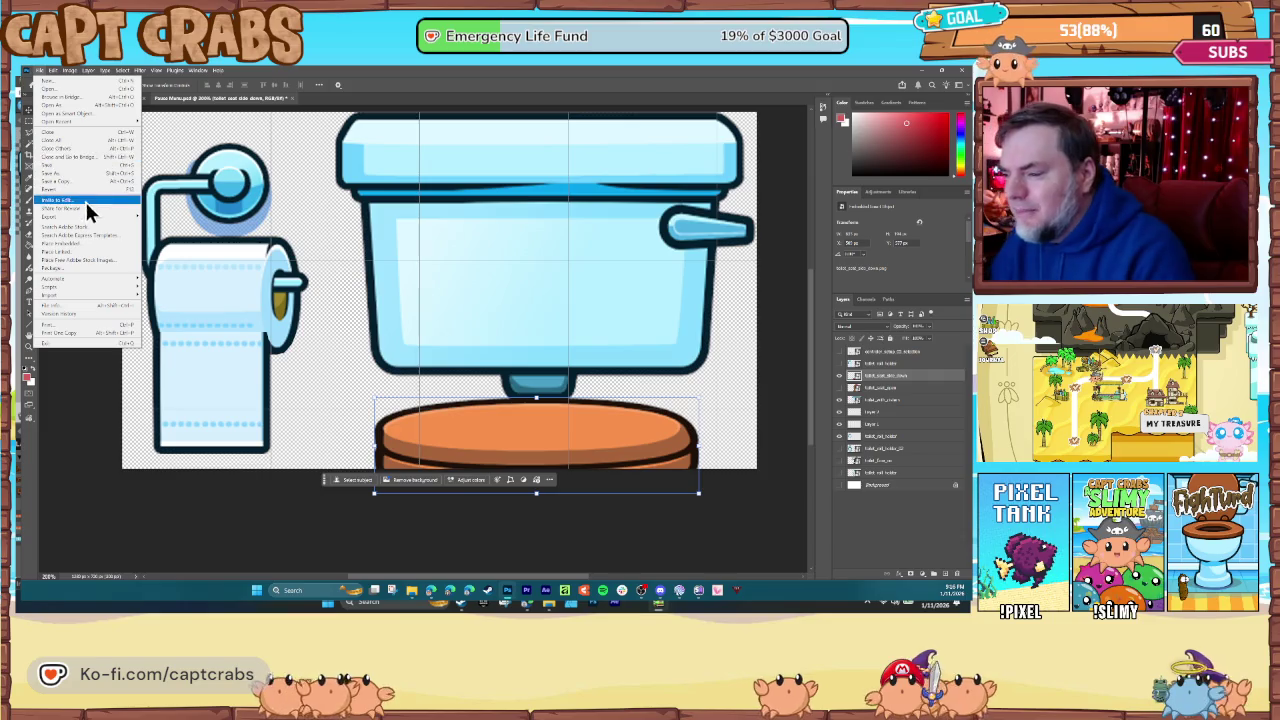
- Quick-export the artwork as PNG, replacing the existing Pause Menu file
mouse_move(90, 218)
left_click(165, 216)
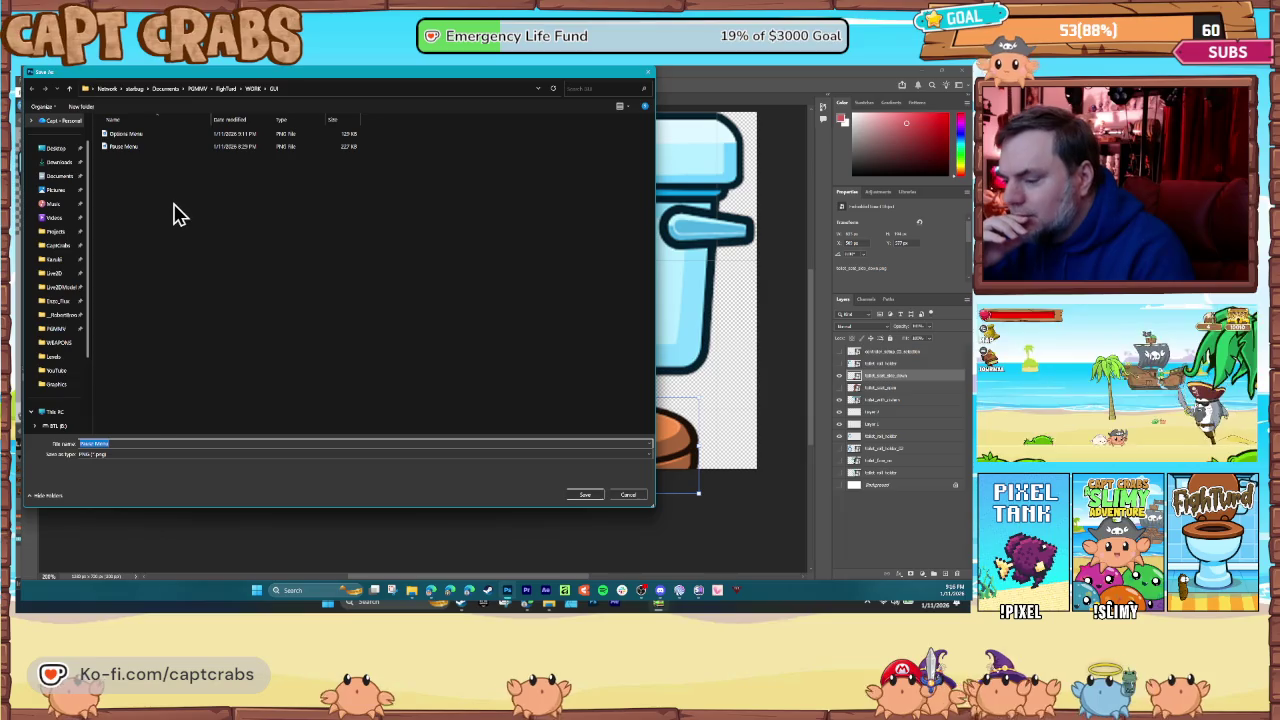
left_click(131, 147)
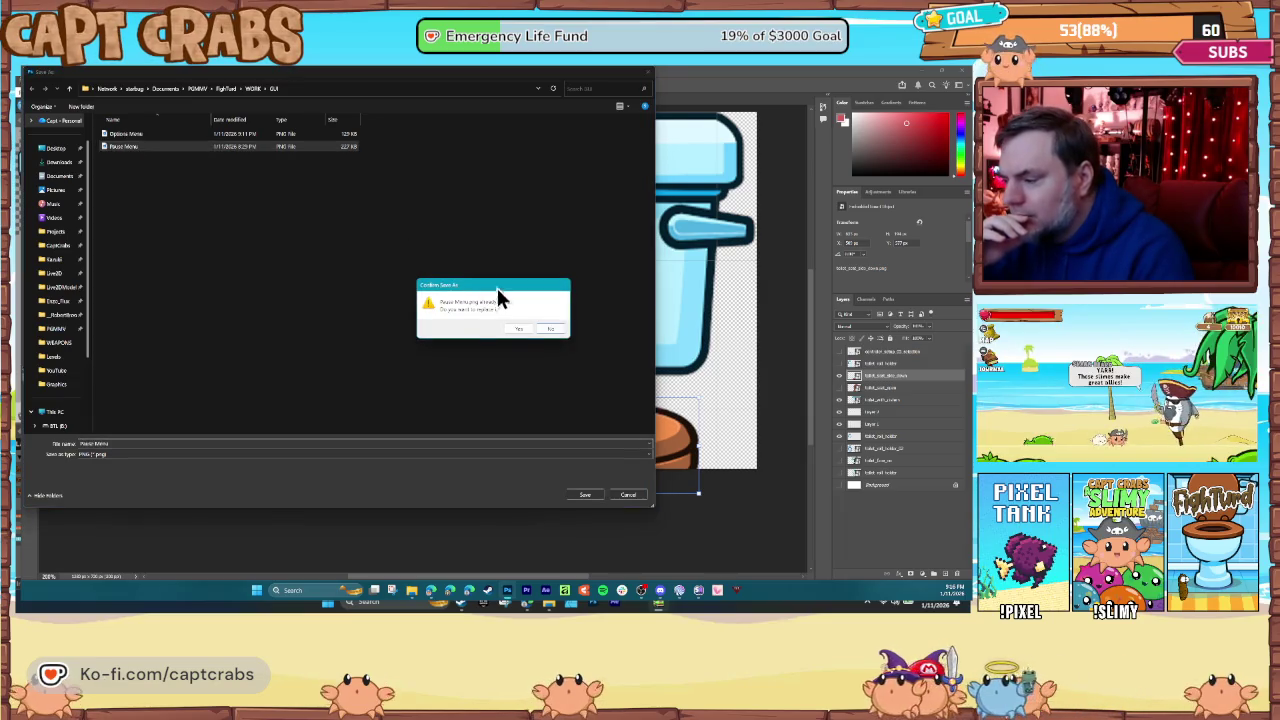
left_click(517, 334)
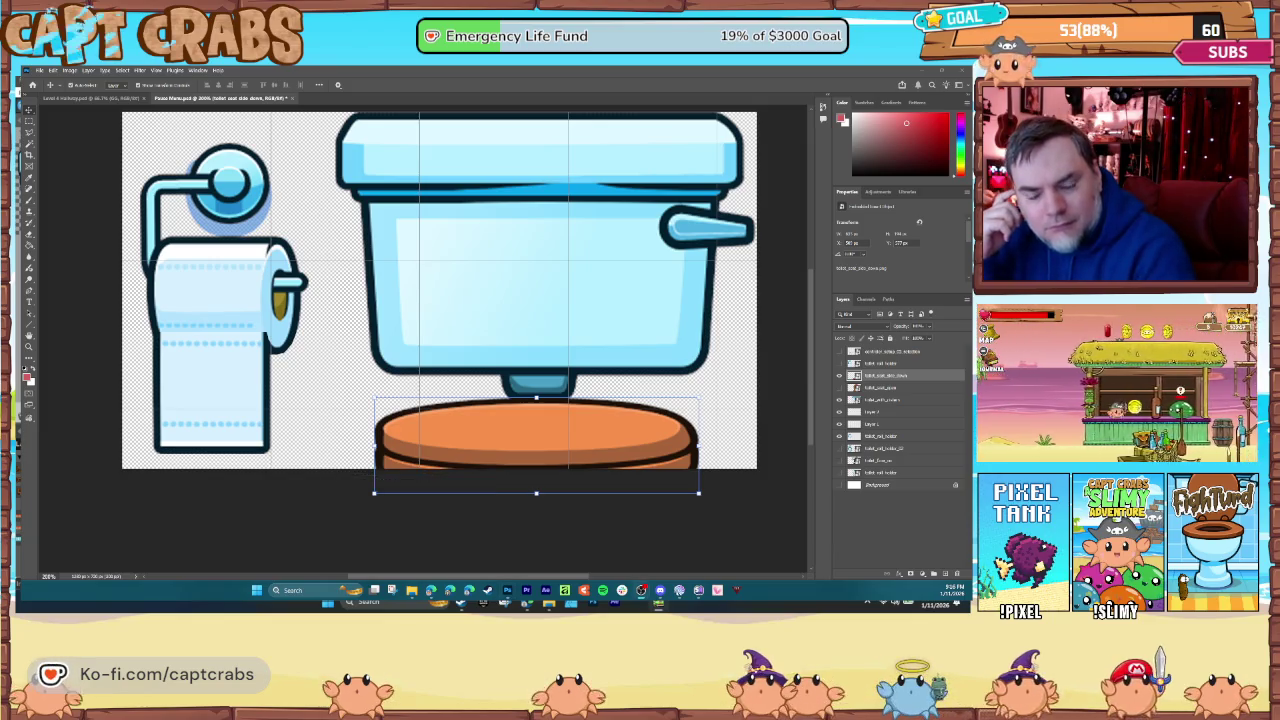
- Move the orange seat layer up under the tank and re-export it over Pause Menu PNG
left_click(477, 435)
mouse_move(481, 430)
left_mouse_down()
mouse_move(482, 402)
mouse_move(479, 413)
left_mouse_up()
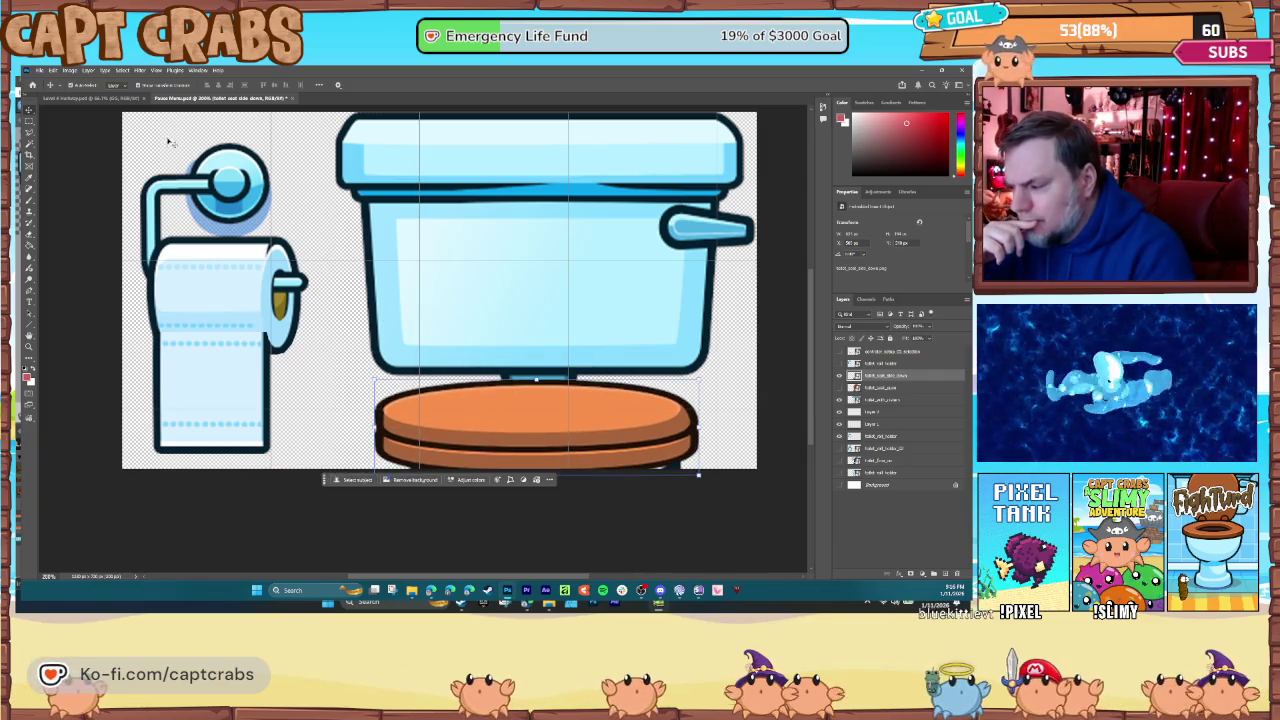
left_click(39, 70)
mouse_move(94, 214)
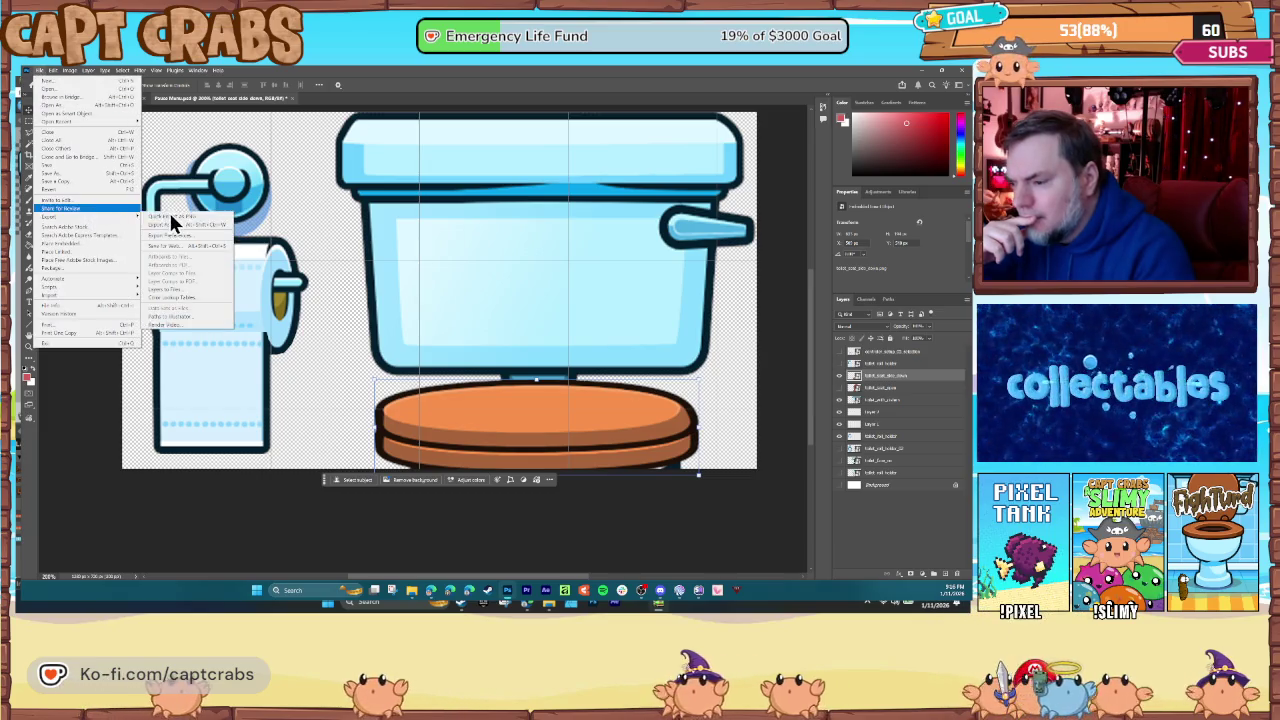
left_click(176, 219)
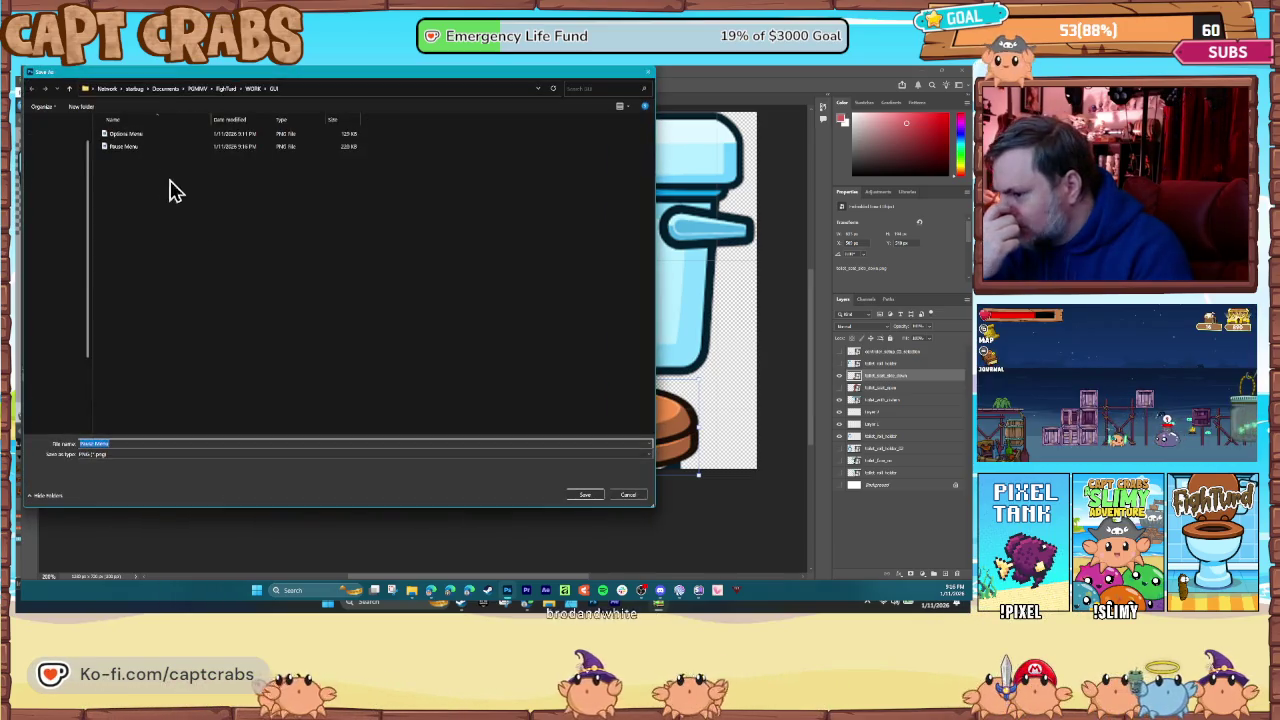
double_click(137, 156)
left_click(525, 334)
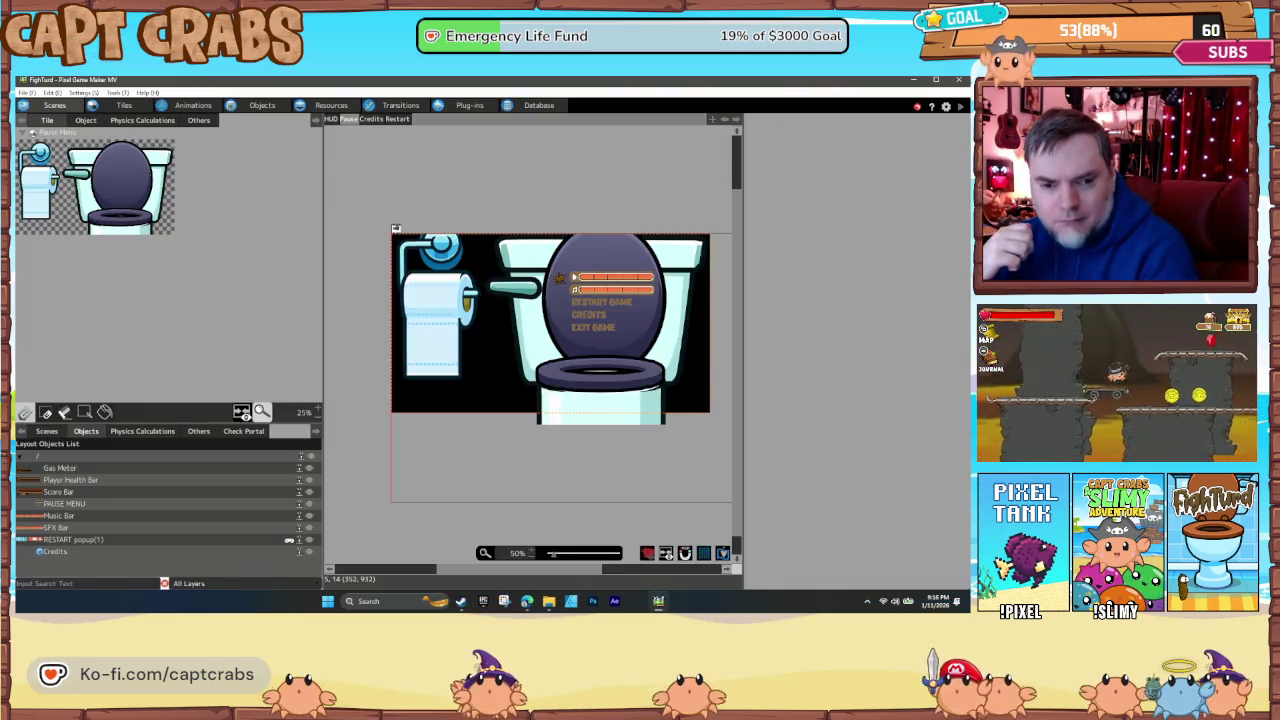
- Update the Pause Menu image in the GUI image resources from its edited file
left_click(245, 105)
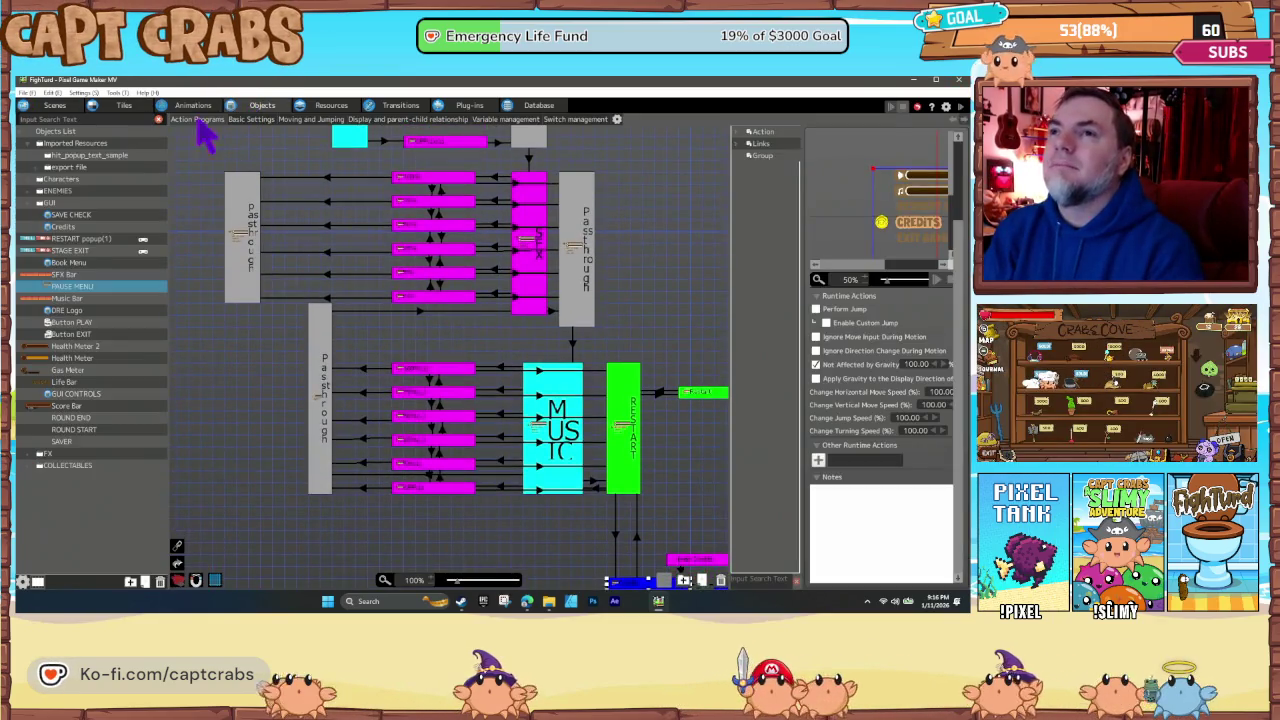
left_click(335, 107)
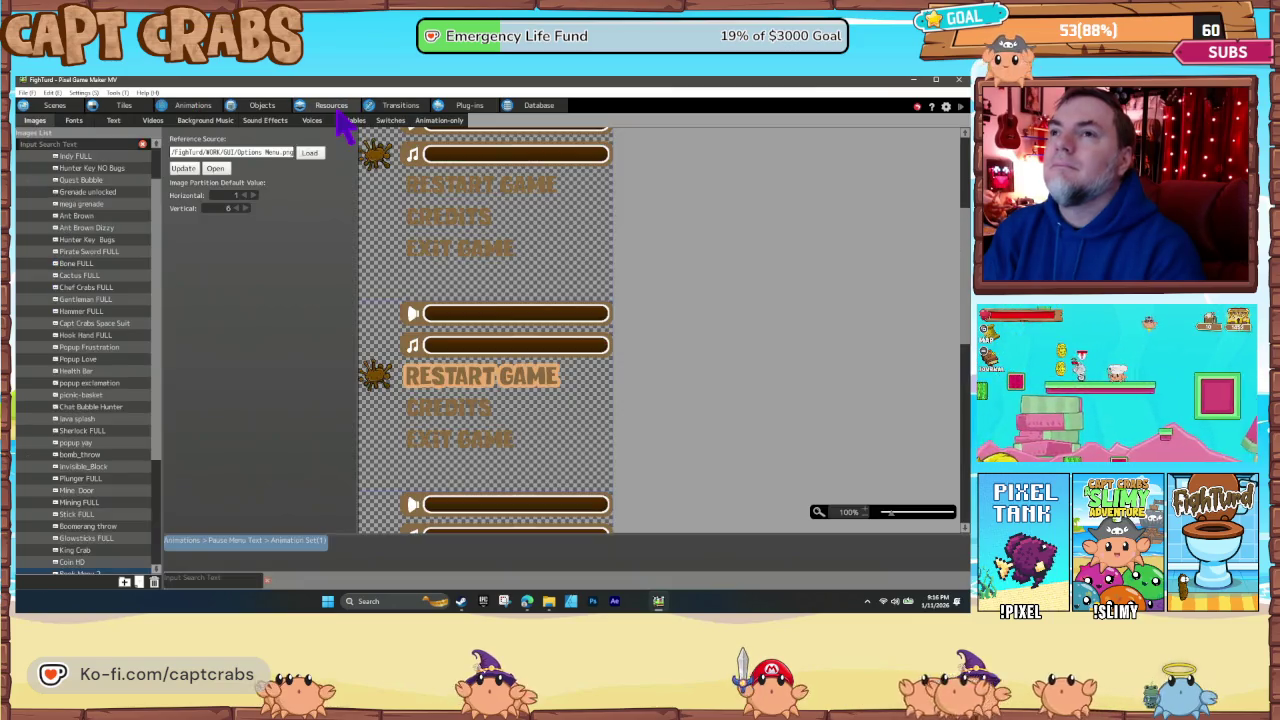
scroll(112, 275, "down", 5)
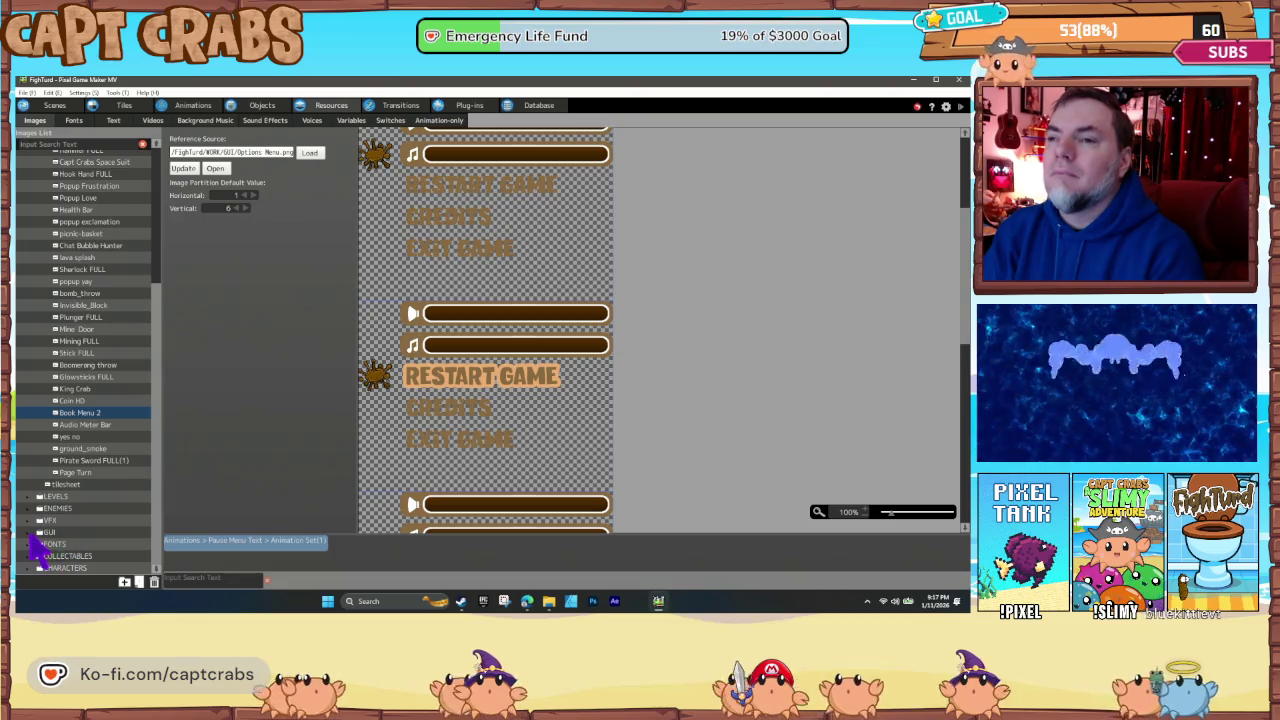
left_click(39, 532)
scroll(60, 550, "down", 3)
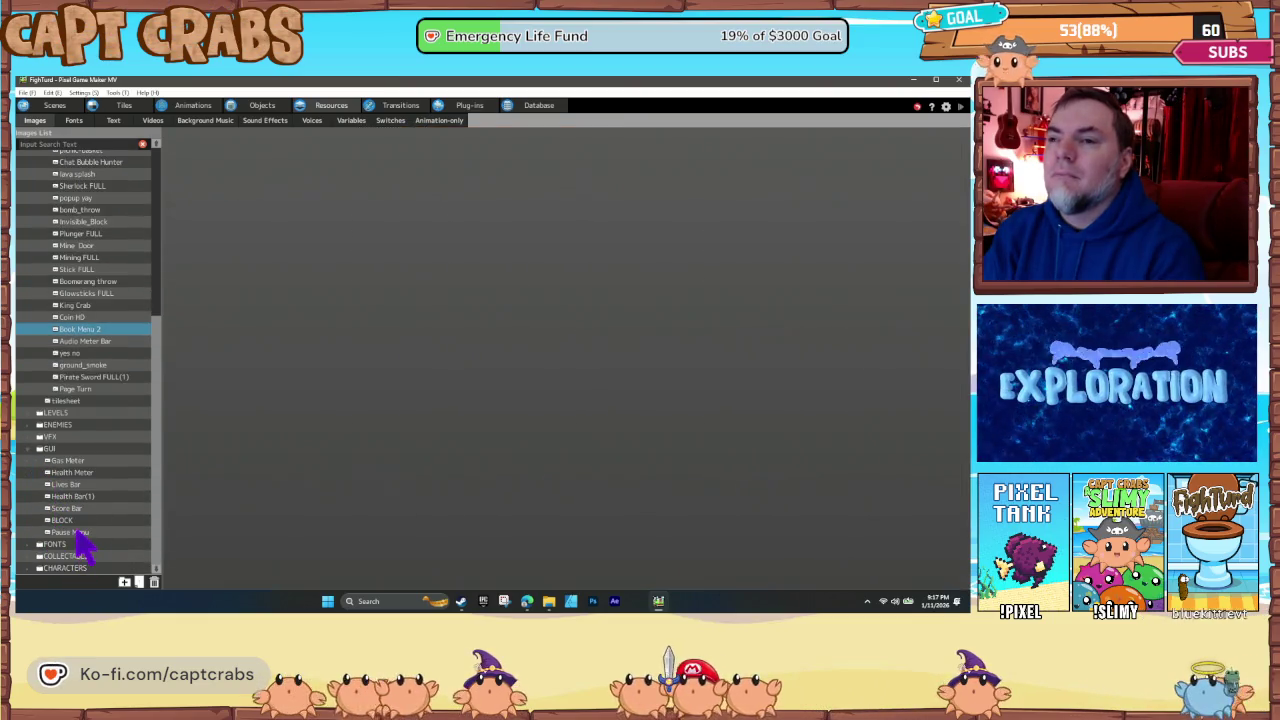
left_click(72, 532)
left_click(183, 168)
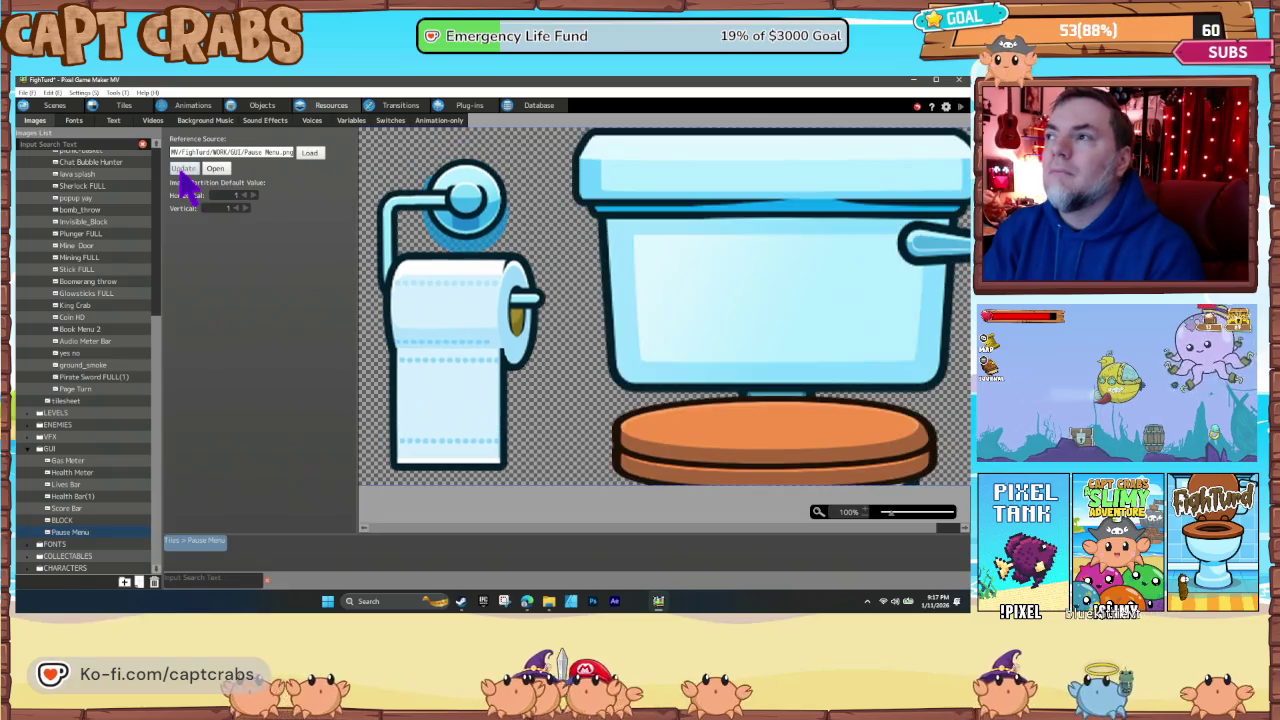
- Back in the pause-menu scene, try moving the menu image down, then undo the move
left_click(55, 105)
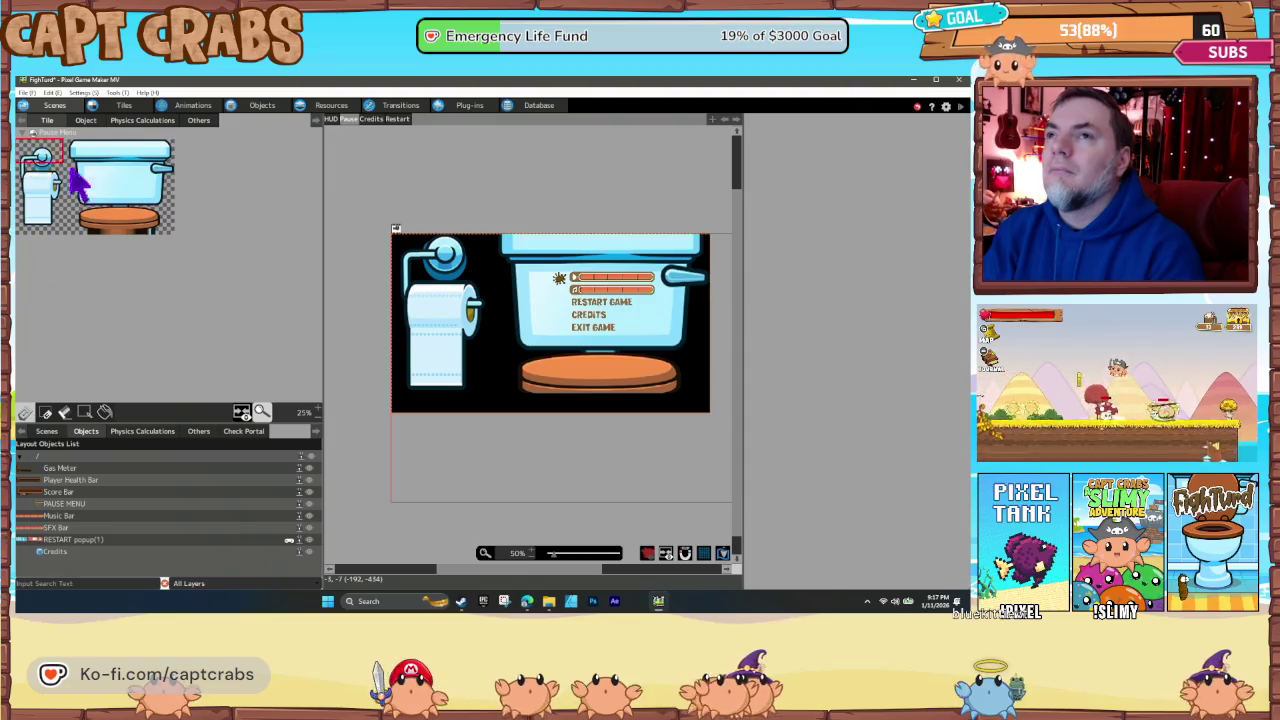
left_click(406, 245)
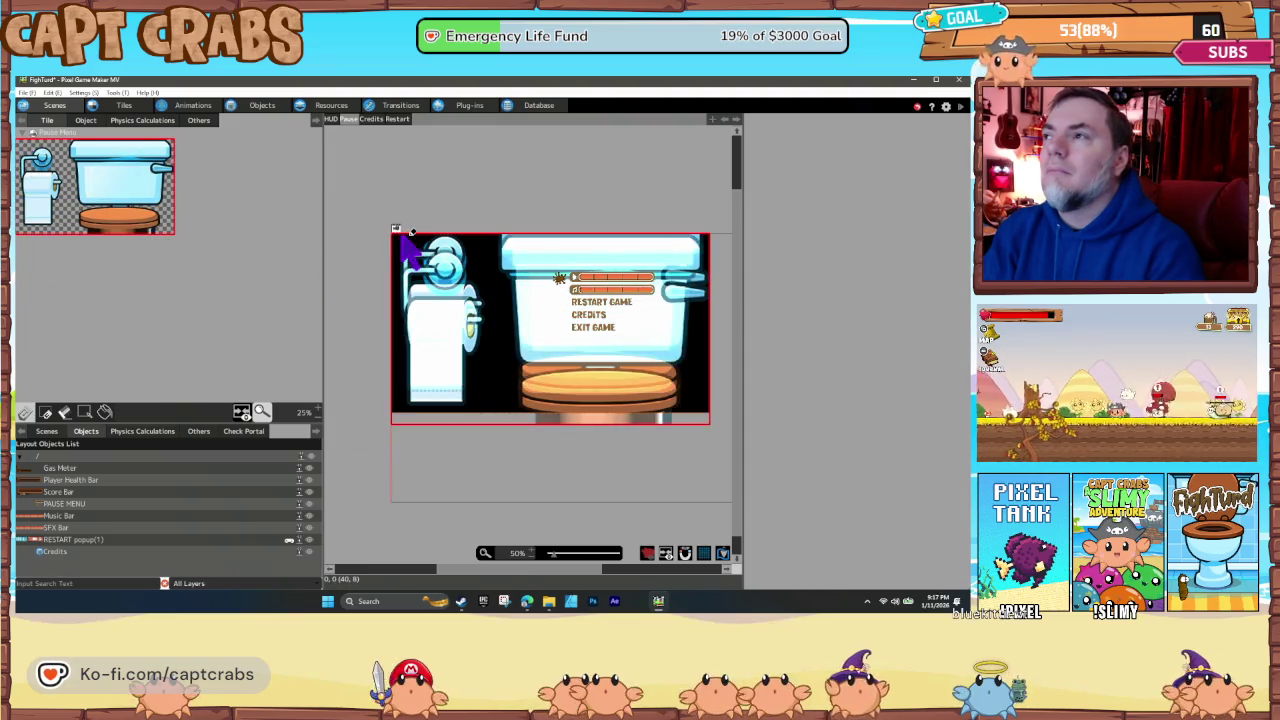
mouse_move(405, 238)
left_mouse_down()
mouse_move(400, 434)
mouse_move(386, 263)
mouse_move(399, 258)
mouse_move(362, 465)
mouse_move(405, 440)
mouse_move(420, 265)
mouse_move(400, 220)
mouse_move(440, 500)
mouse_move(449, 471)
left_mouse_up()
key("ctrl+z")
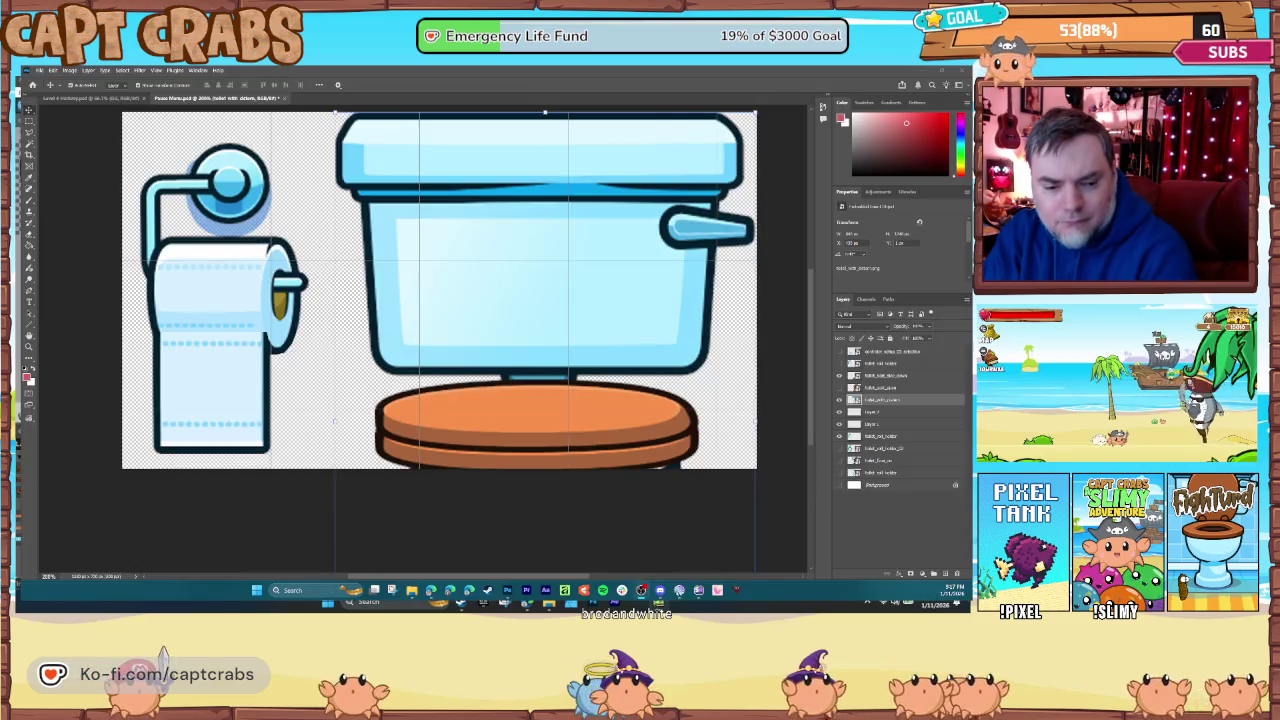
- Rasterize the seat layer and stretch the selected tank lid's top edge with Free Transform
right_click(886, 398)
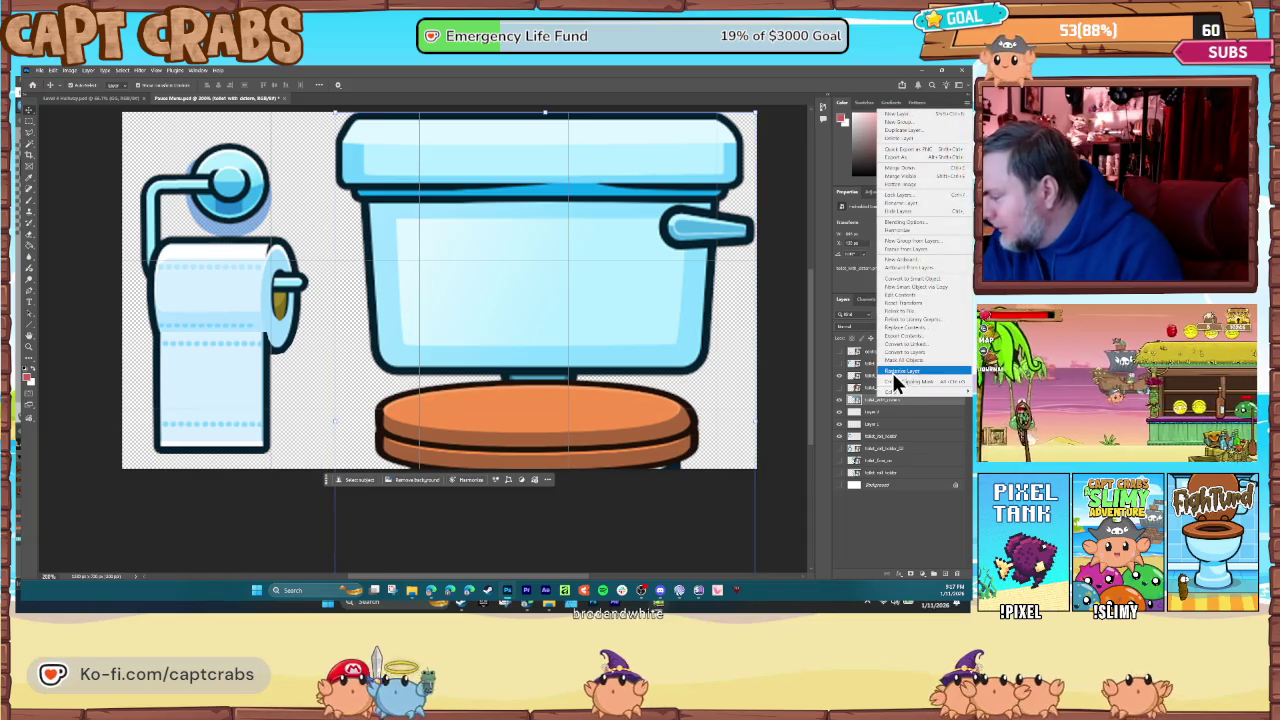
left_click(893, 372)
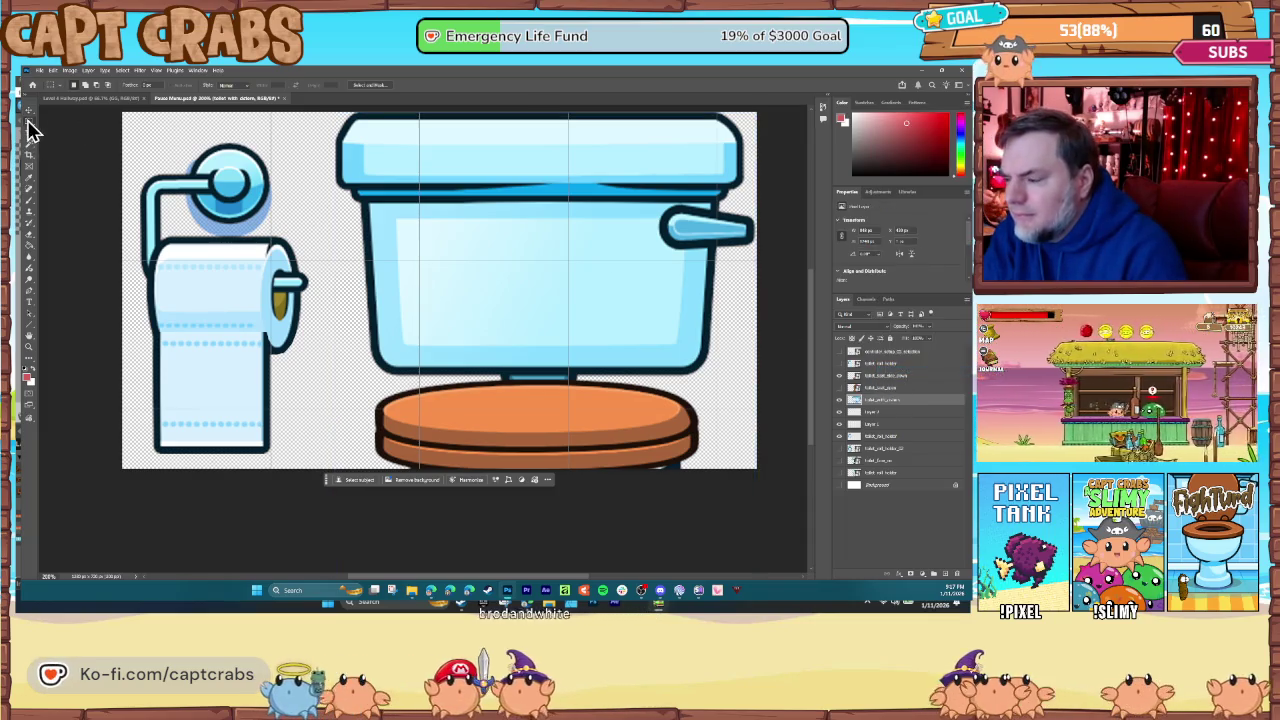
mouse_move(340, 181)
left_mouse_down()
mouse_move(364, 186)
mouse_move(406, 163)
mouse_move(560, 130)
mouse_move(757, 106)
left_mouse_up()
left_click(53, 70)
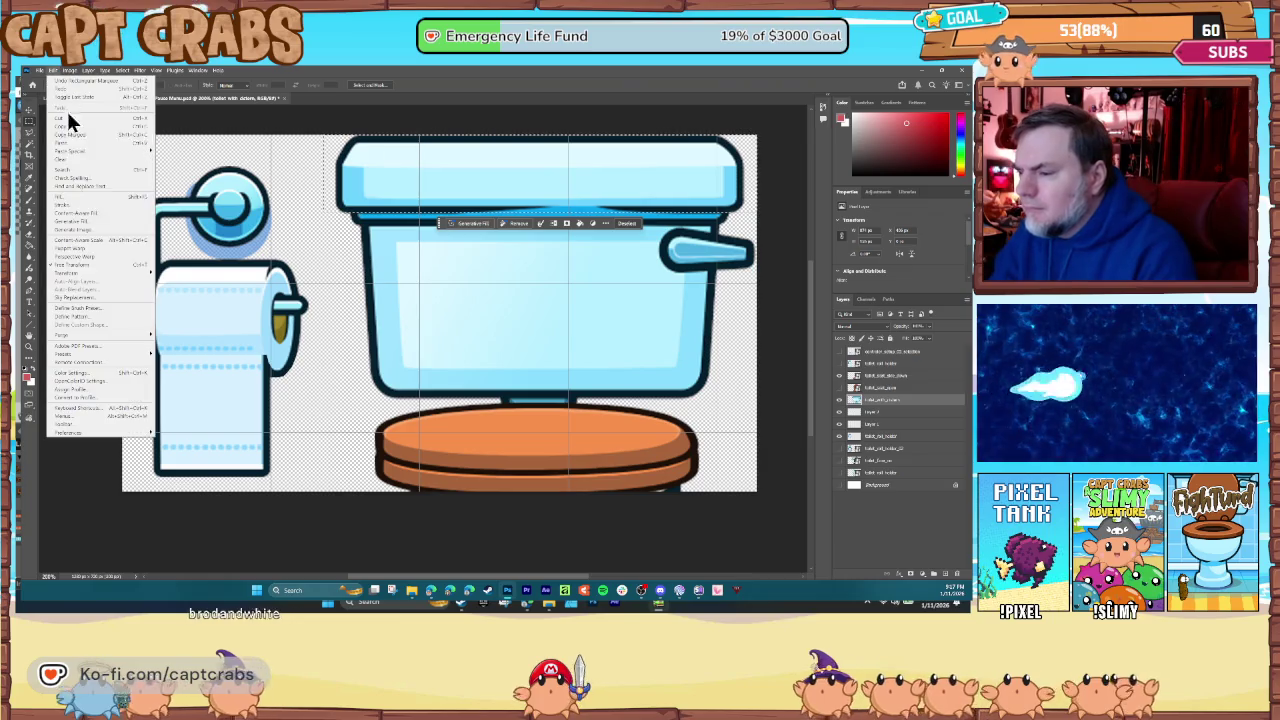
left_click(106, 264)
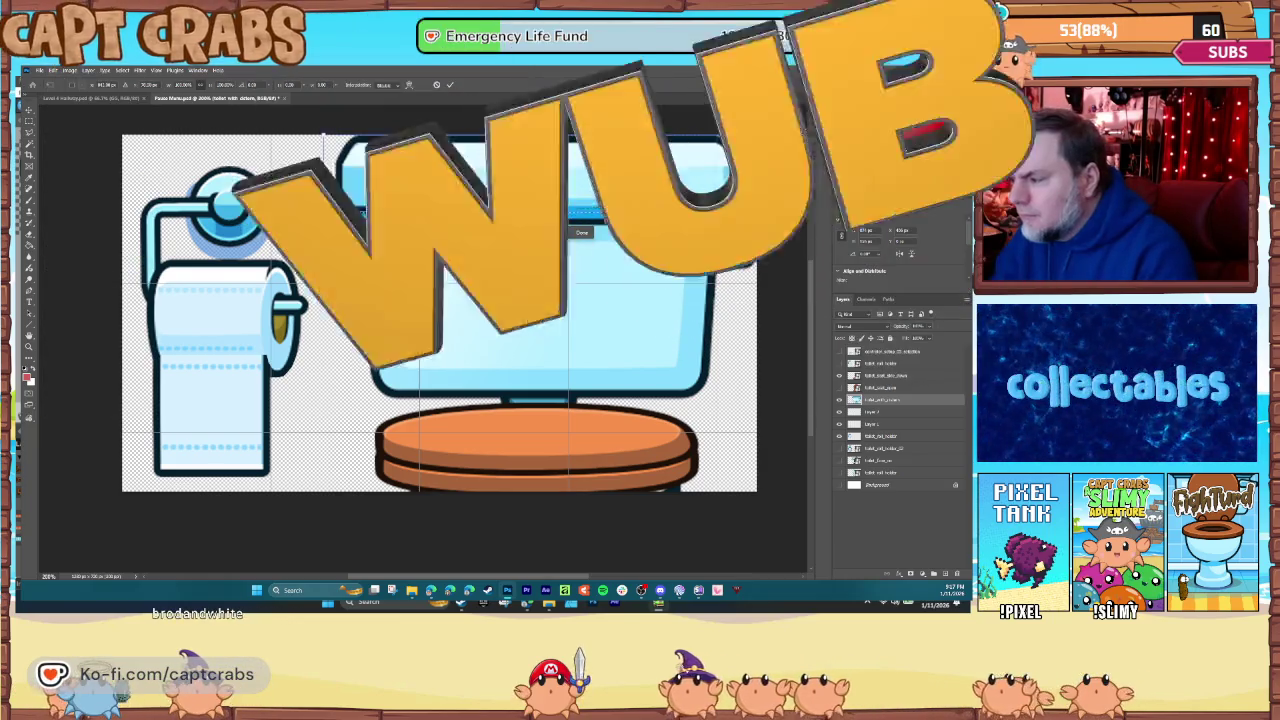
mouse_move(540, 150)
left_mouse_down()
mouse_move(546, 138)
mouse_move(551, 172)
left_mouse_up()
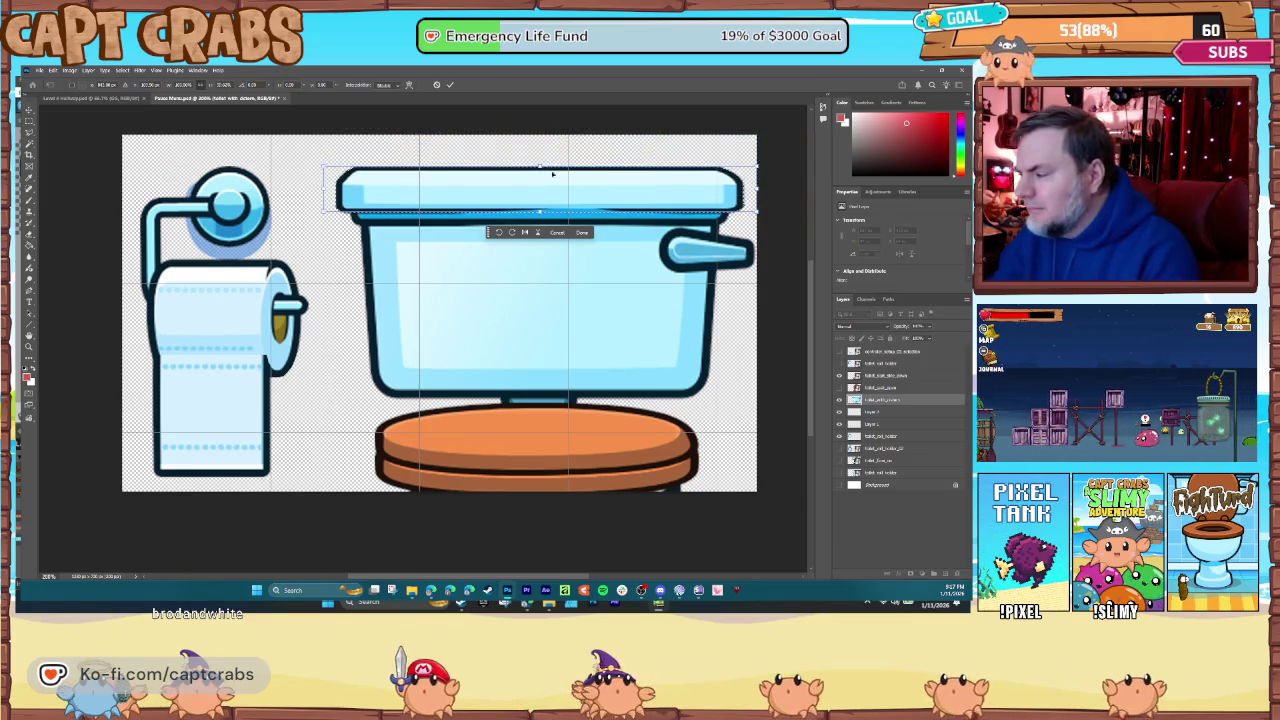
key("Return")
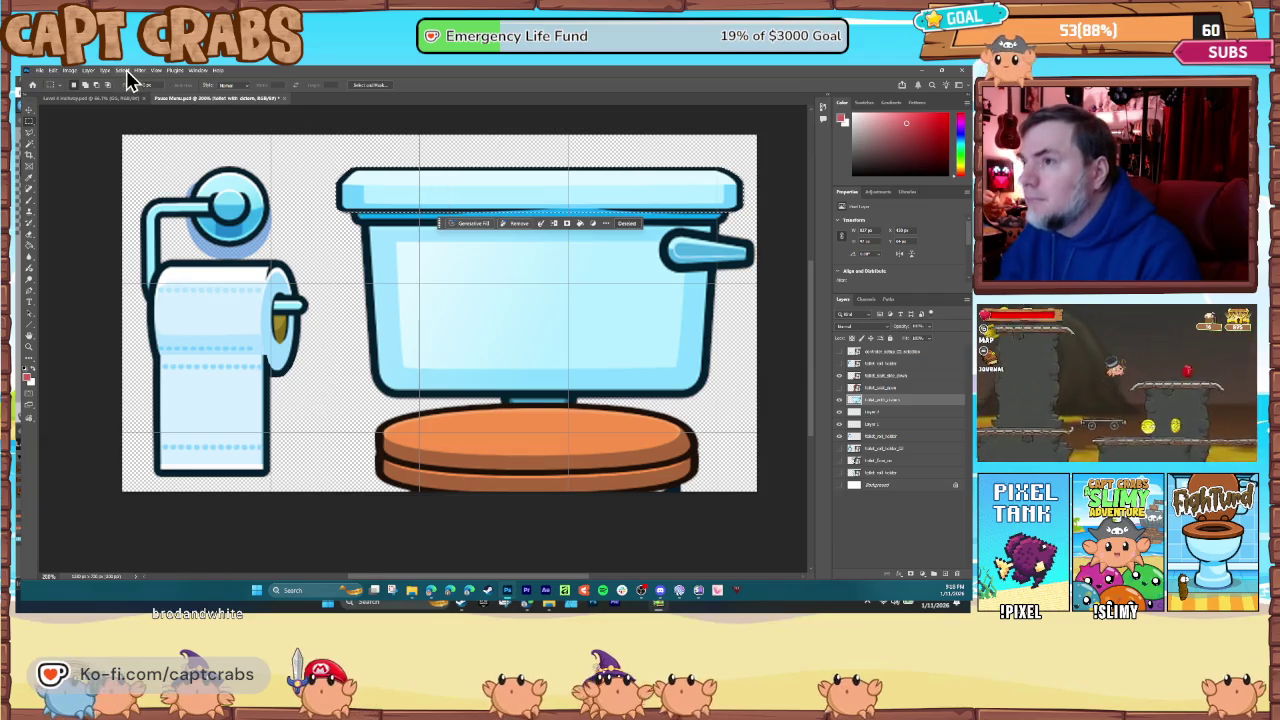
- Deselect, then move the toilet tank up about 33 px
left_click(126, 69)
left_click(136, 90)
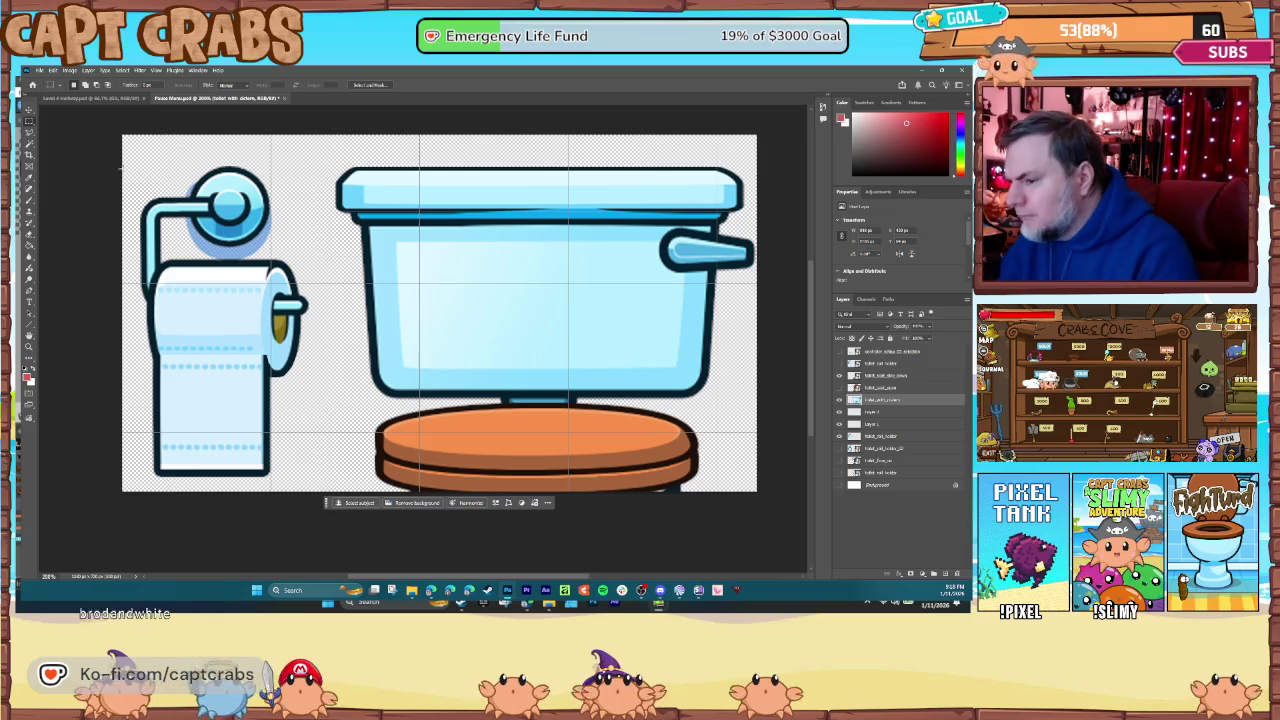
left_click_drag(459, 328, 451, 297)
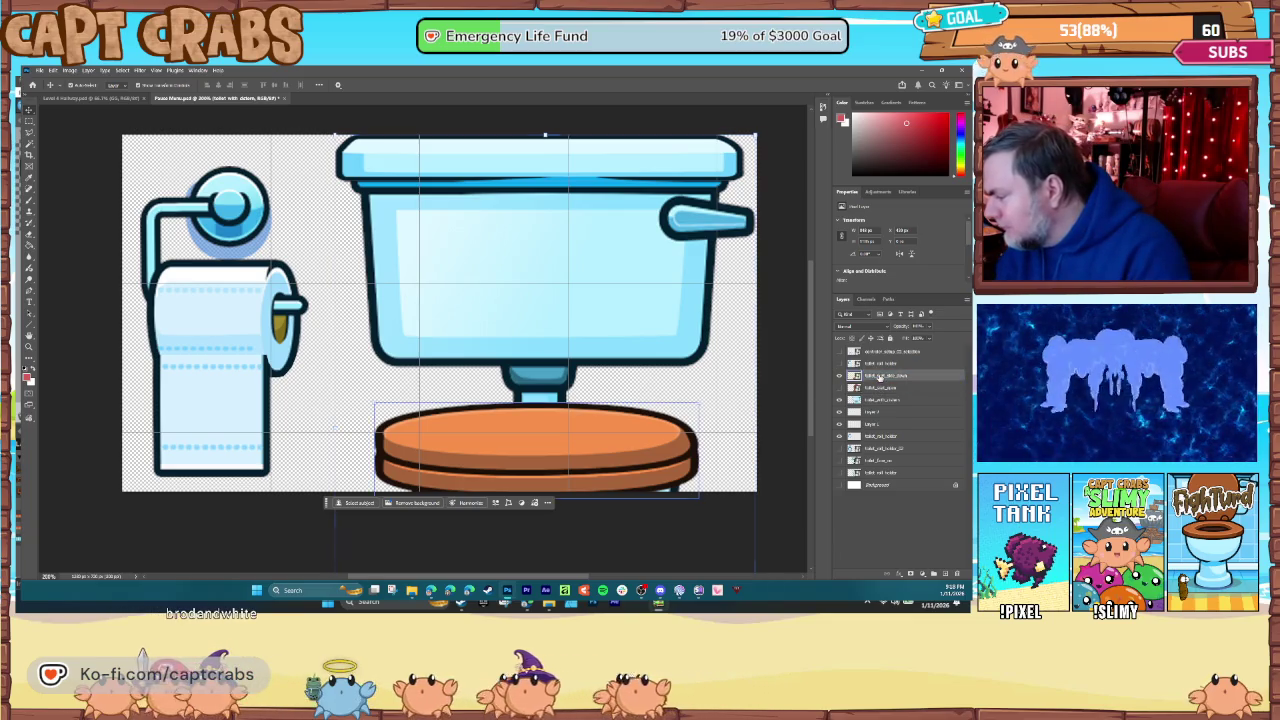
- Move the orange seat up toward the tank and shrink it with Free Transform
mouse_move(596, 433)
left_mouse_down()
mouse_move(600, 393)
mouse_move(604, 408)
left_mouse_up()
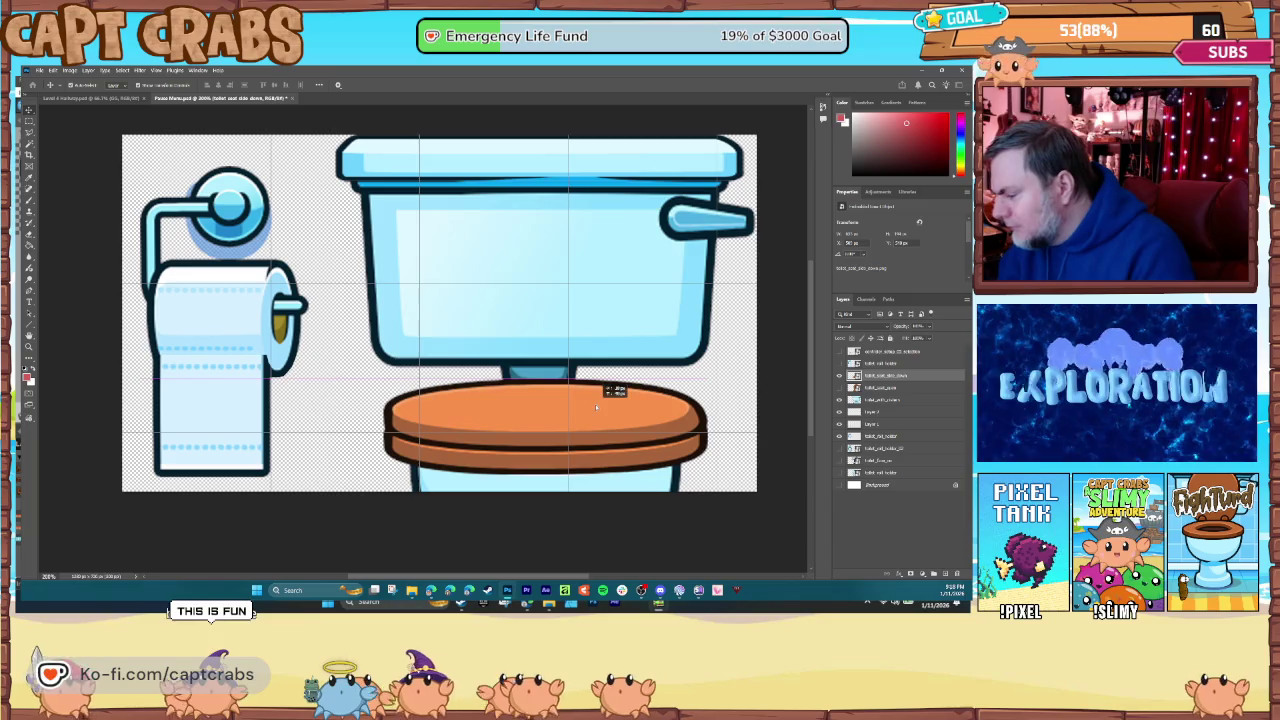
key("ctrl+t")
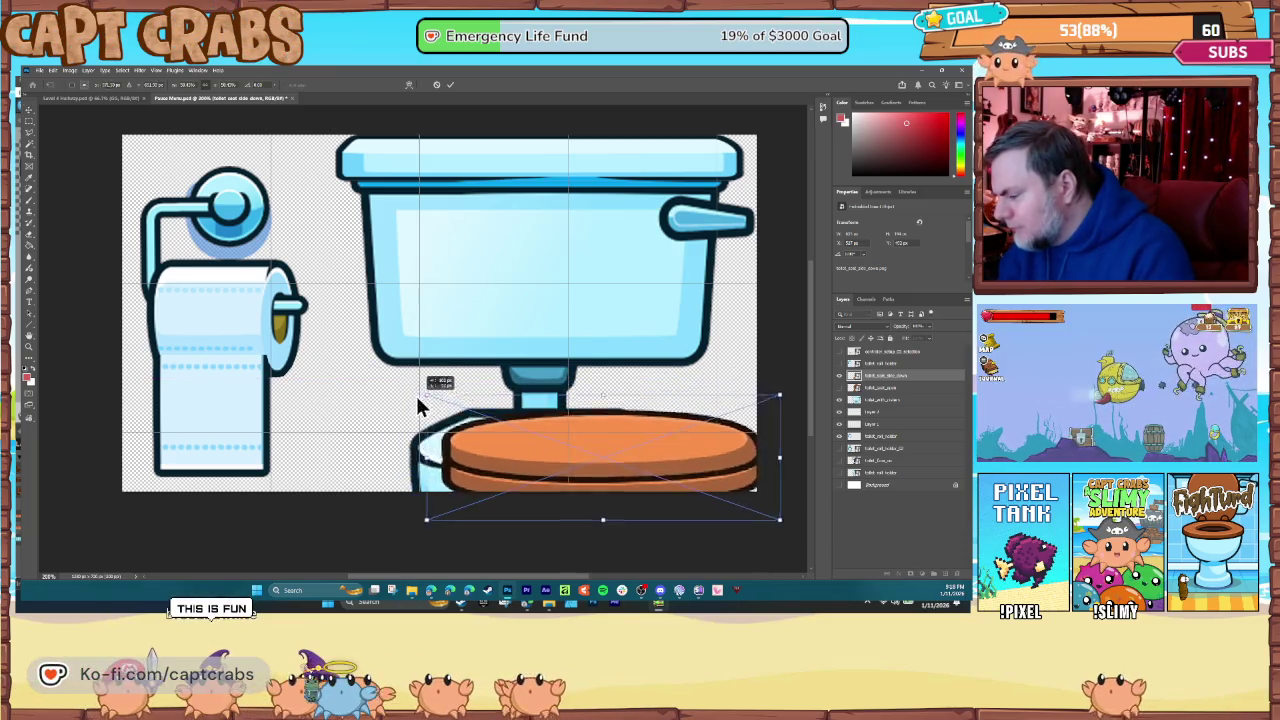
mouse_move(362, 352)
left_mouse_down()
mouse_move(443, 374)
mouse_move(440, 411)
left_mouse_up()
key("Return")
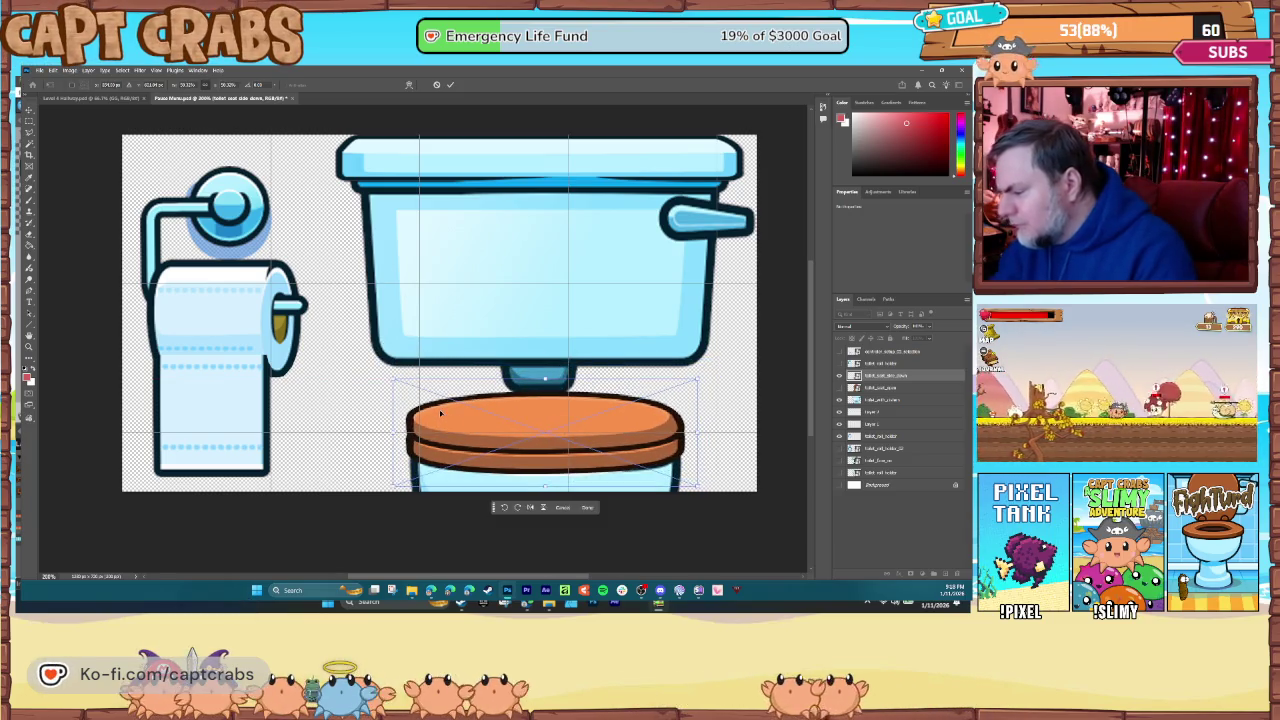
- Quick-export the art as PNG, overwriting the existing Pause Menu file
left_click(40, 71)
mouse_move(90, 216)
left_click(146, 218)
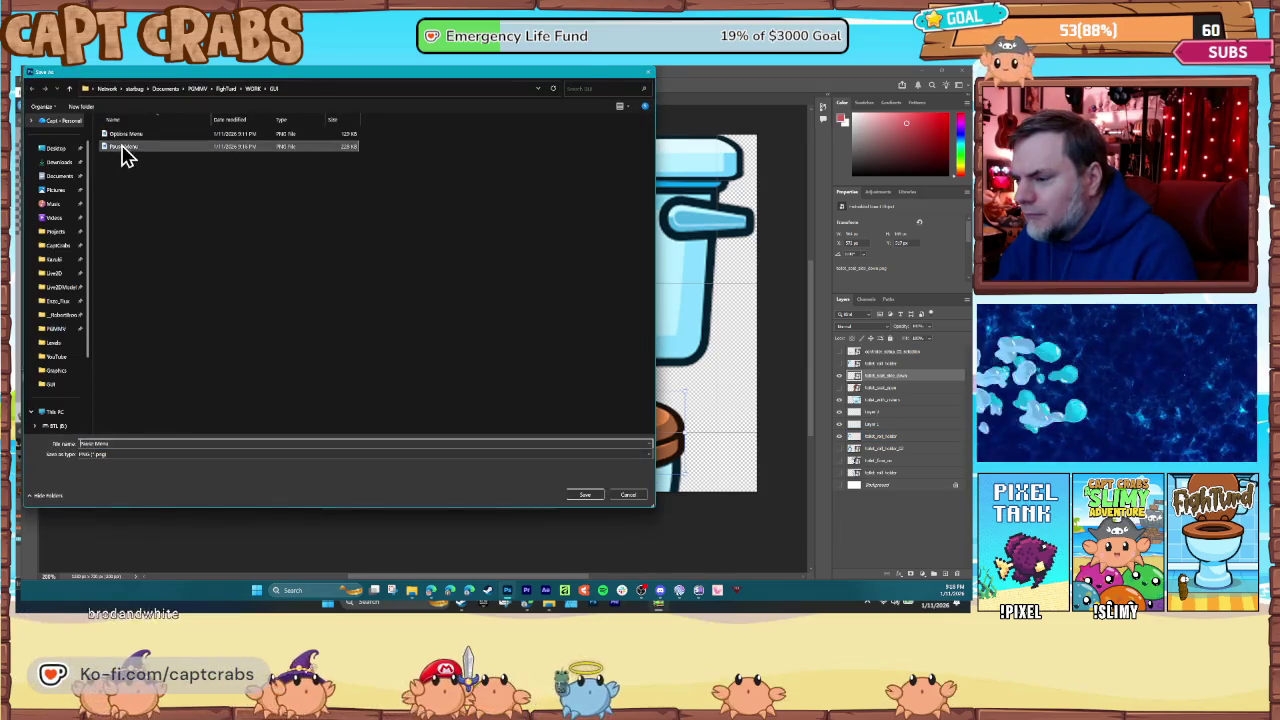
double_click(123, 148)
left_click(520, 342)
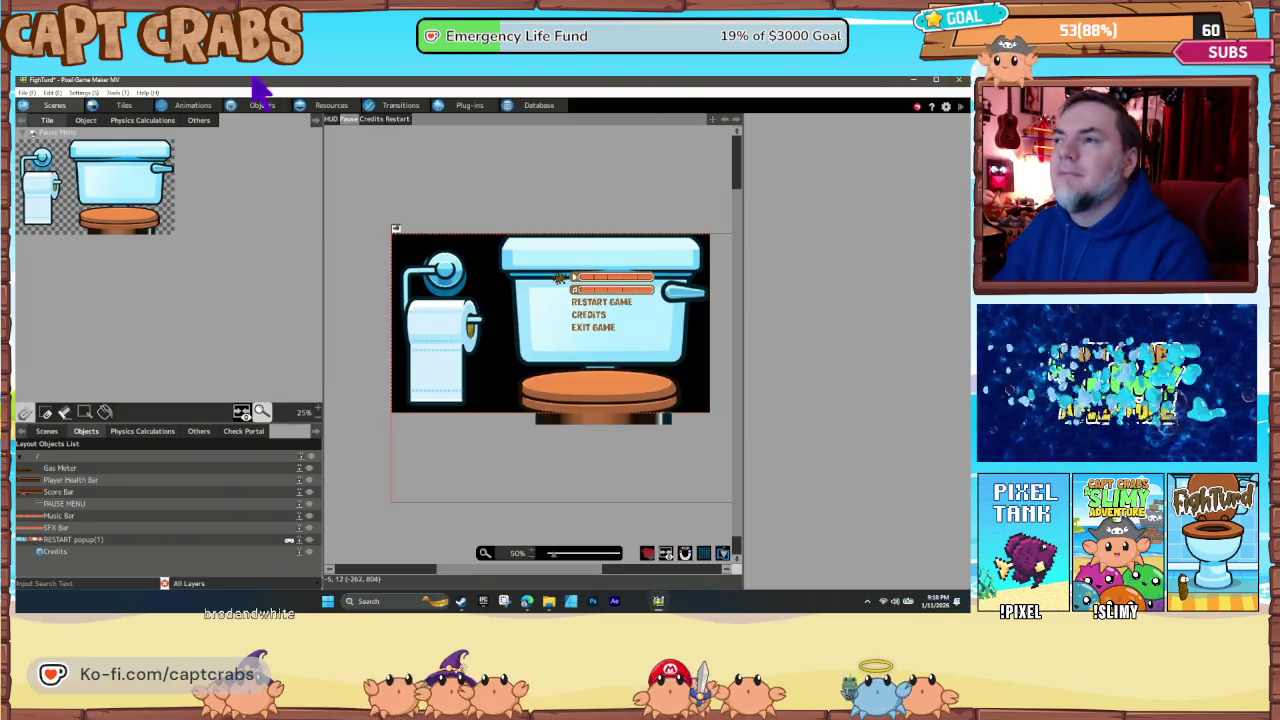
- Update the Pause Menu image, return to the Pause scene layout, and start a test play
left_click(331, 105)
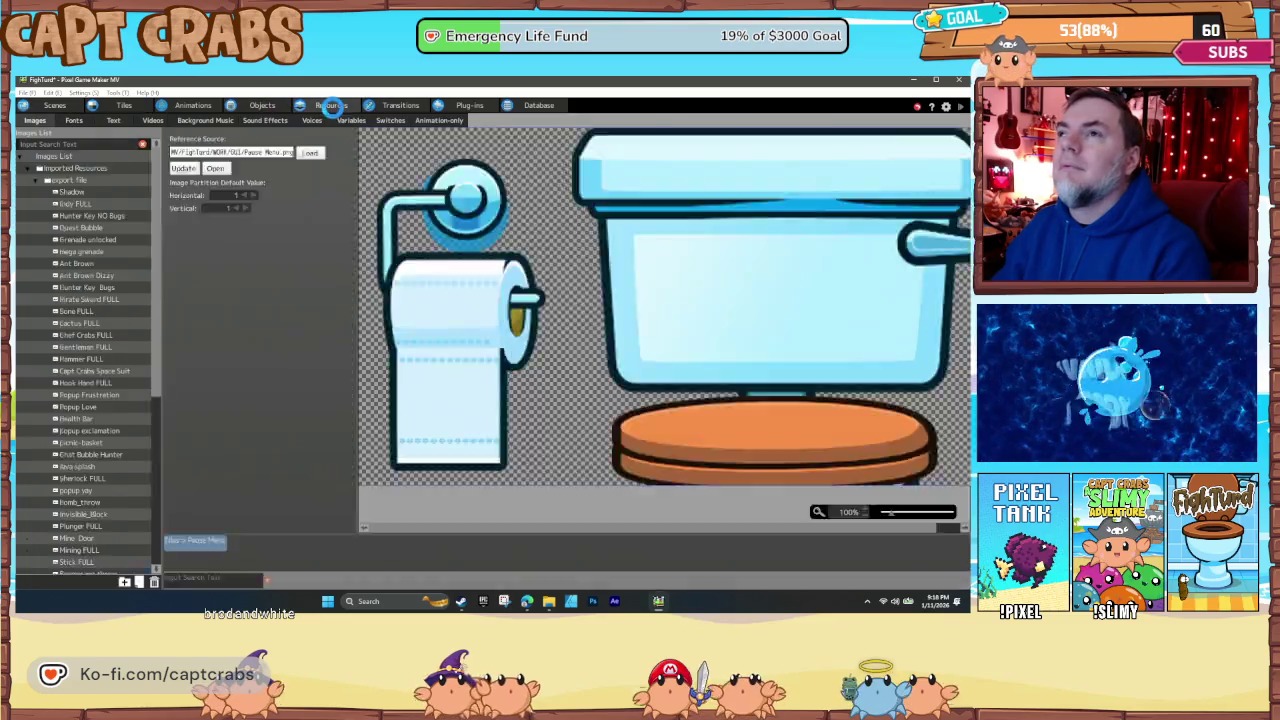
left_click(185, 170)
left_click(58, 106)
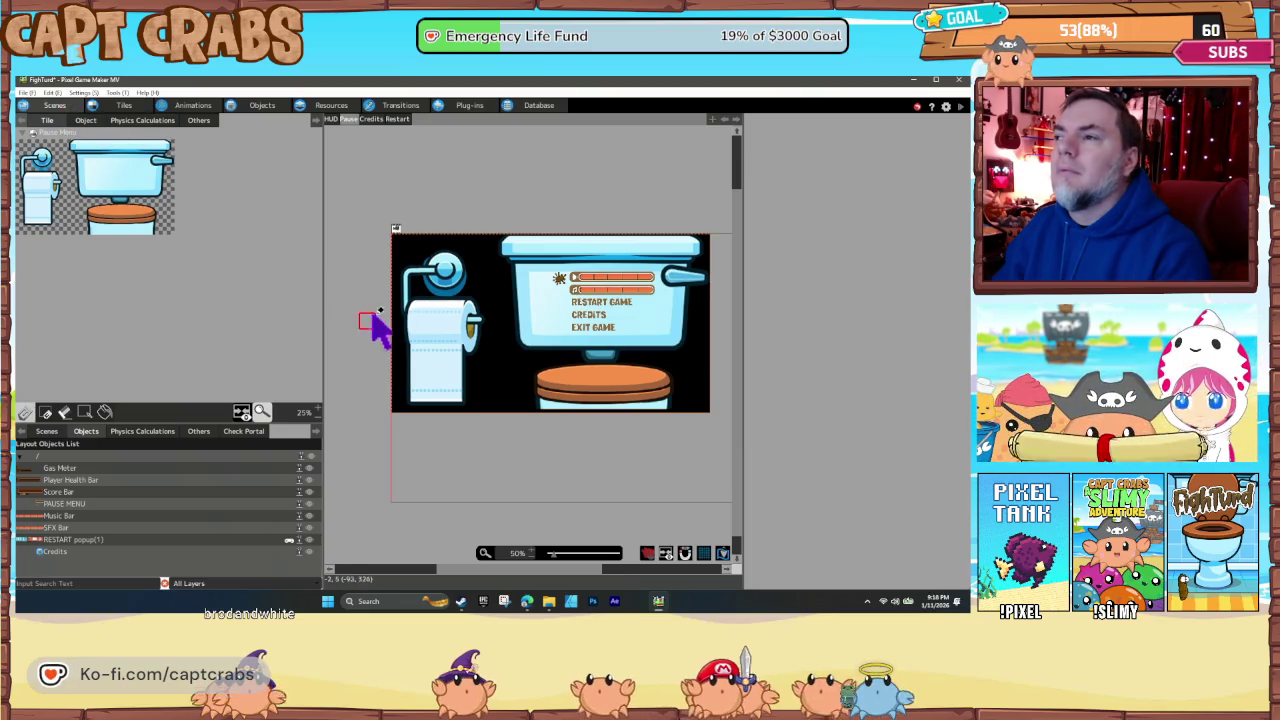
mouse_move(185, 258)
left_mouse_down()
mouse_move(531, 422)
mouse_move(428, 471)
mouse_move(510, 470)
left_mouse_up()
double_click(507, 454)
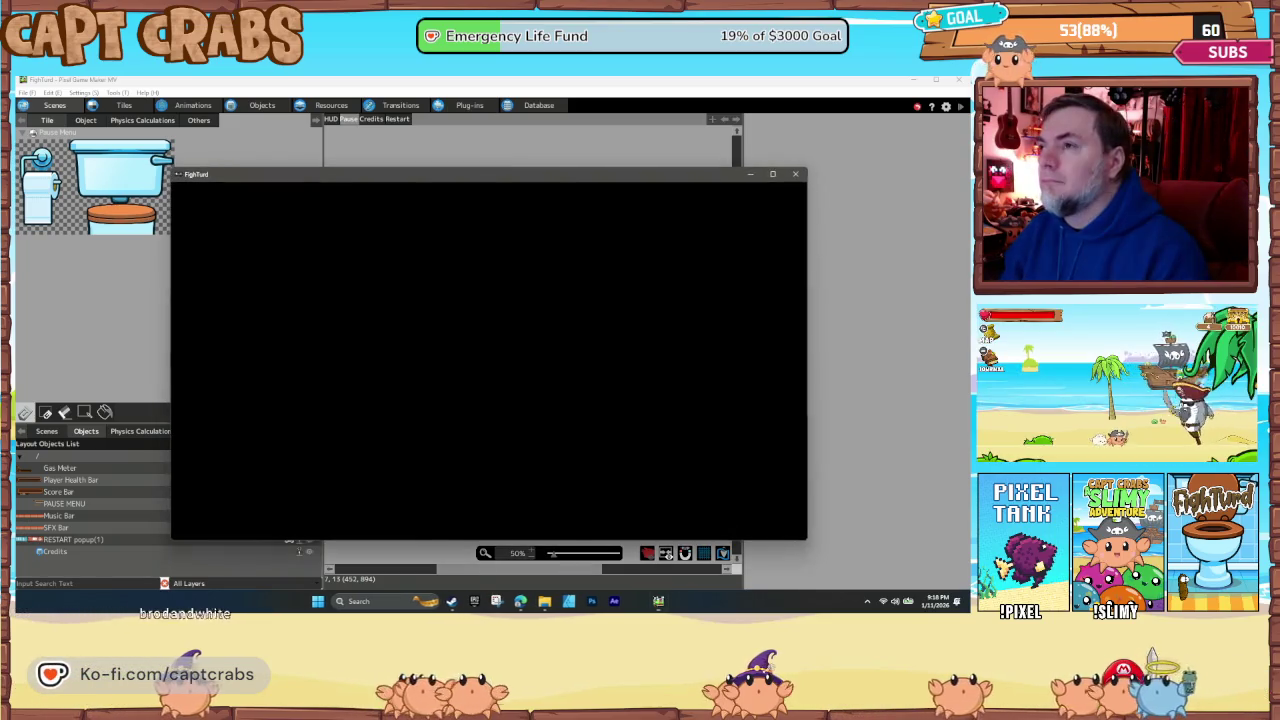
- Open the in-game pause menu, move through volume, Credits and Exit Game, then resume
key("Escape")
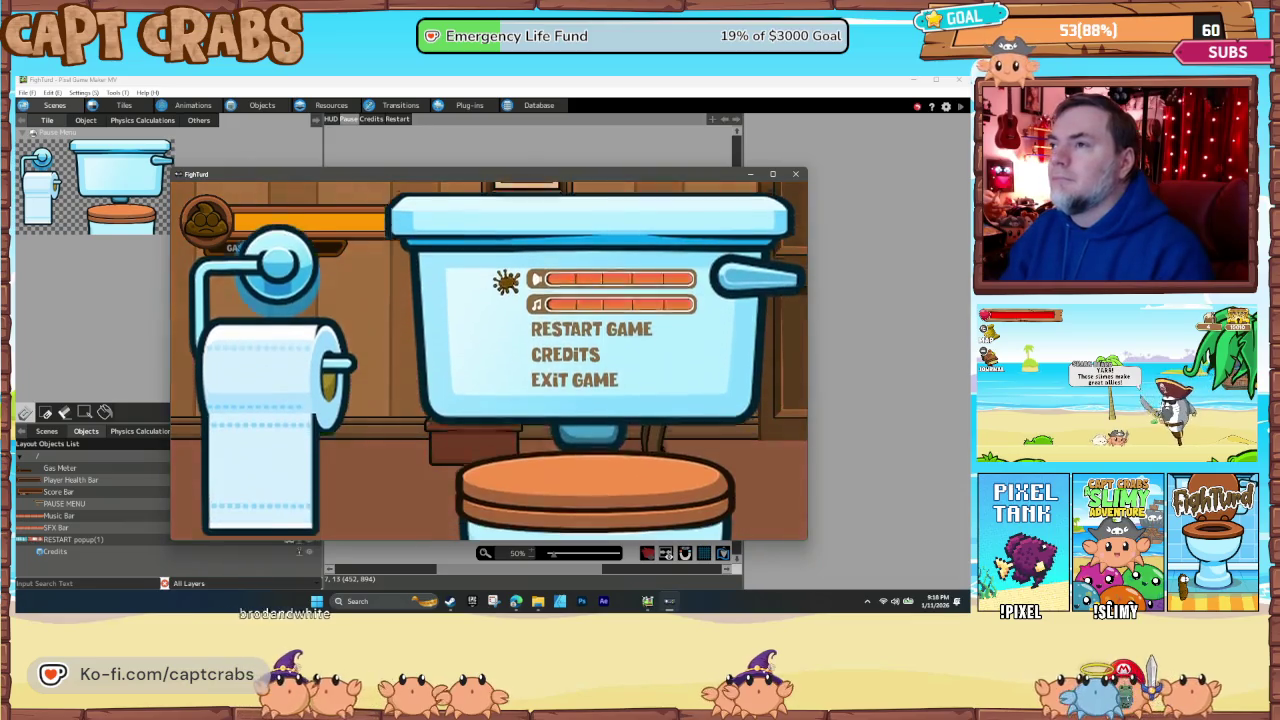
key("Down")
key("Down")
key("Up")
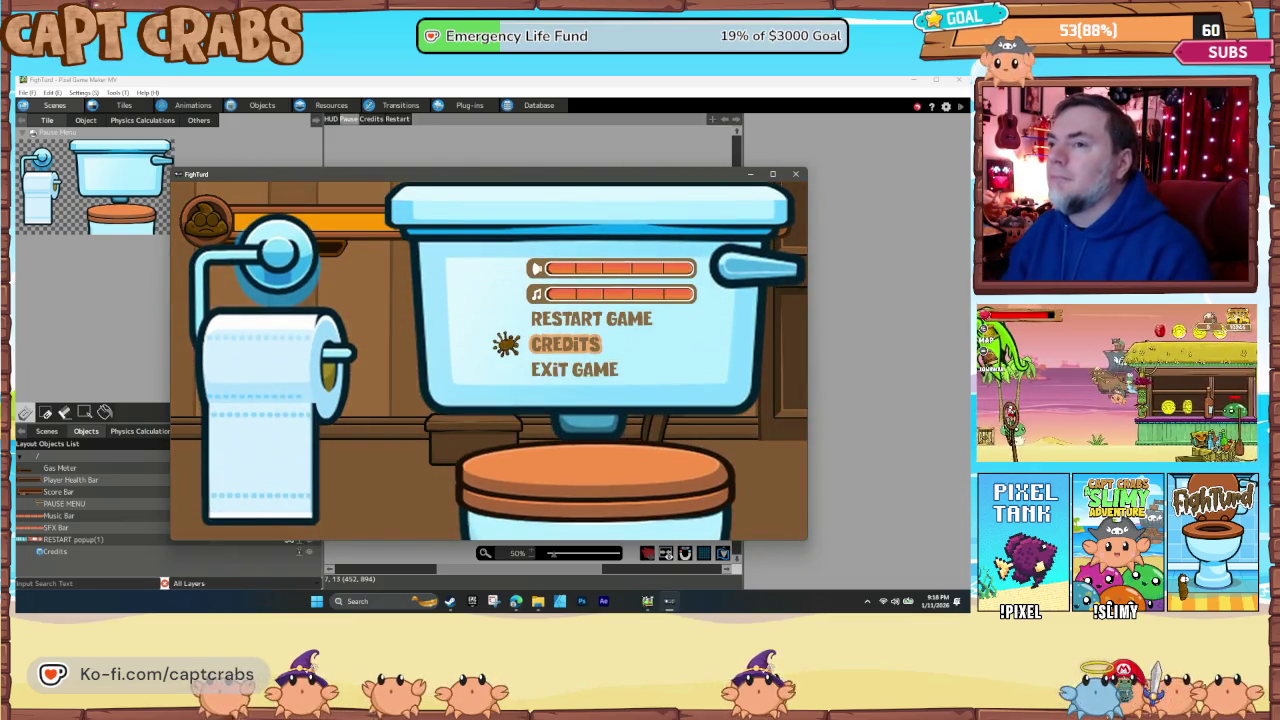
key("Up")
key("Down")
key("Down")
key("Down")
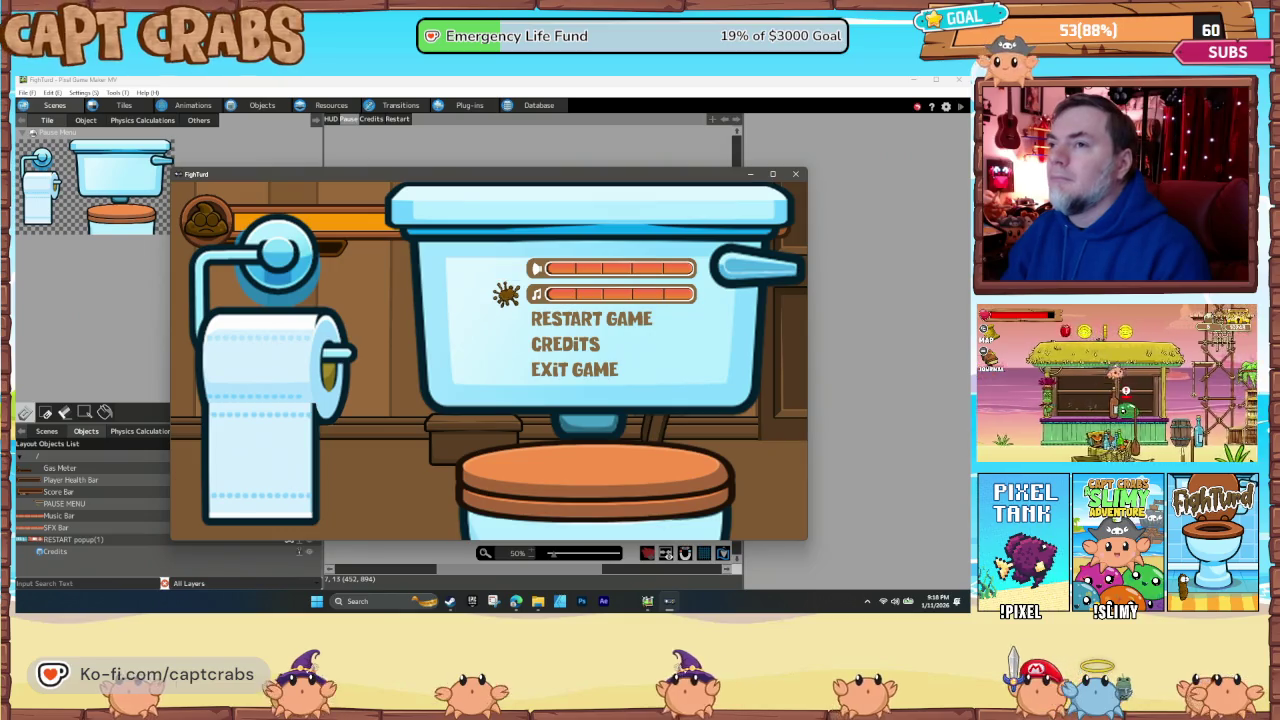
key("Up")
key("Up")
key("Up")
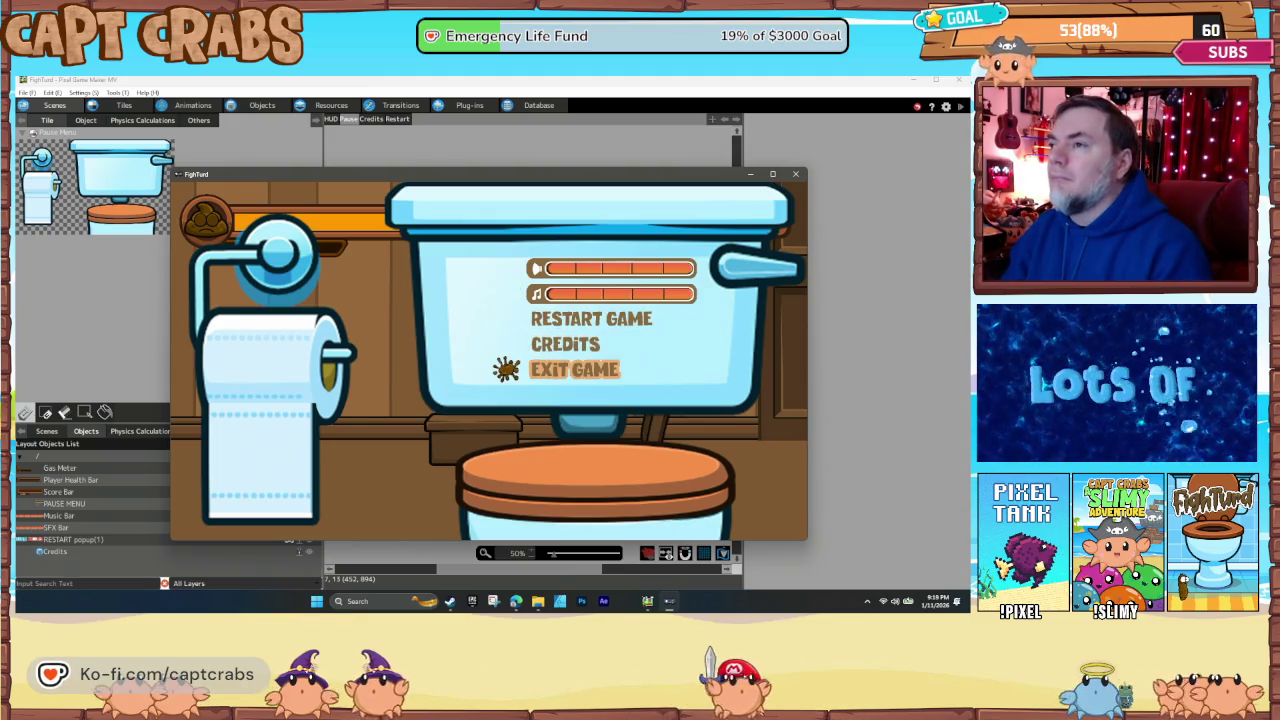
key("Escape")
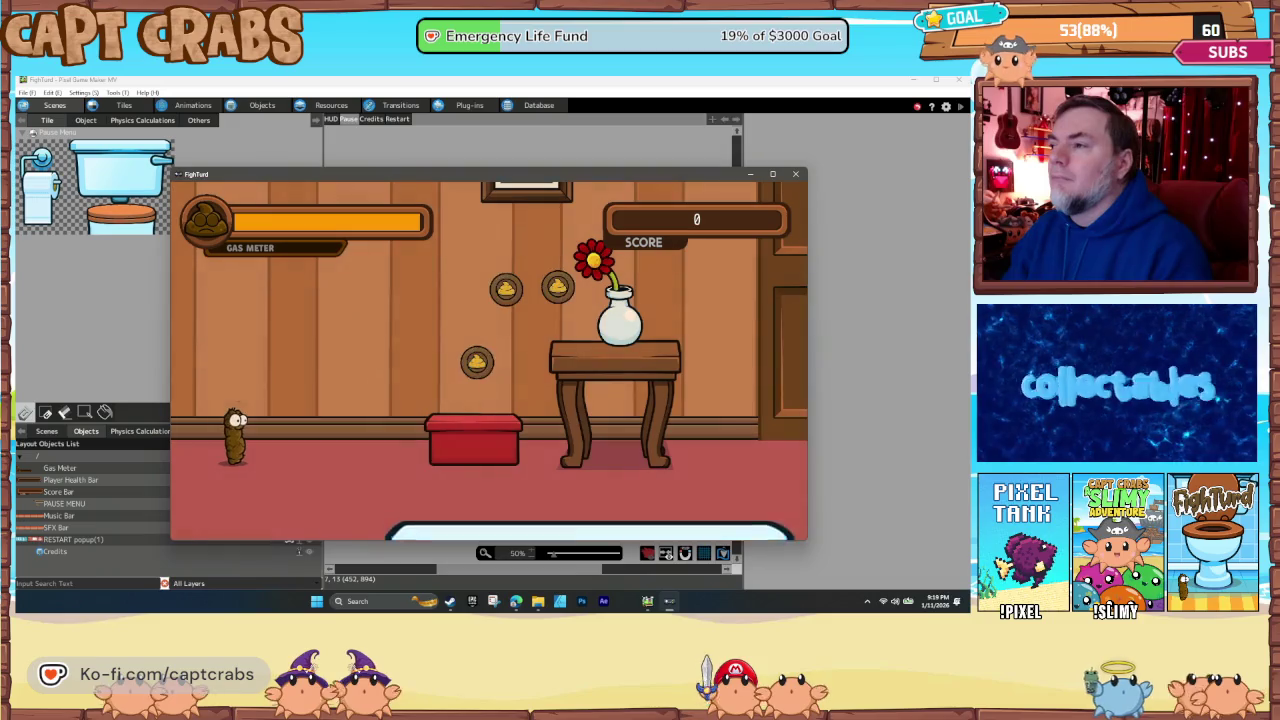
- Toggle the pause menu a few more times, then confirm Restart Game
key("Escape")
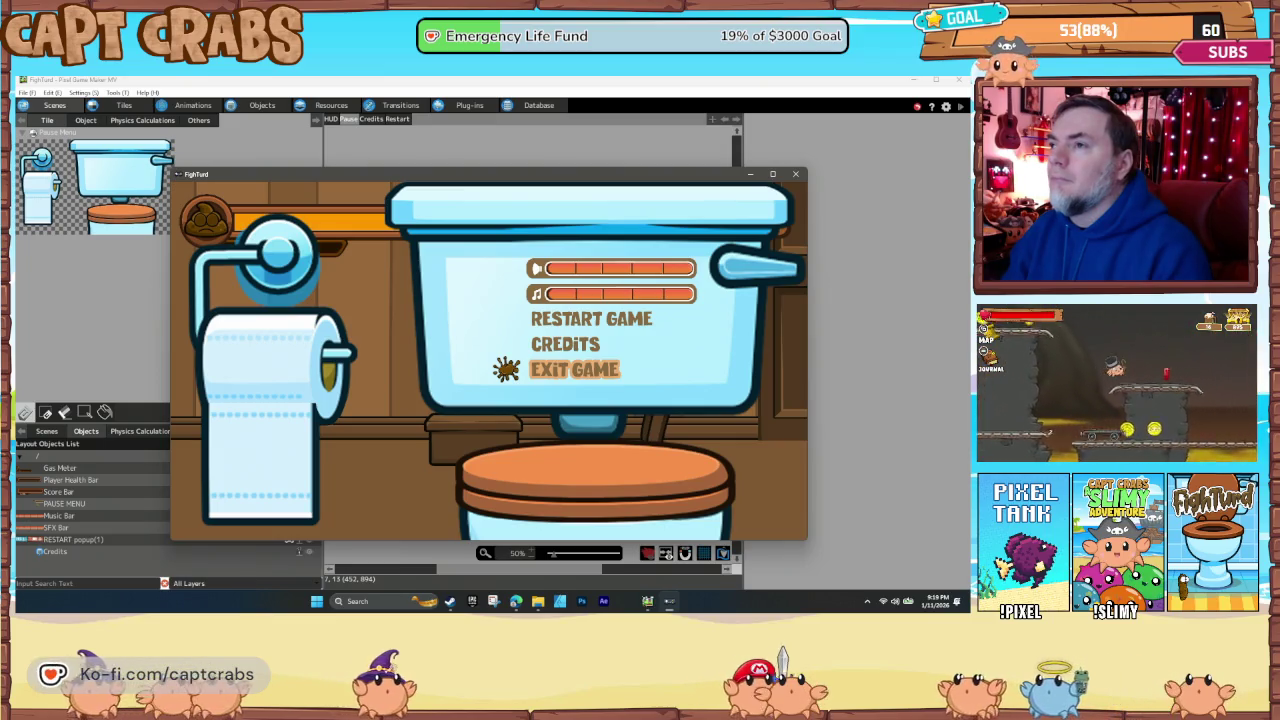
key("Escape")
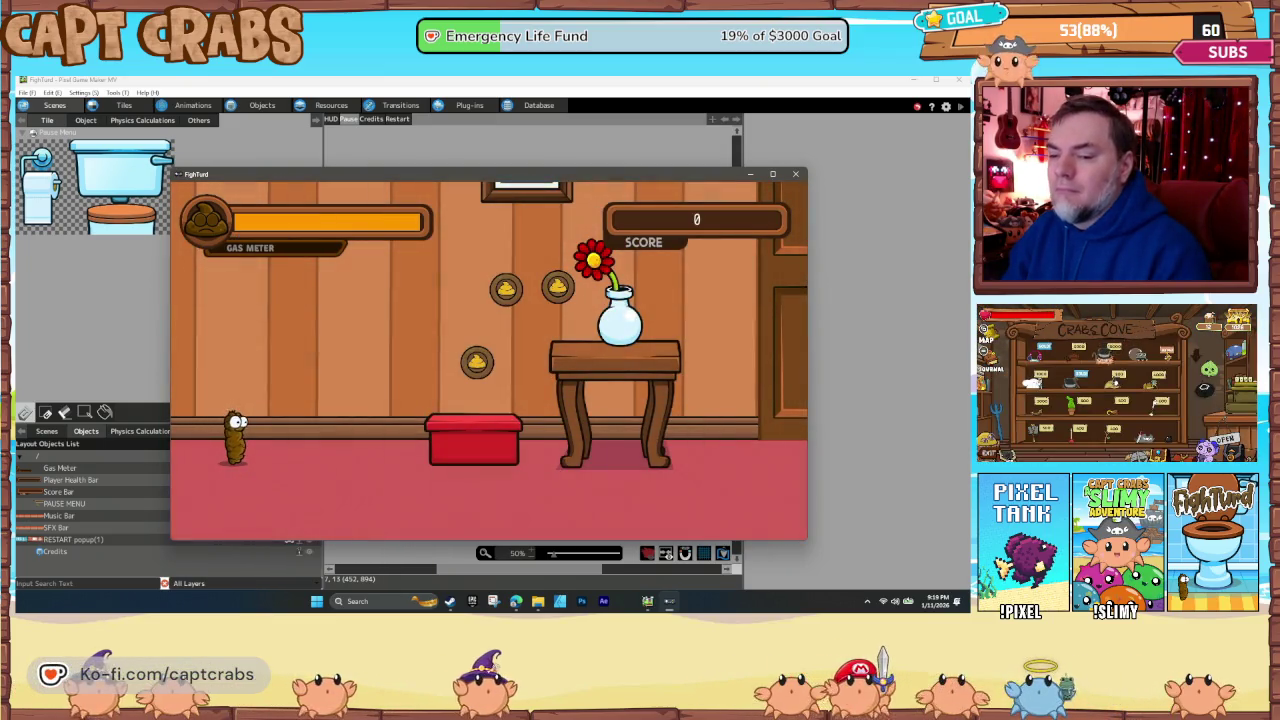
key("Escape")
key("Up")
key("Up")
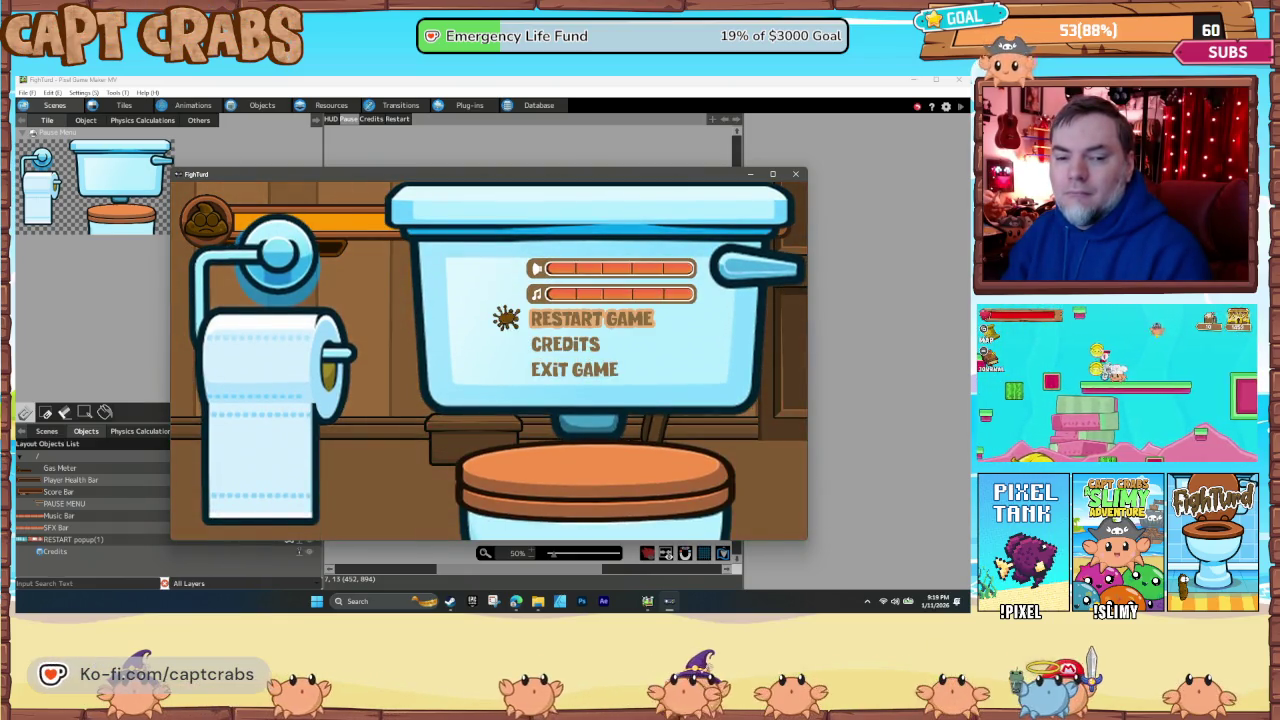
key("Down")
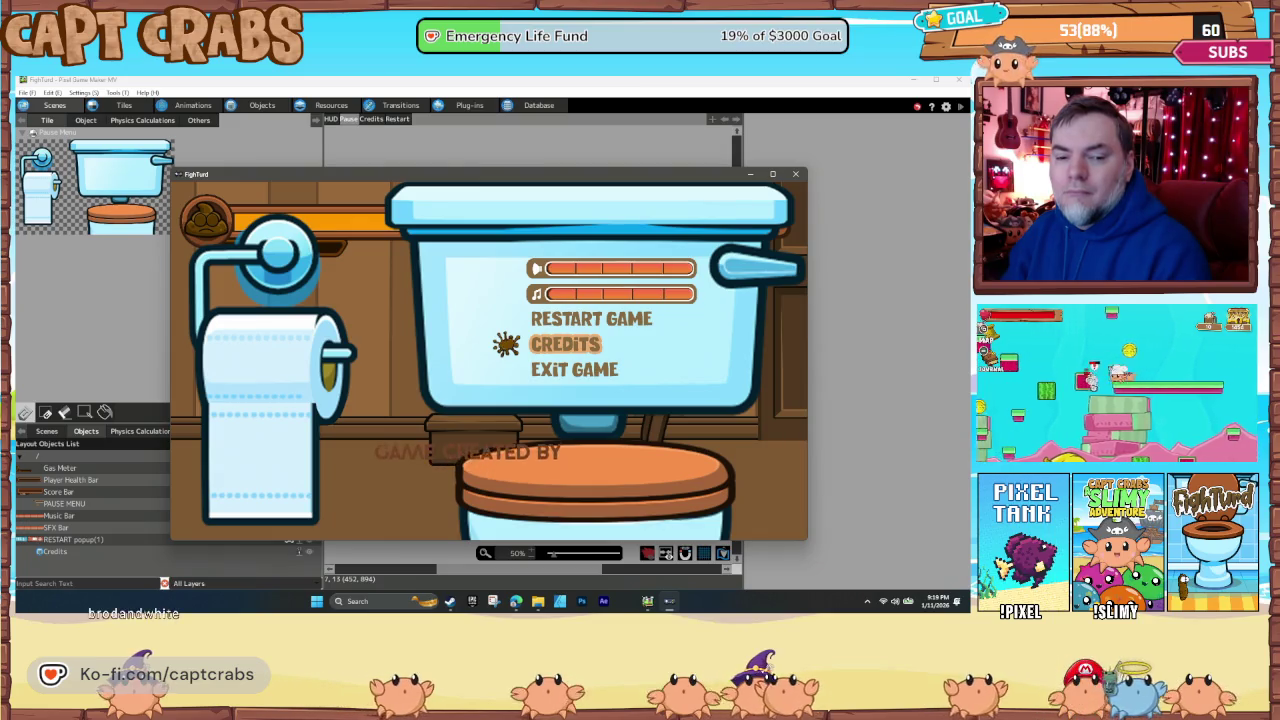
key("Escape")
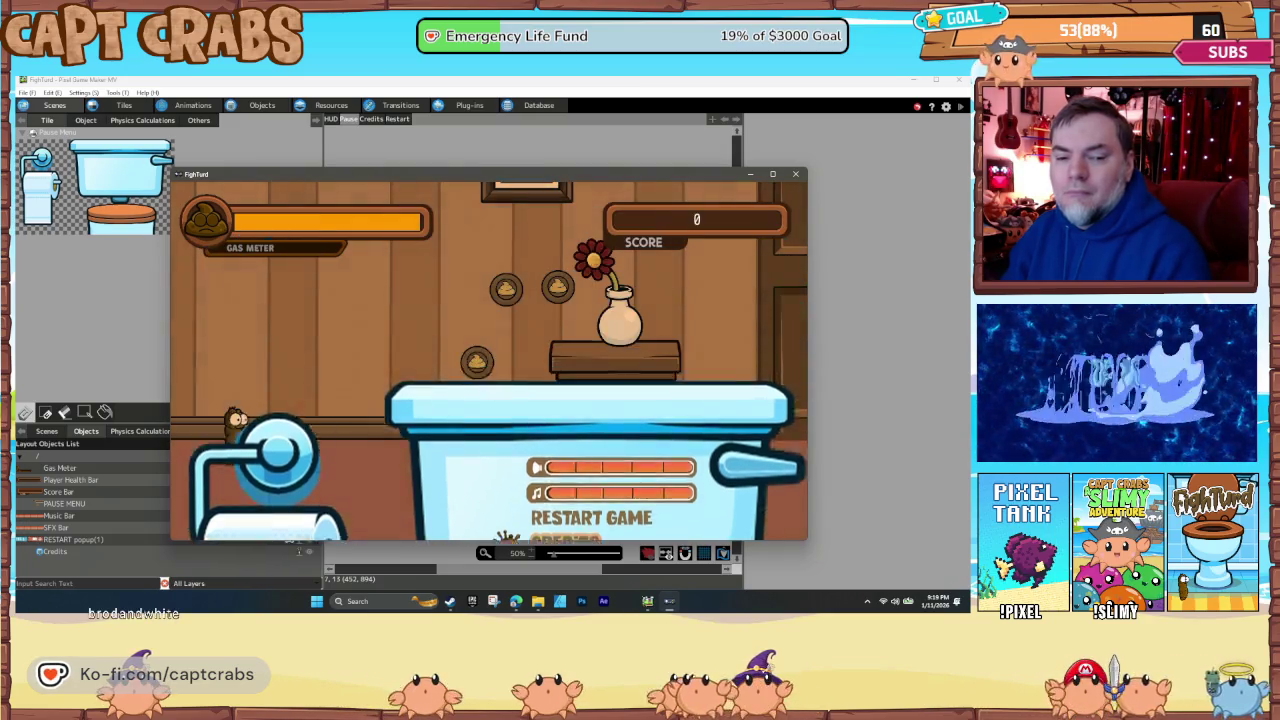
key("Escape")
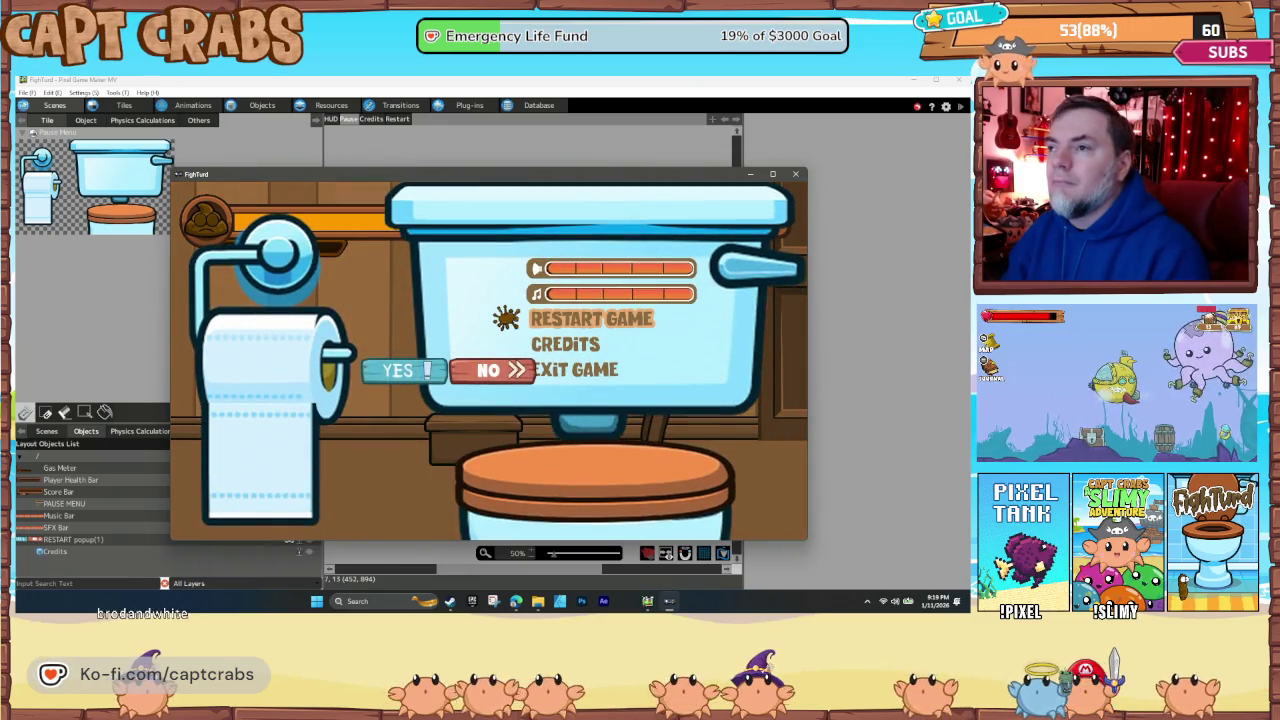
key("Return")
- Play the restarted level, jumping onto the bookshelf for coins, then close the game preview
key("Right")
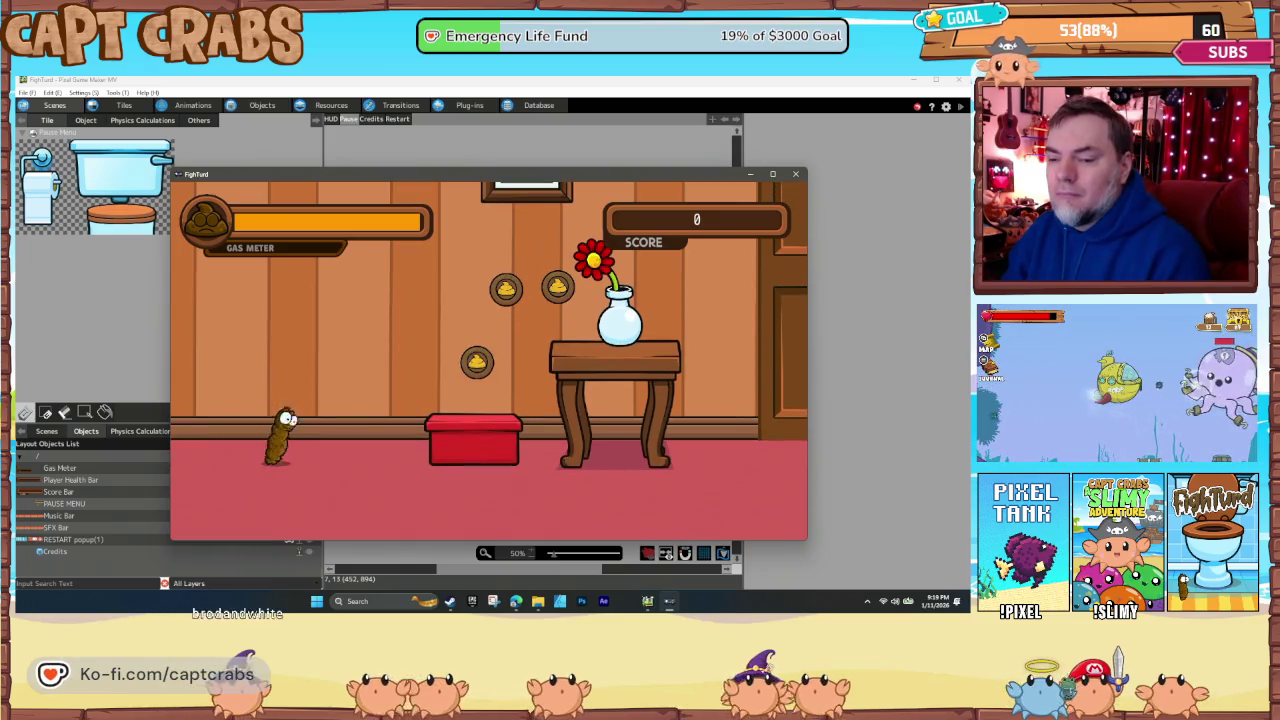
key("Right")
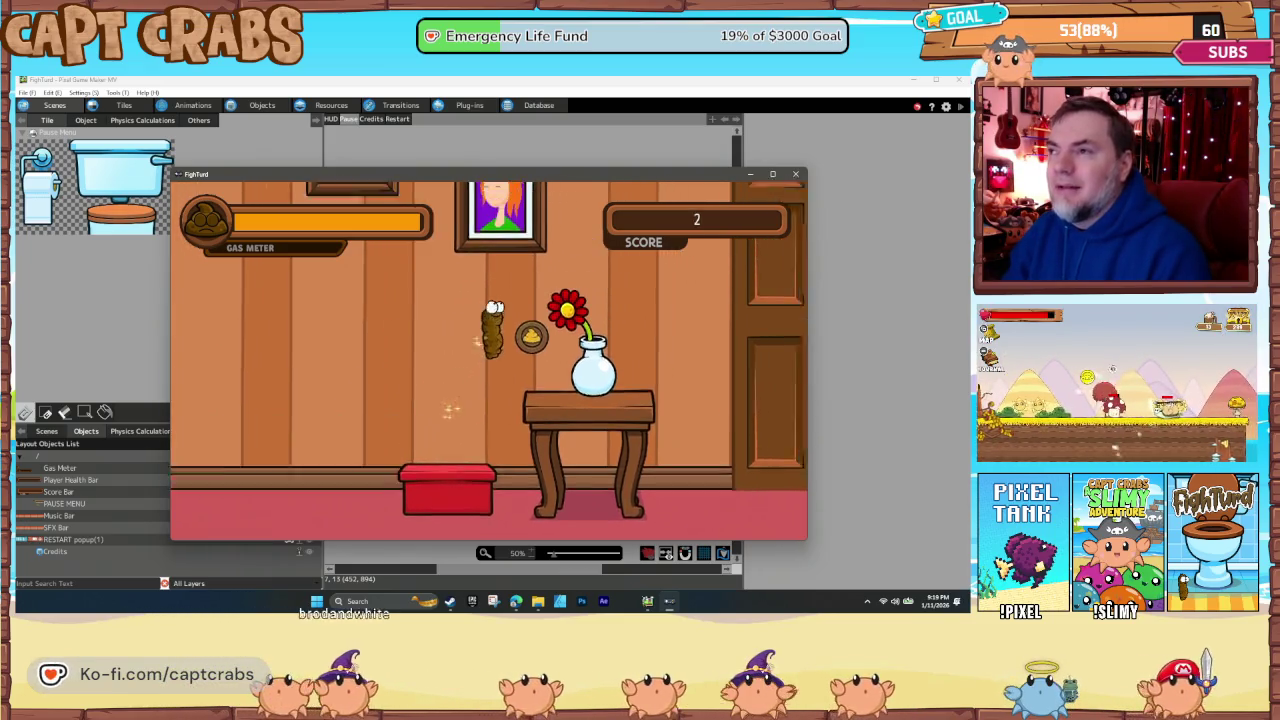
key("Right")
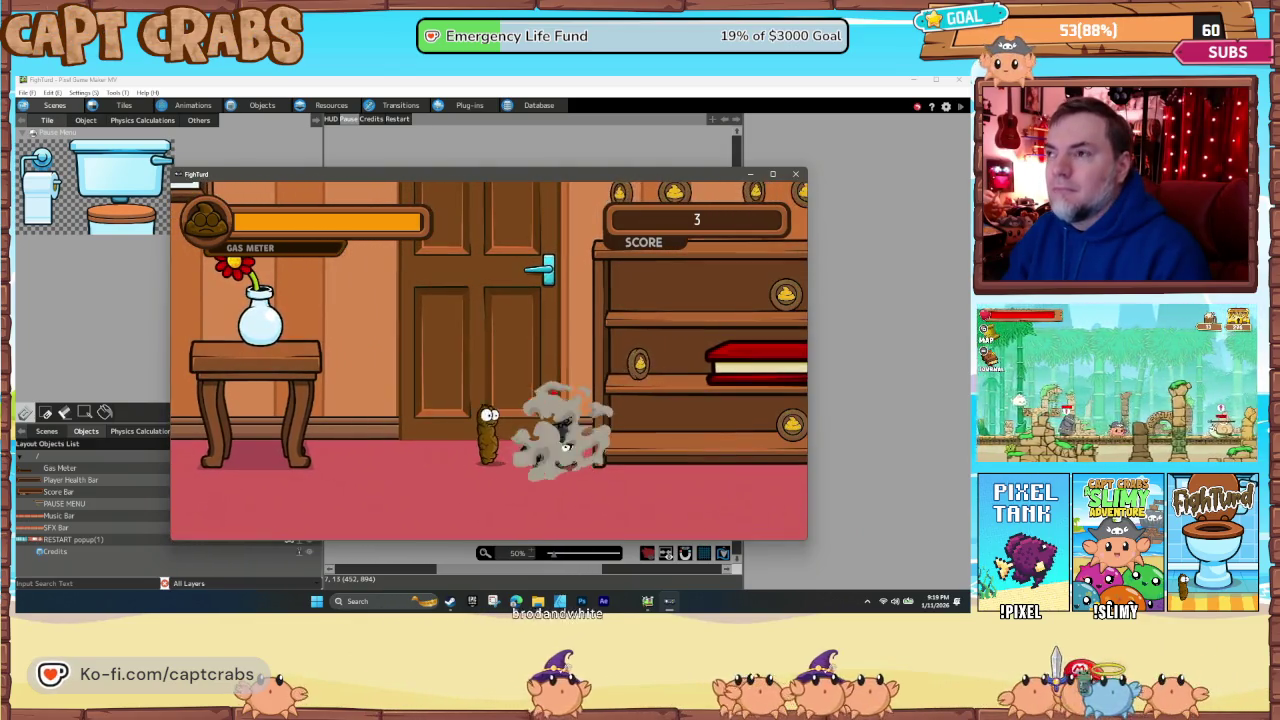
key("Right")
key("space")
key("Right")
key("space")
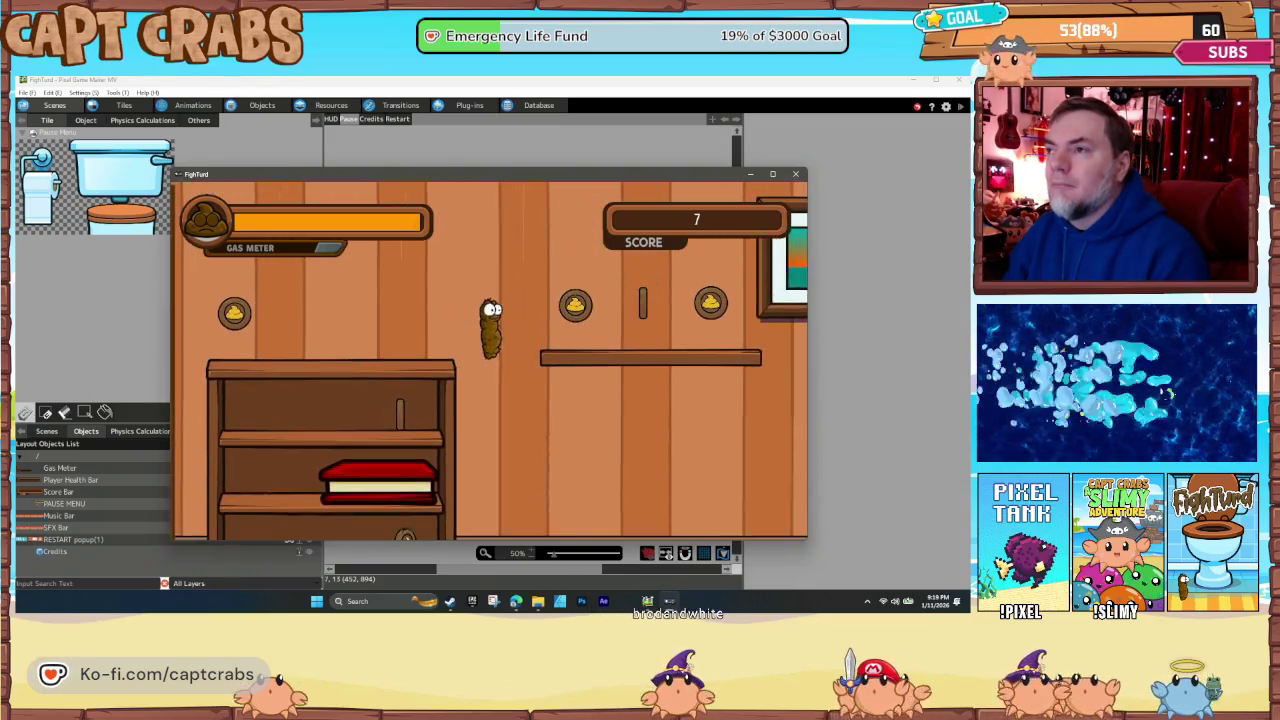
key("Right")
key("Right")
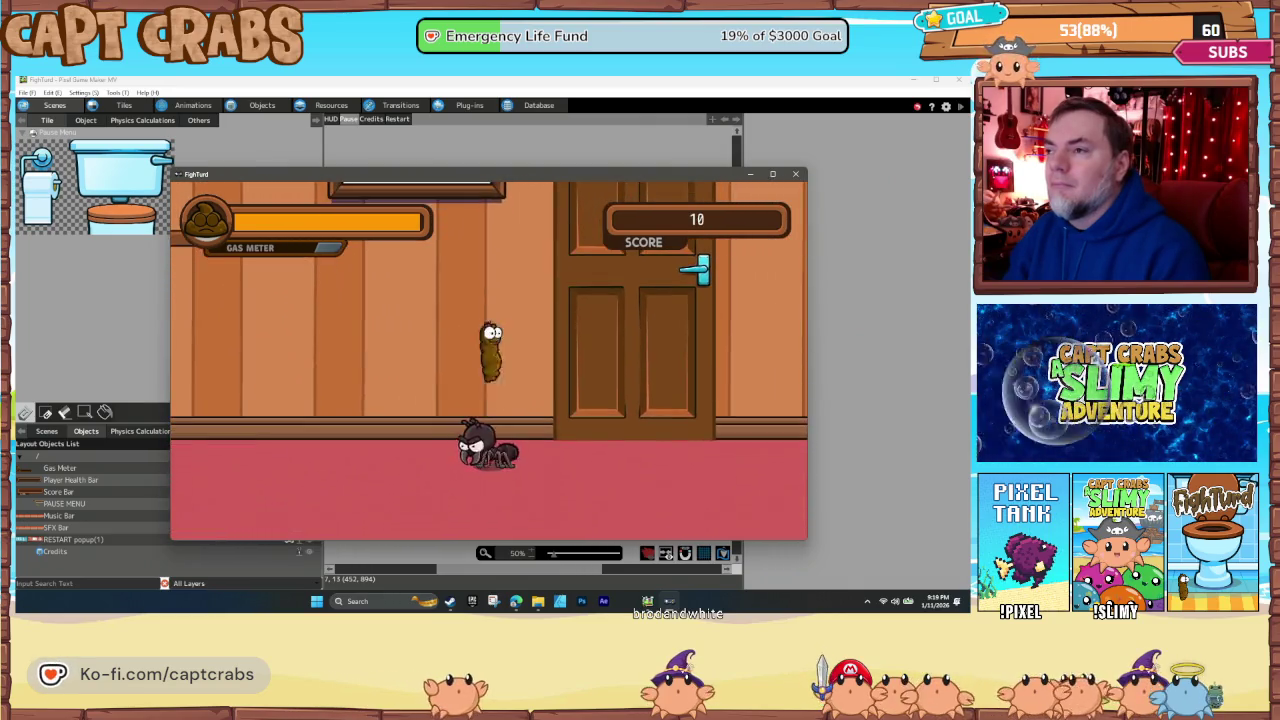
key("Right")
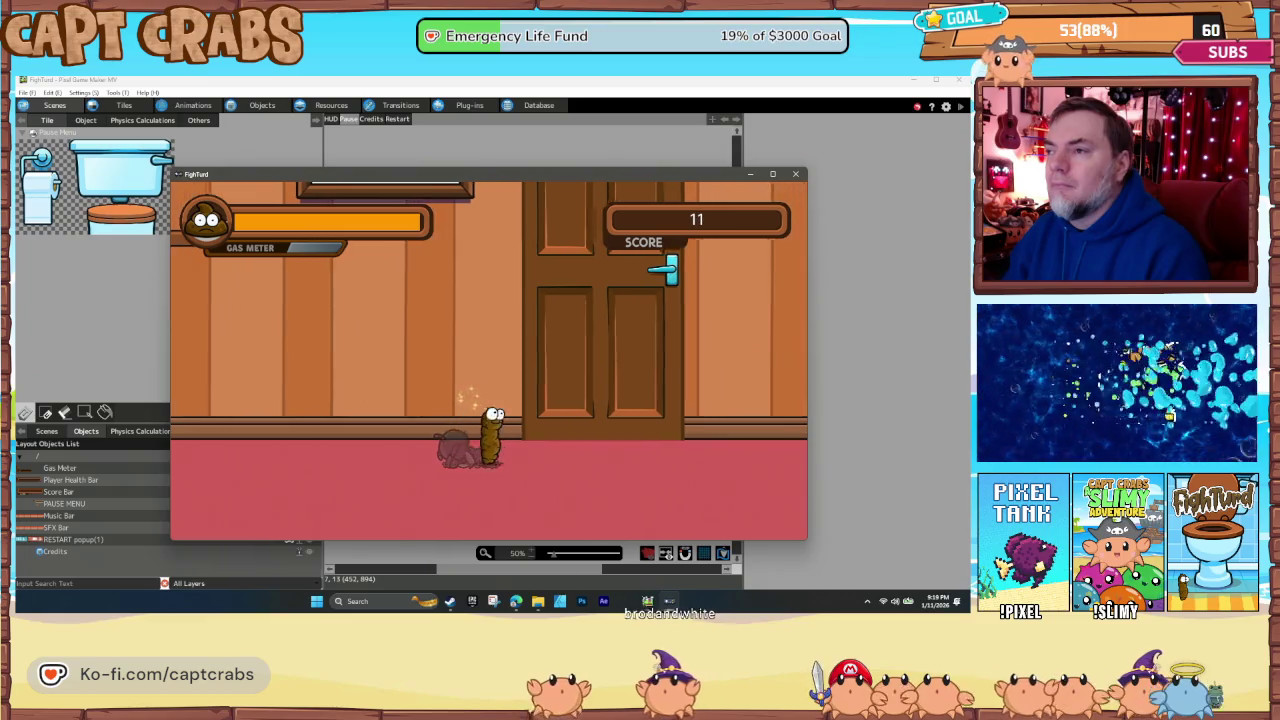
key("Right")
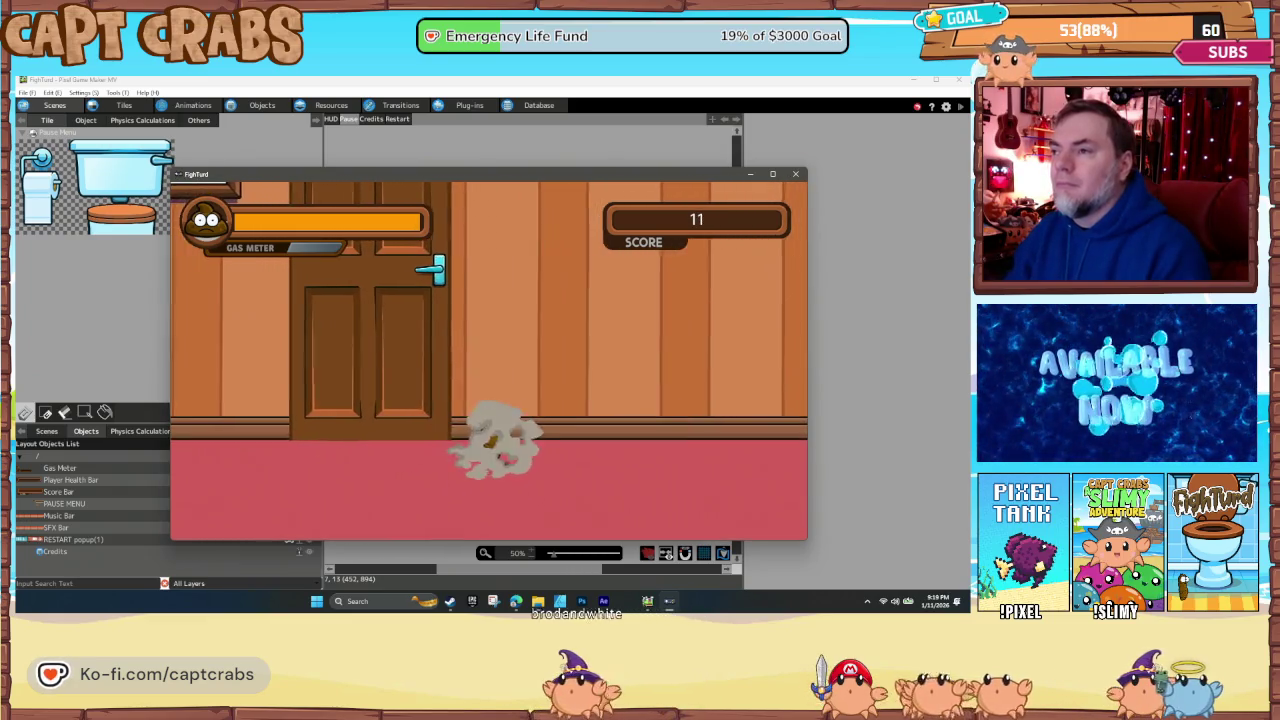
left_click(796, 176)
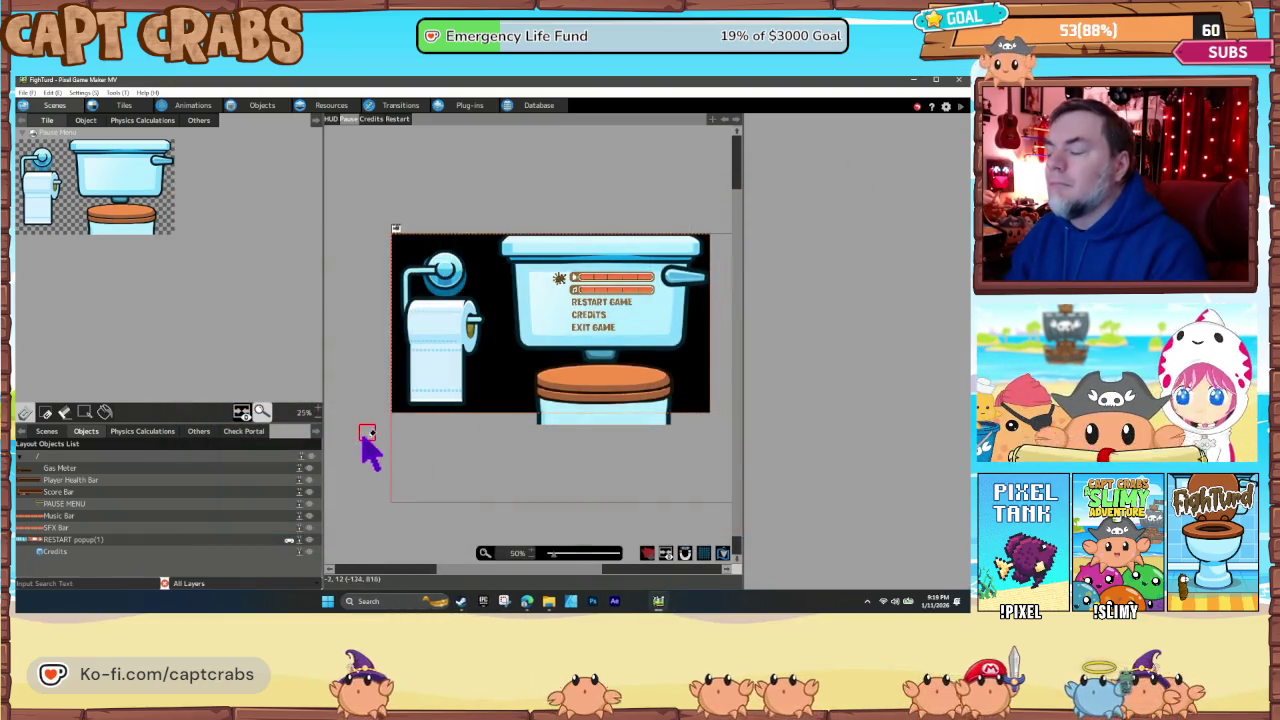
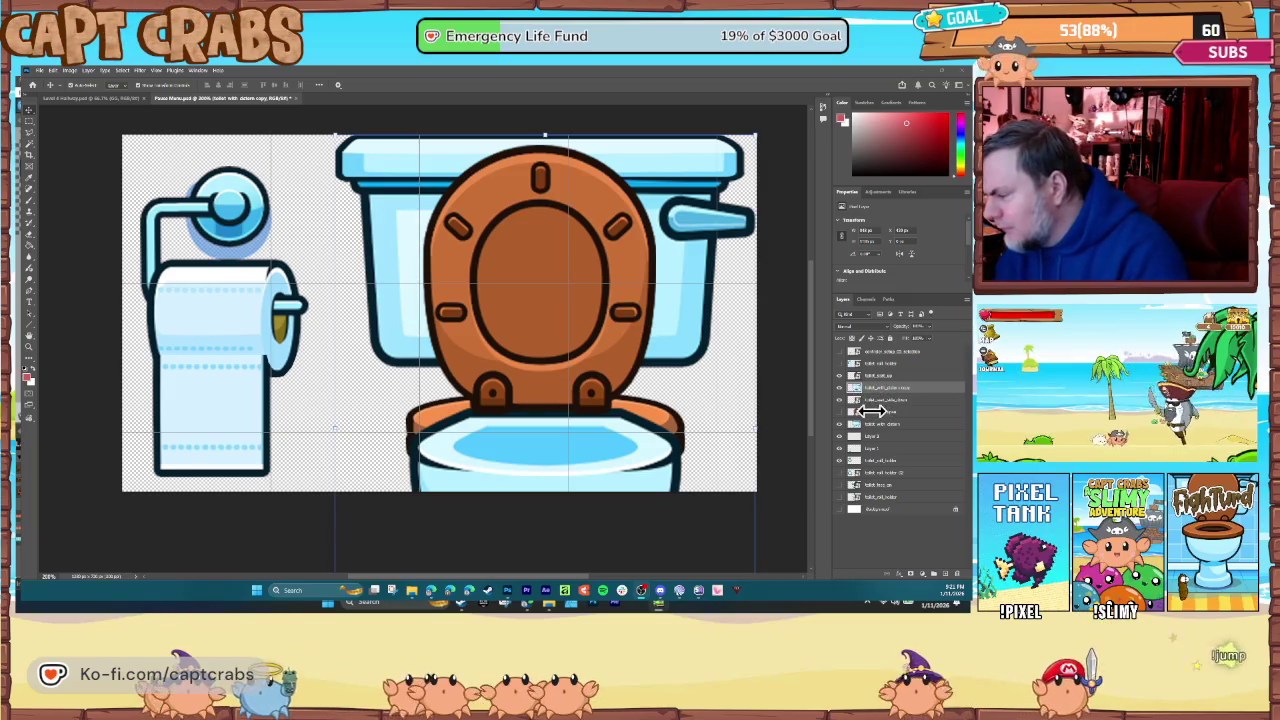
- Move a toilet artwork layer up and group it with another layer into a new group
left_click(876, 376)
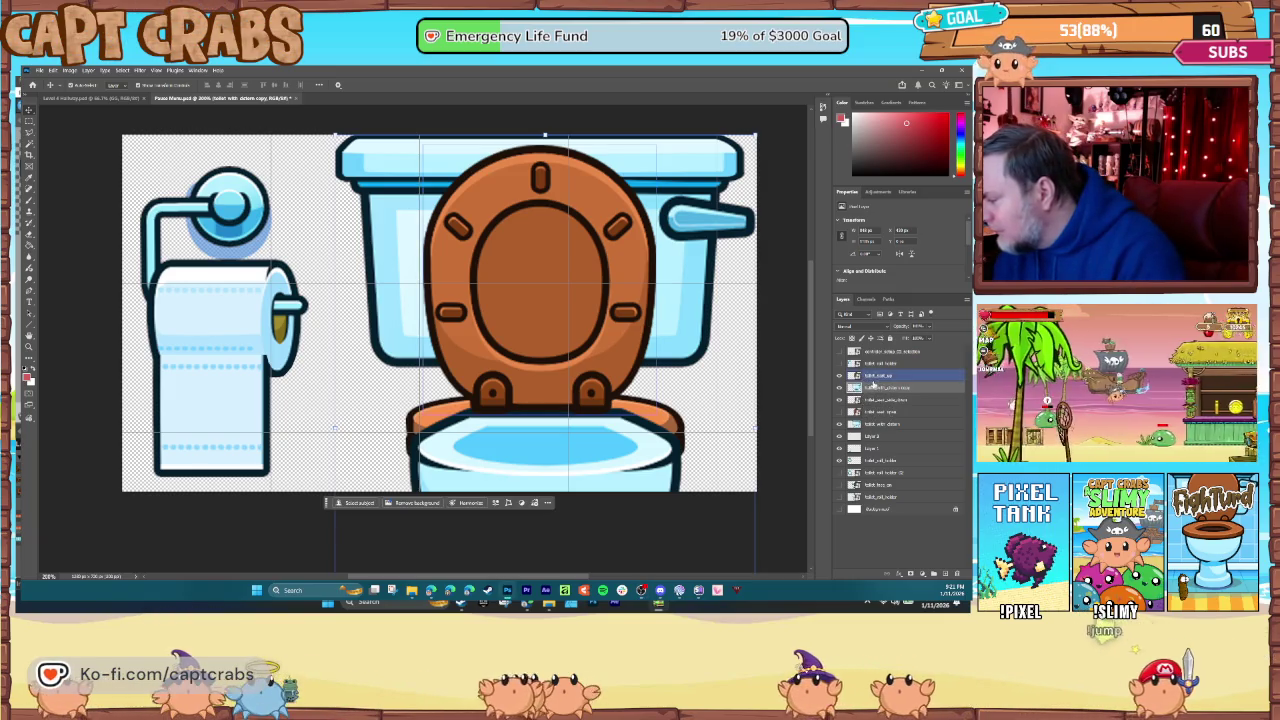
left_click(875, 381, "ctrl")
mouse_move(872, 375)
left_mouse_down()
mouse_move(871, 350)
mouse_move(880, 387)
left_mouse_up()
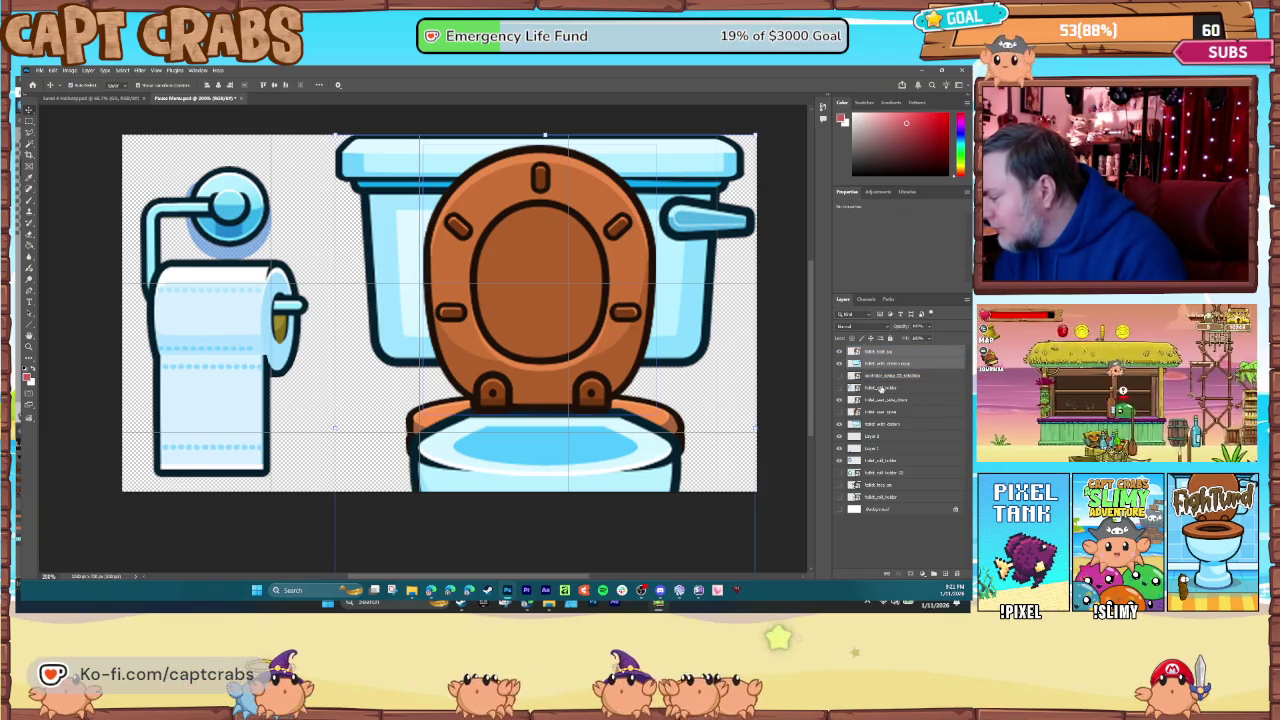
left_click(933, 575)
- Hide the orange toilet-seat base layer and clear the layer selection
left_click(840, 387)
left_click(839, 388)
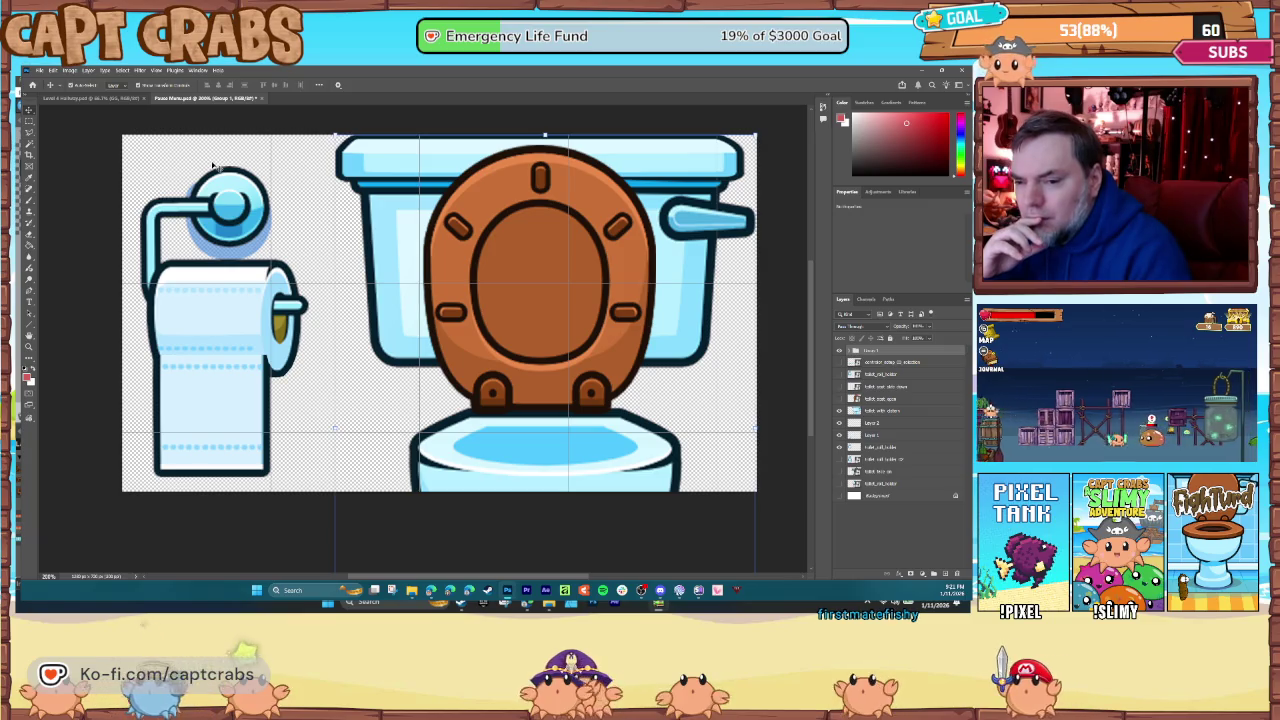
left_click(224, 171)
left_click(128, 124)
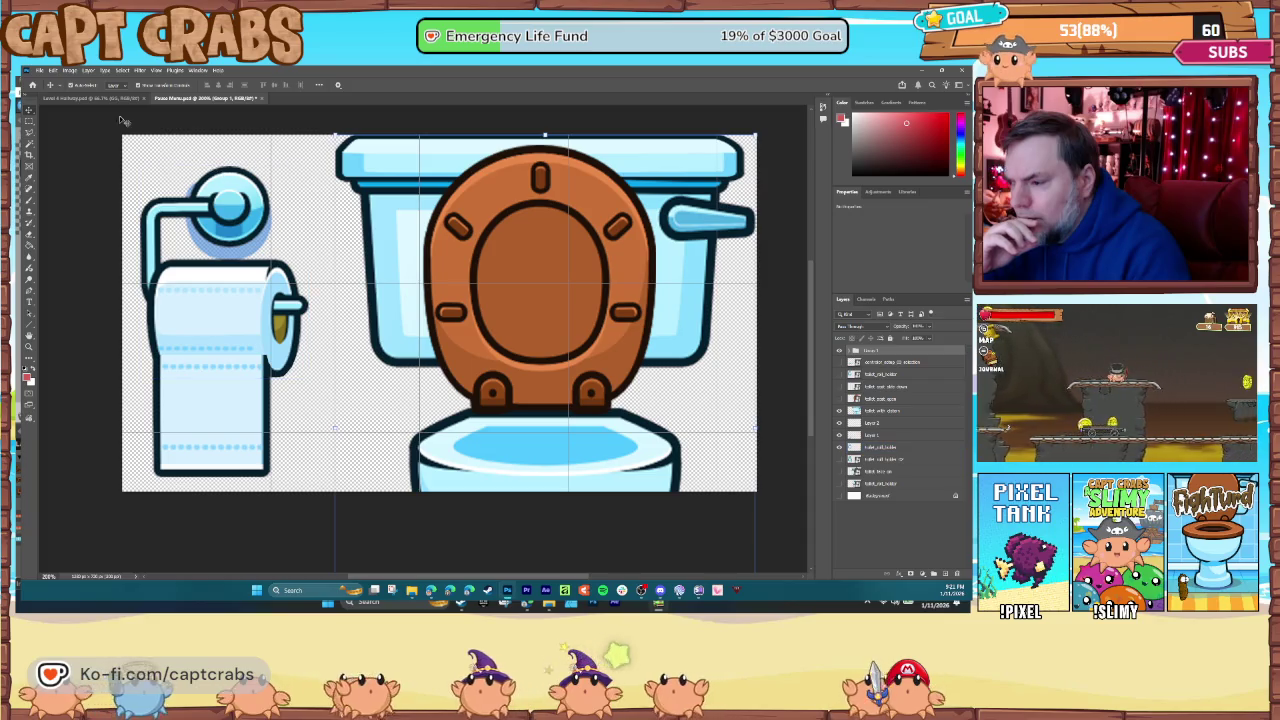
left_click(40, 70)
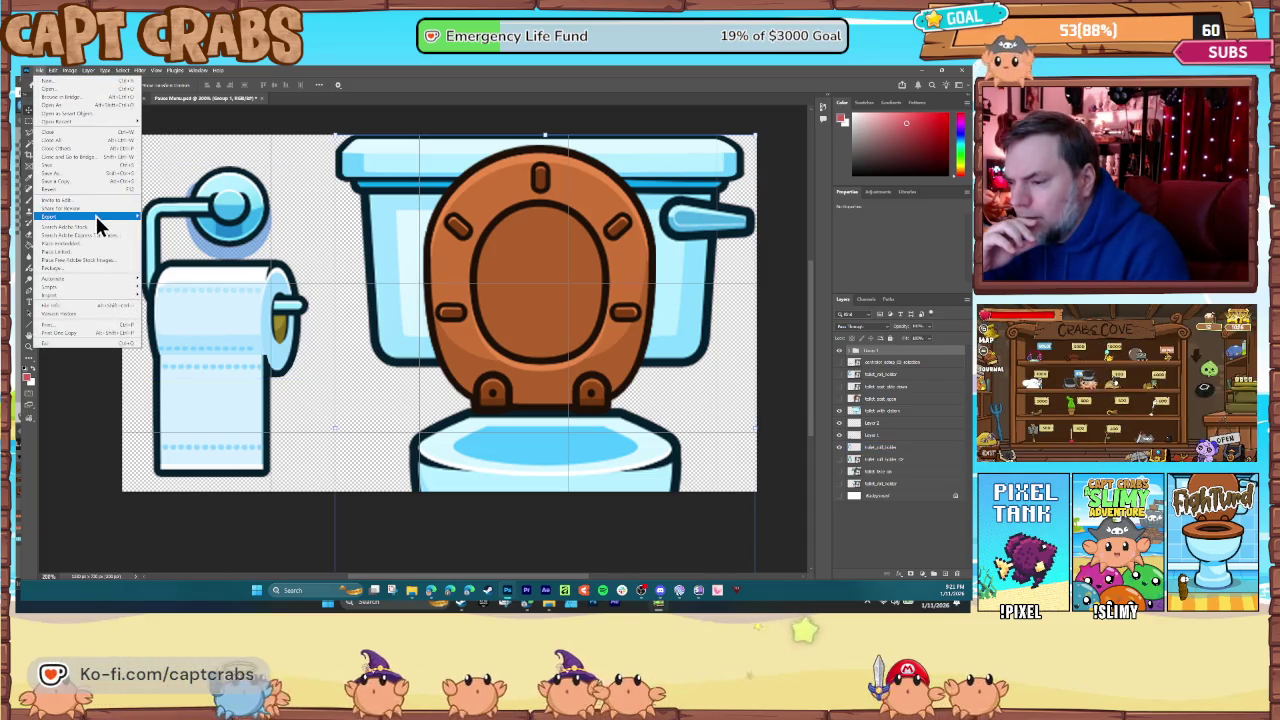
- Quick-export the artwork as PNG 'Restart Menu' and rename Group 1 to 'Resume'
mouse_move(96, 216)
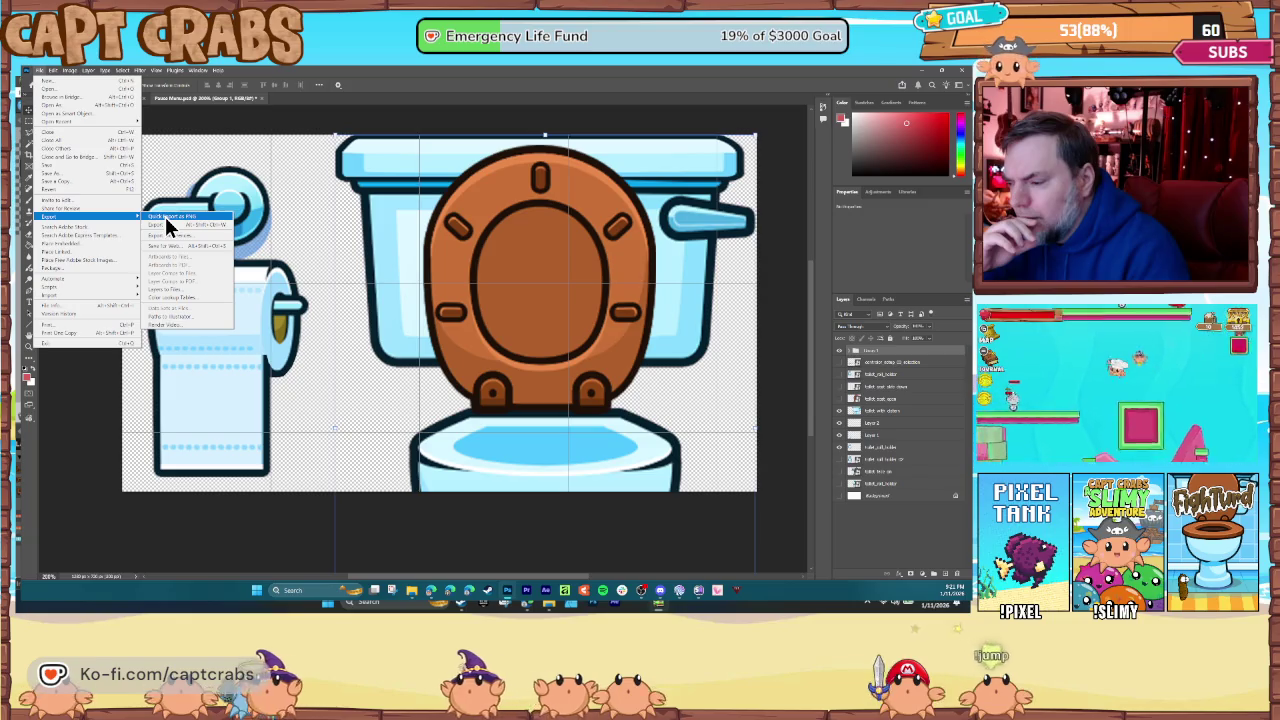
left_click(166, 217)
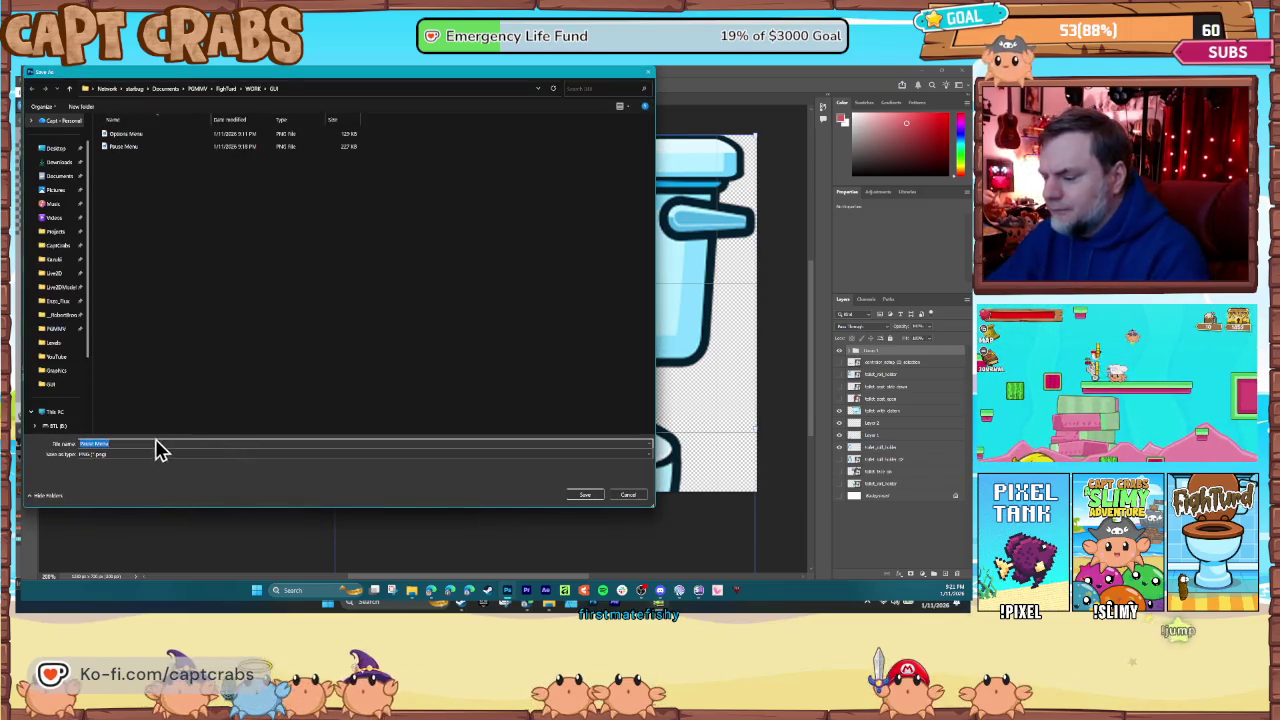
type("art Menu")
key("Return")
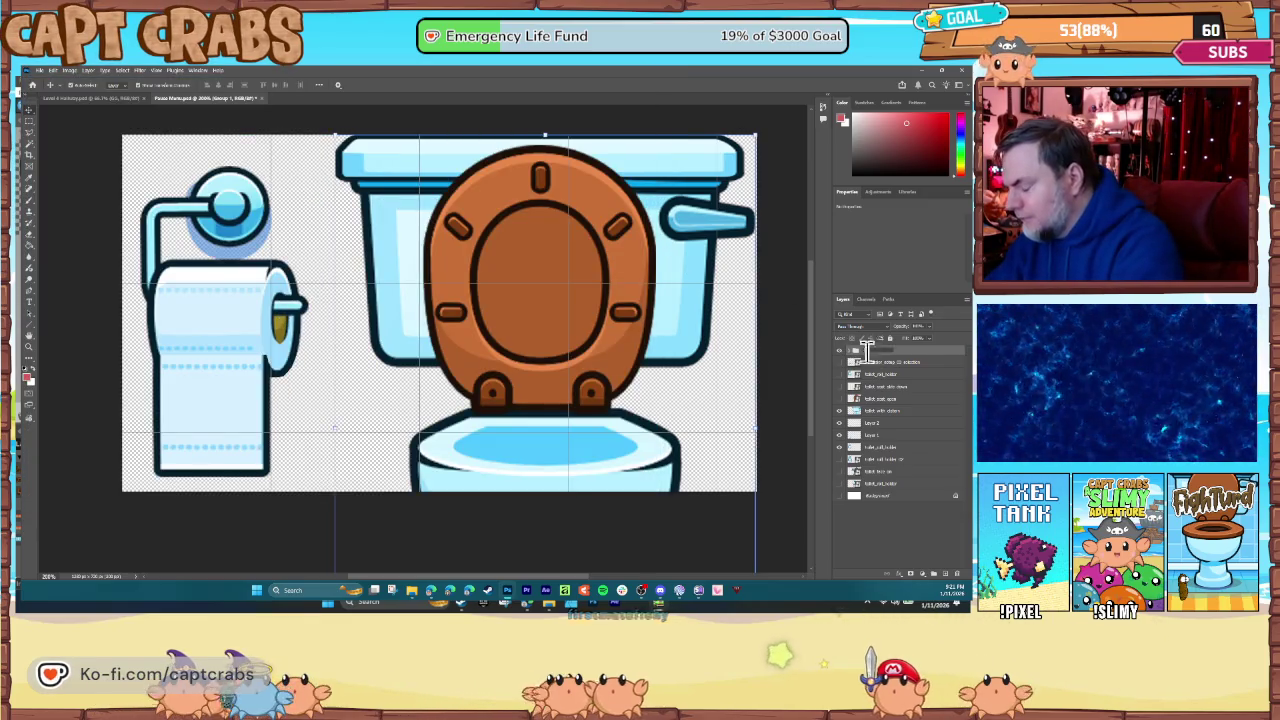
type("Resume")
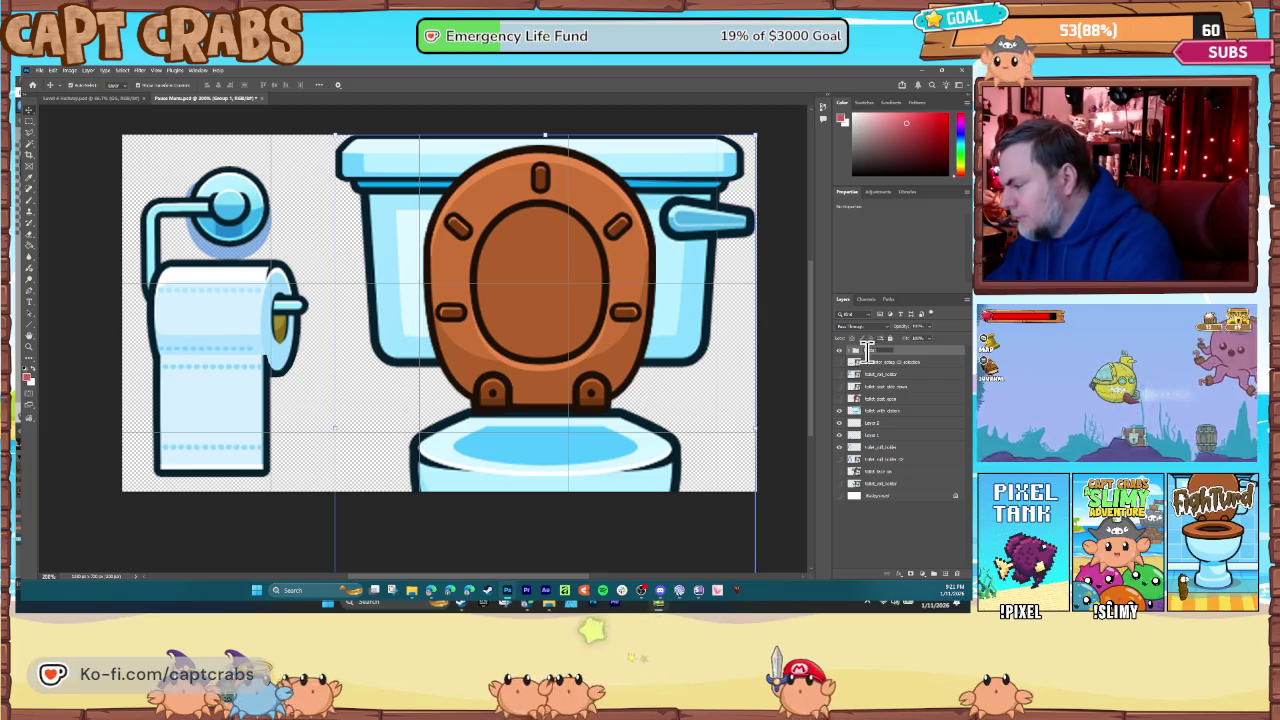
key("Return")
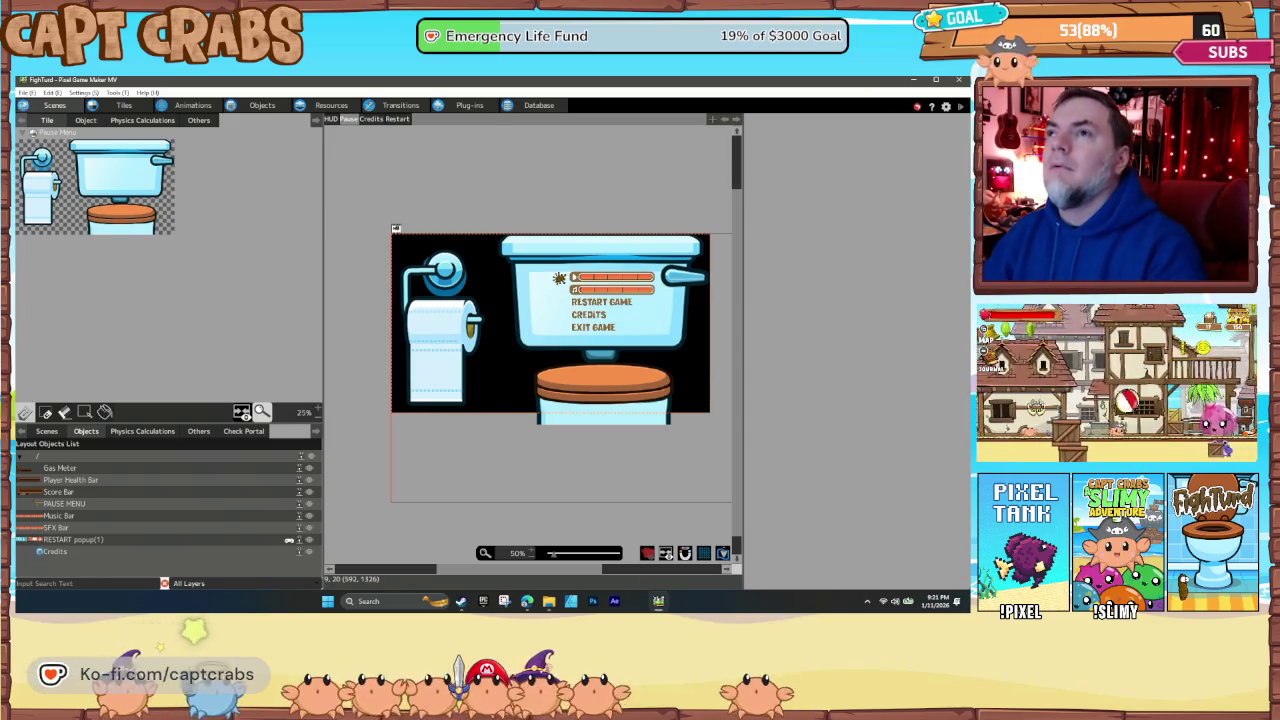
- Import the Restart Menu PNG into the GUI image resources folder
left_click(264, 107)
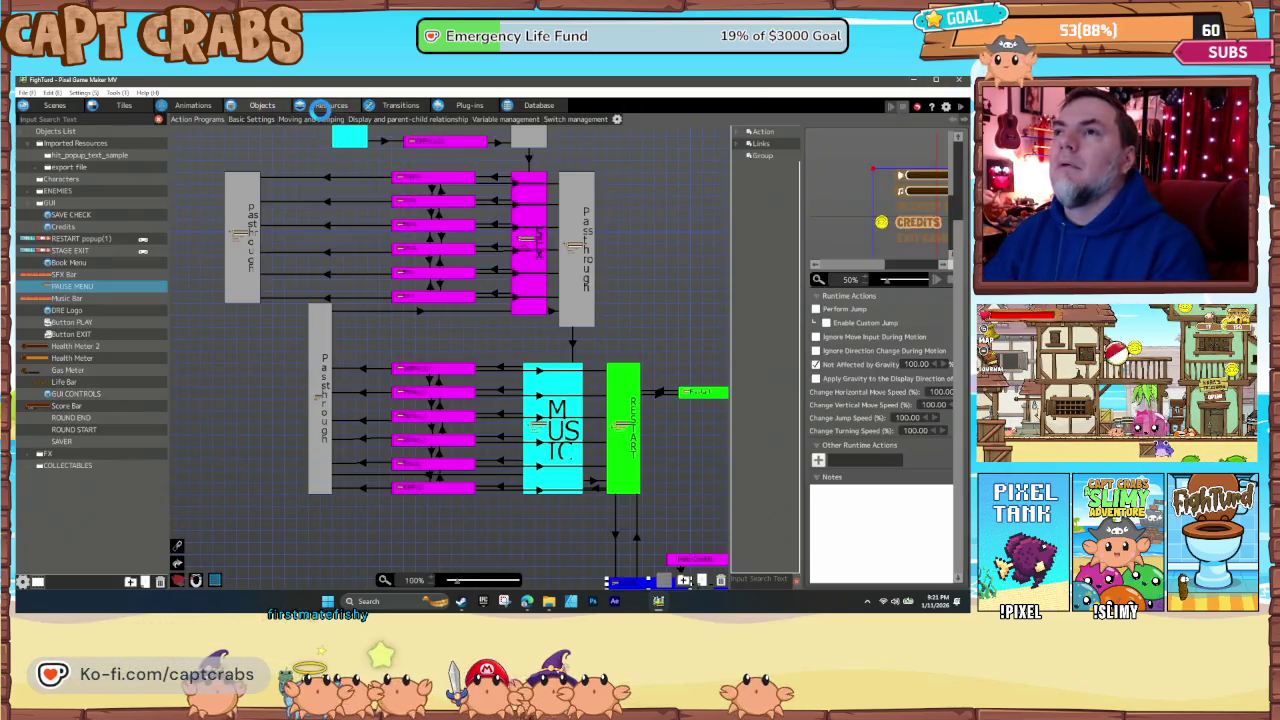
left_click(318, 106)
scroll(50, 470, "down", 5)
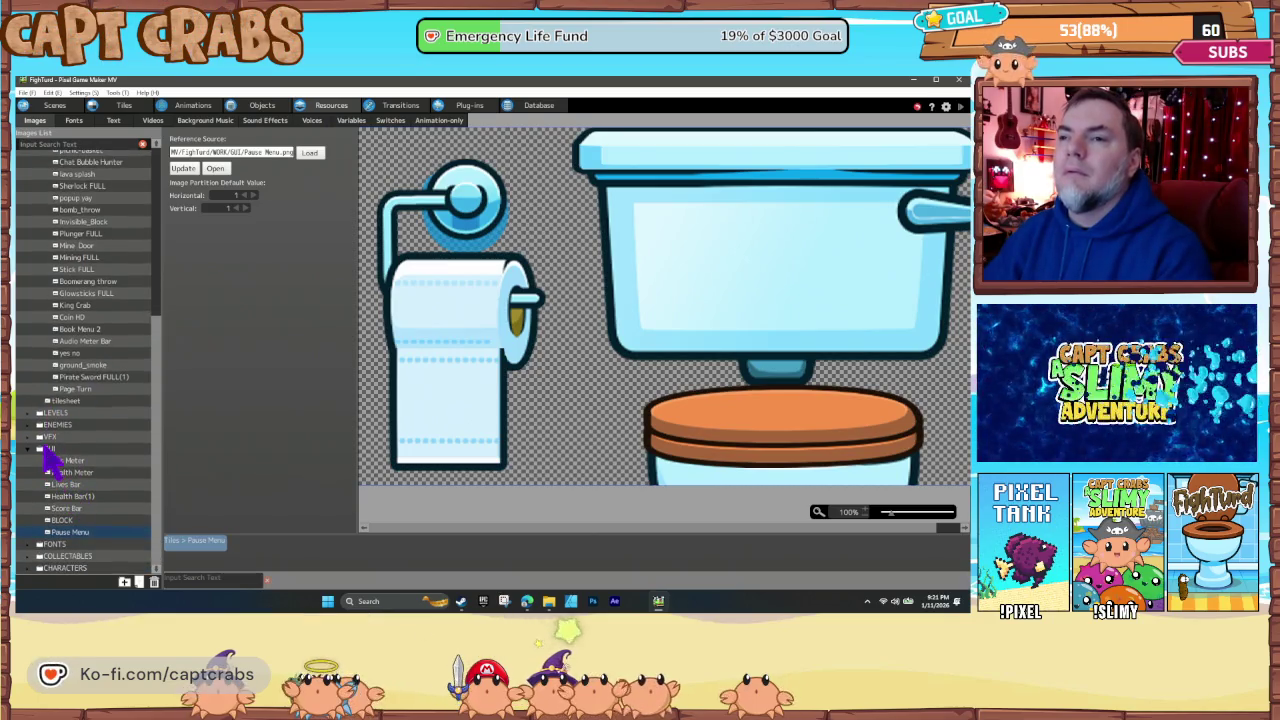
right_click(50, 449)
left_click(70, 470)
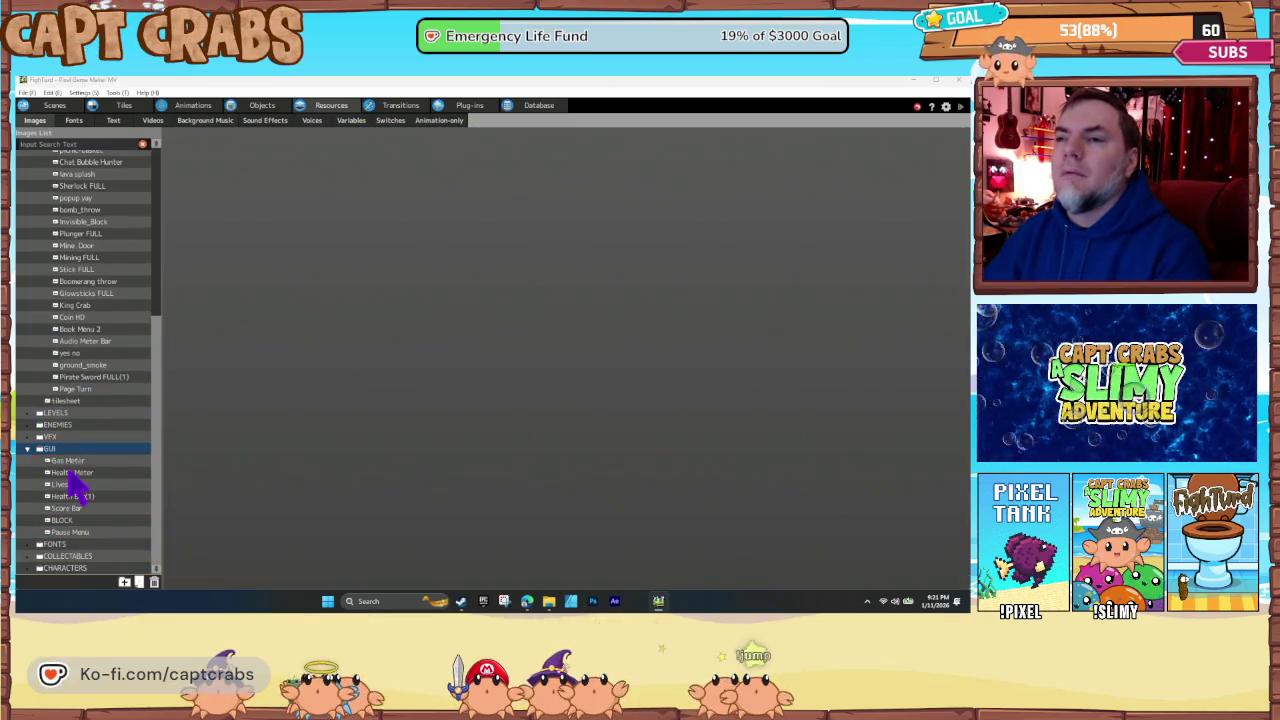
left_click(245, 185)
double_click(258, 200)
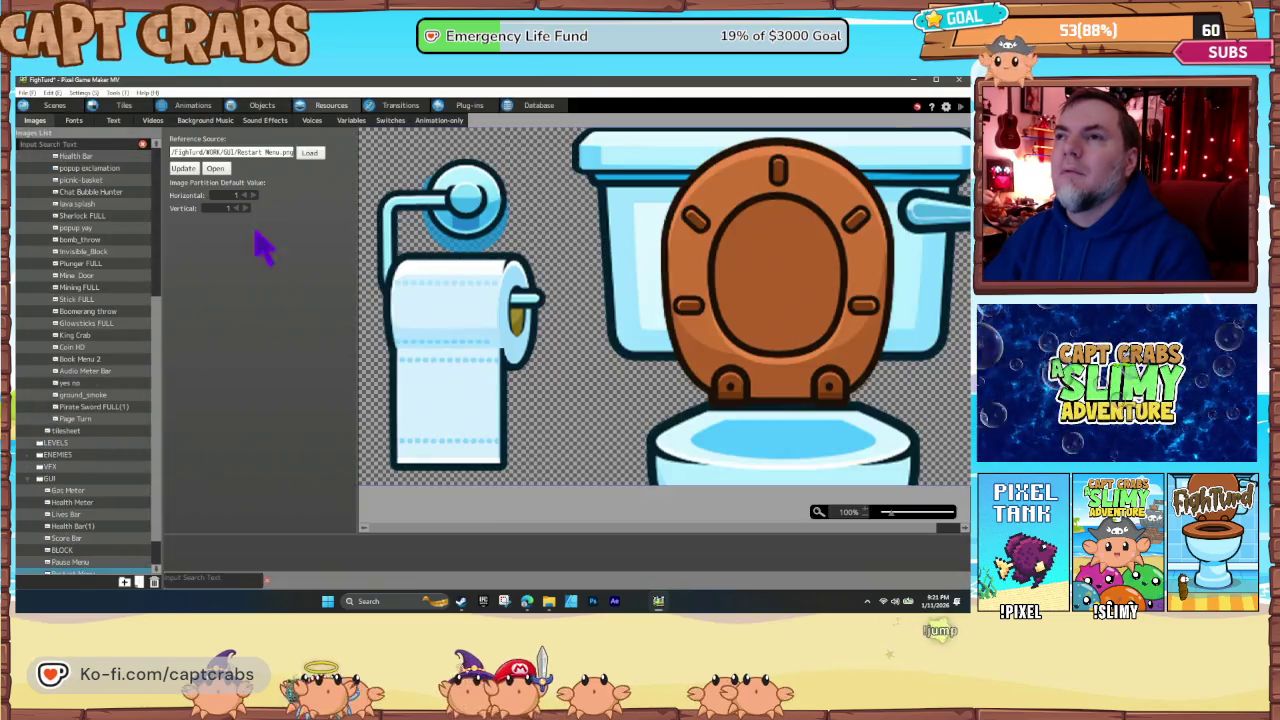
- Create a Restart Menu tile under LEVELS using the GUI > Restart Menu image
left_click(121, 106)
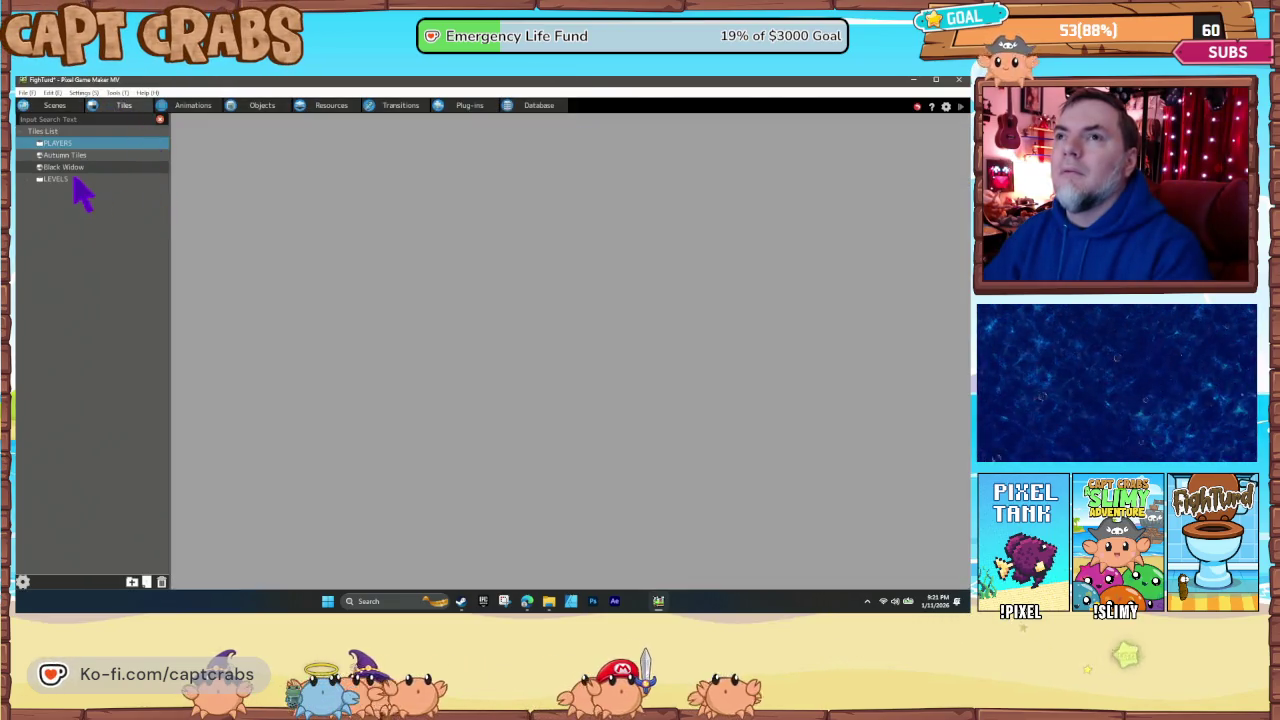
left_click(53, 181)
right_click(58, 185)
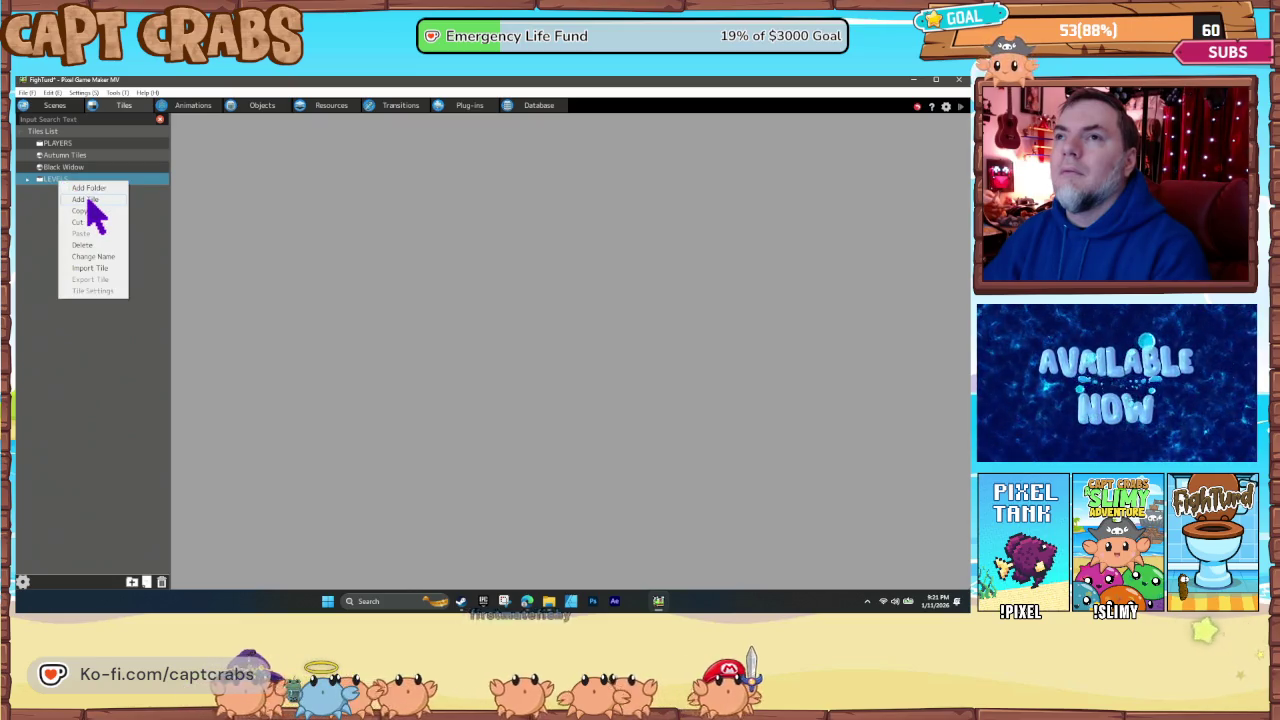
left_click(85, 198)
left_click_drag(375, 253, 310, 252)
type("Restart Menu")
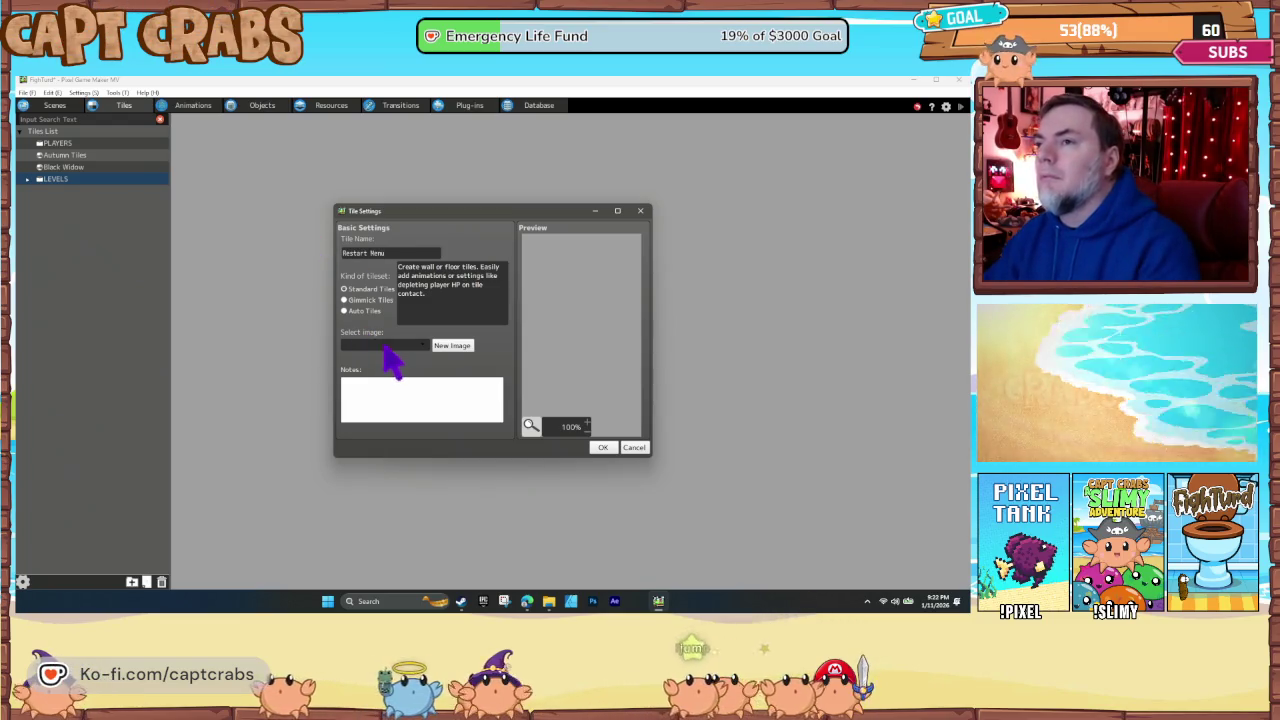
left_click(386, 346)
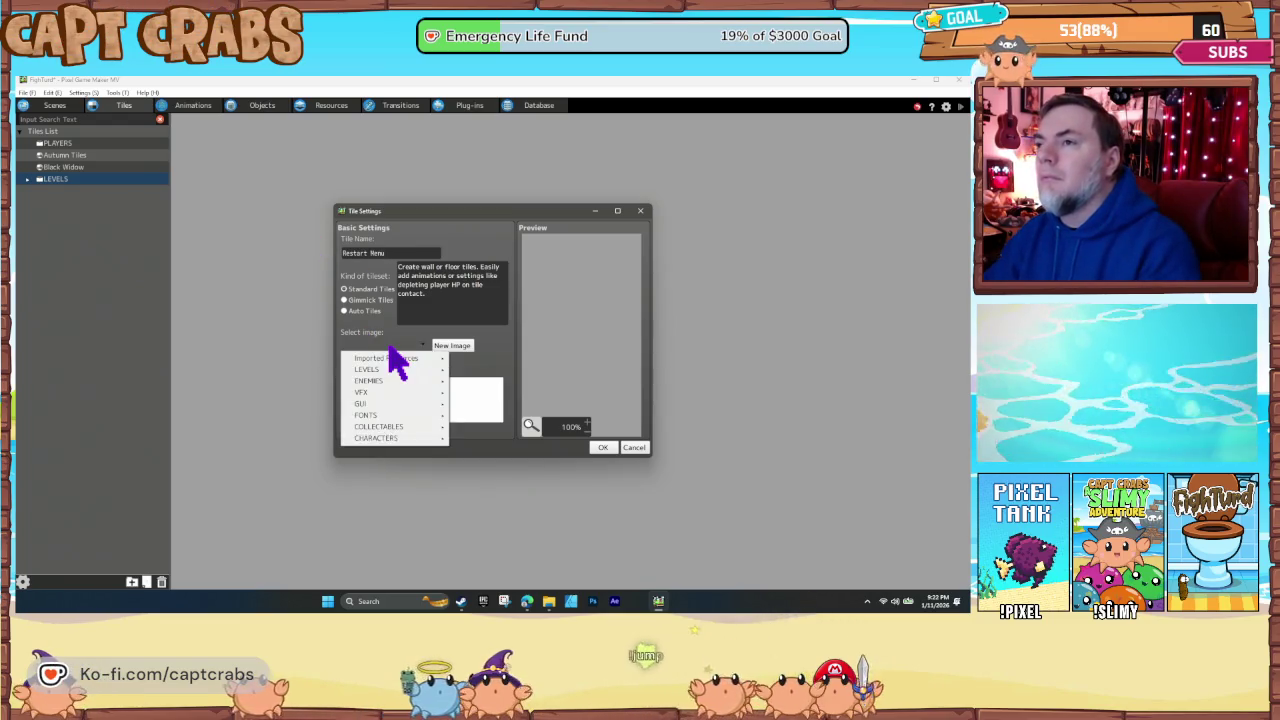
mouse_move(420, 420)
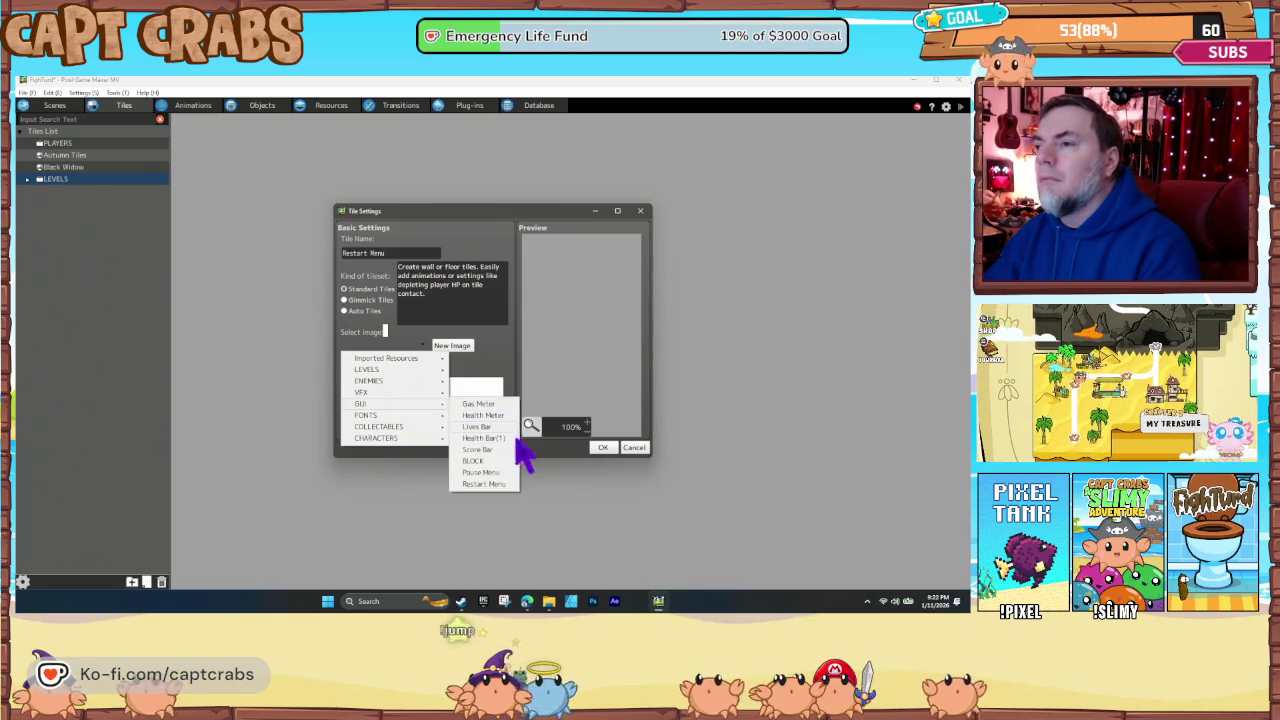
left_click(502, 488)
left_click(603, 447)
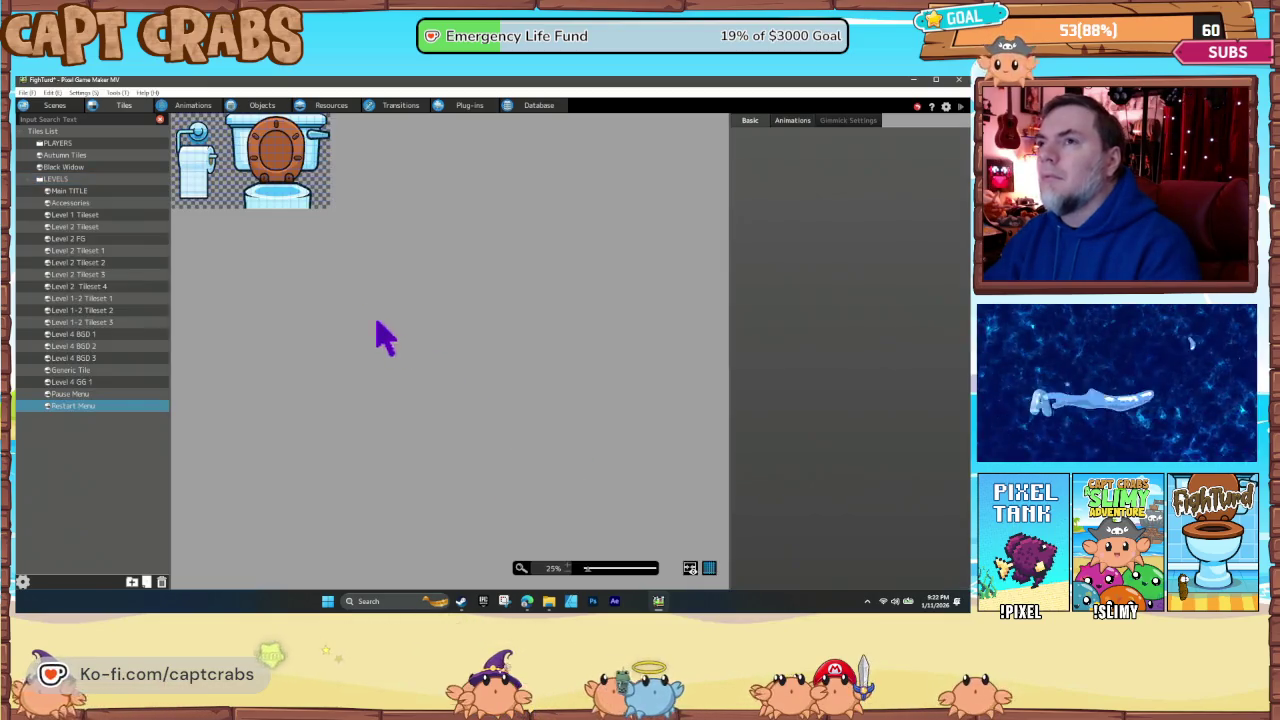
left_click(55, 105)
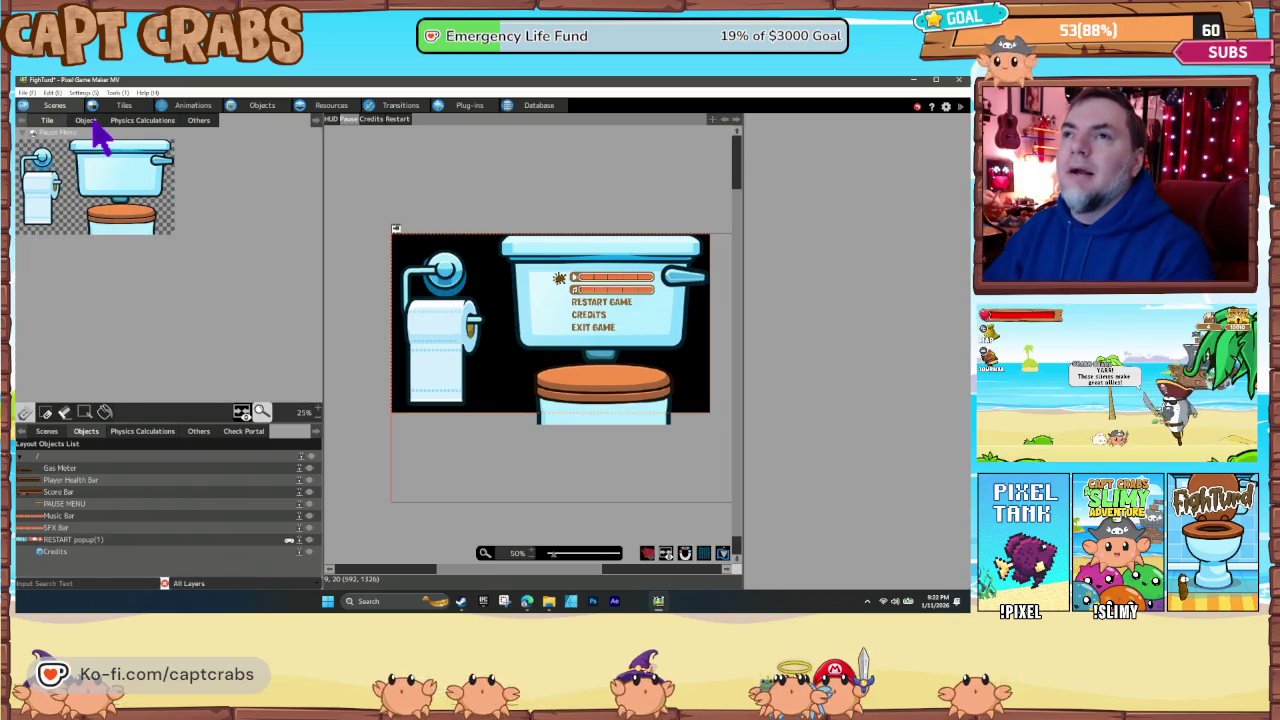
- Add Restart Menu as the menu scene's second tileset in Scene Settings
left_click(47, 431)
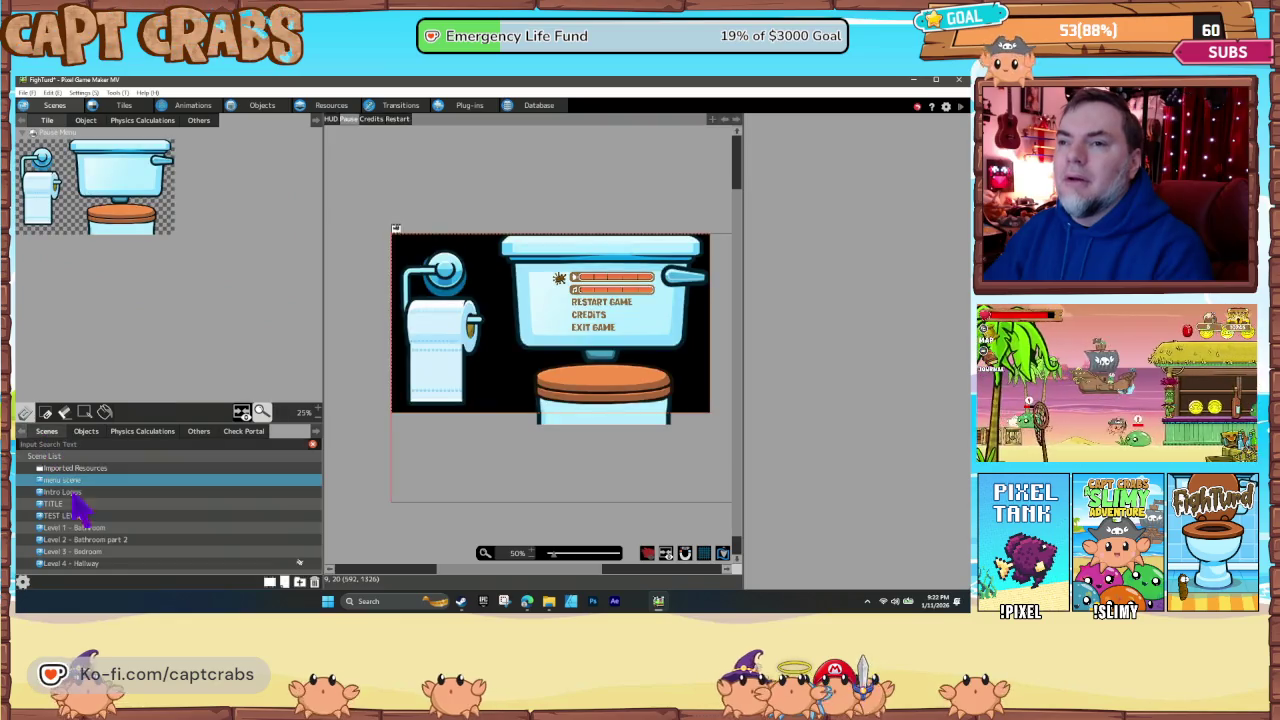
right_click(78, 494)
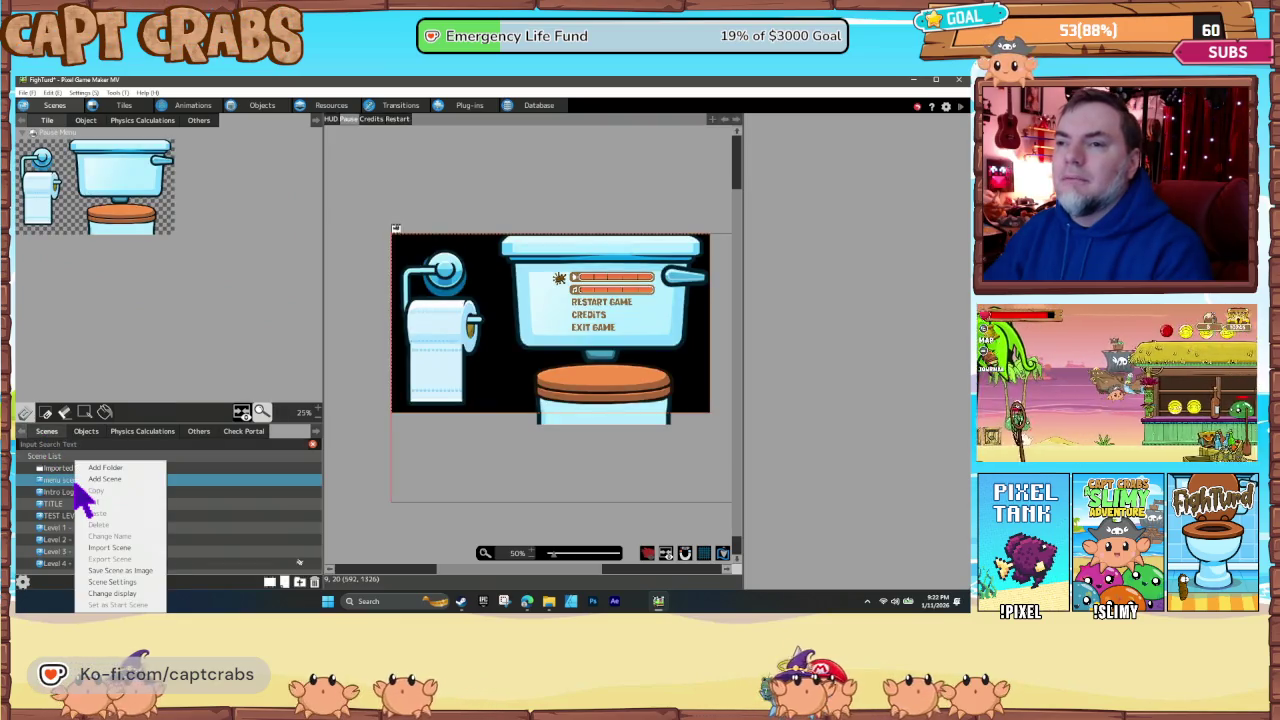
left_click(110, 583)
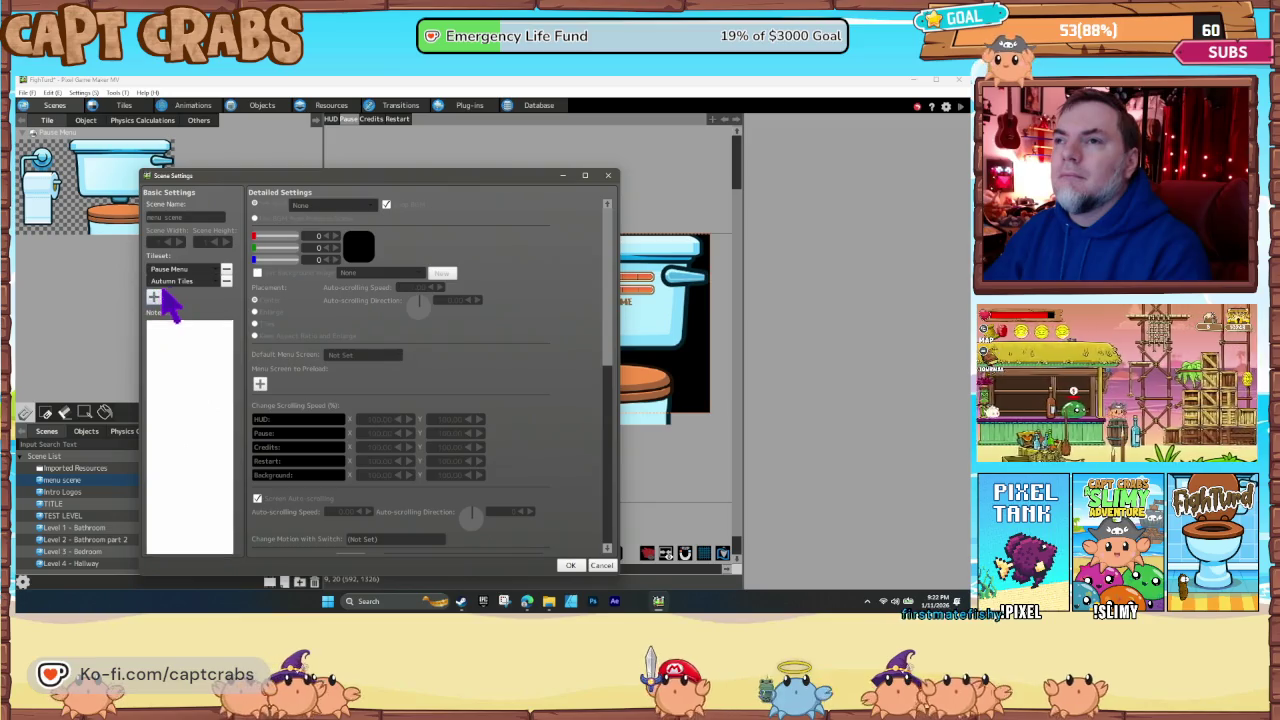
left_click(155, 297)
left_click(177, 524)
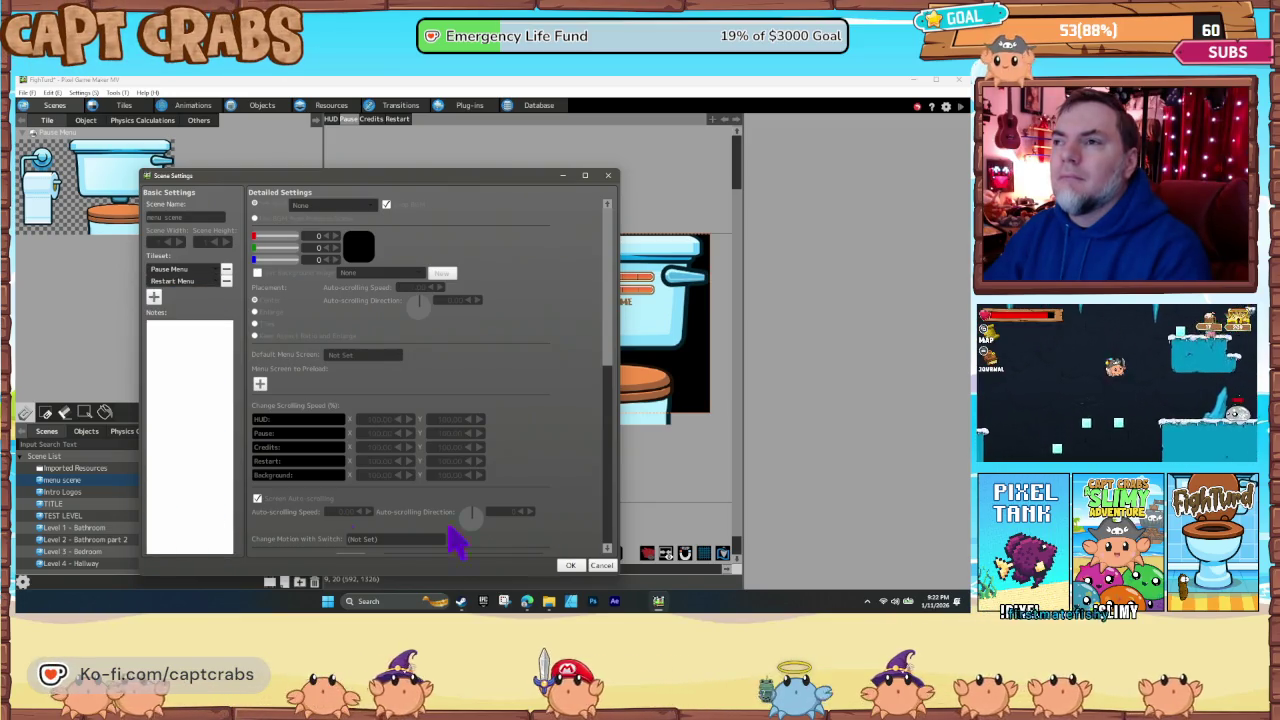
left_click(570, 565)
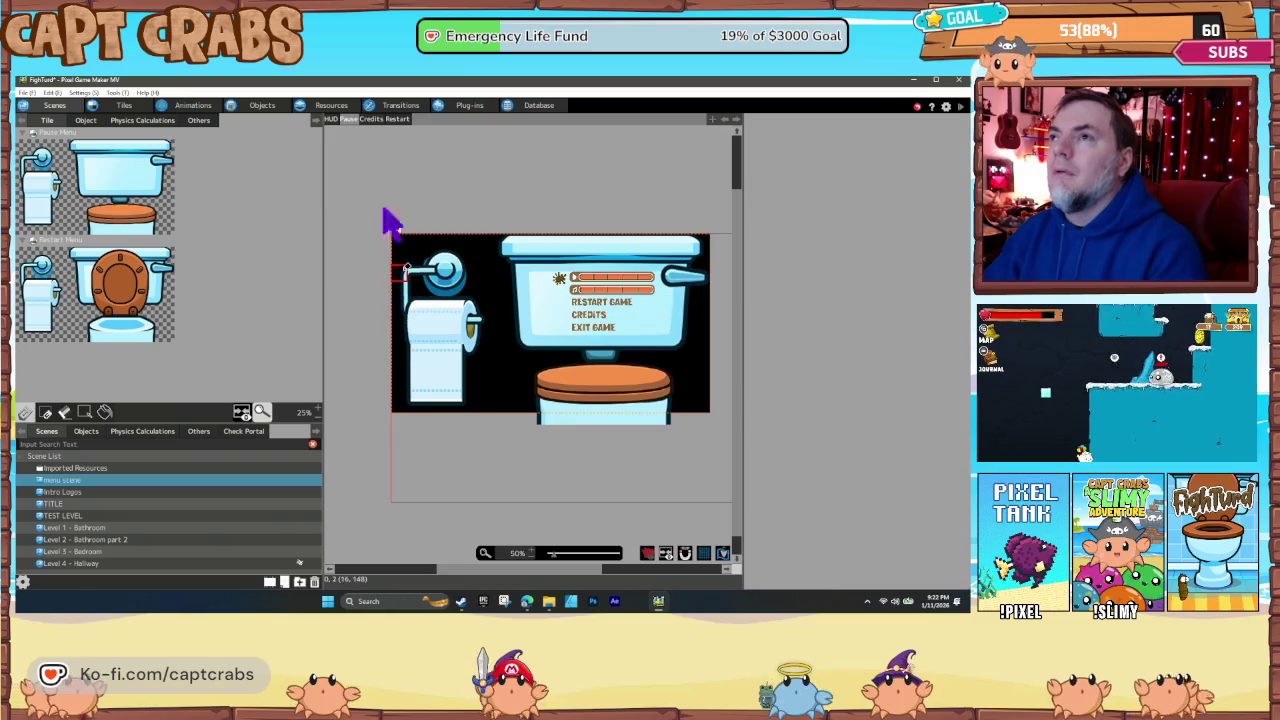
- Stamp the whole open-lid toilet tile at the top-left of the Restart layer
left_click(398, 119)
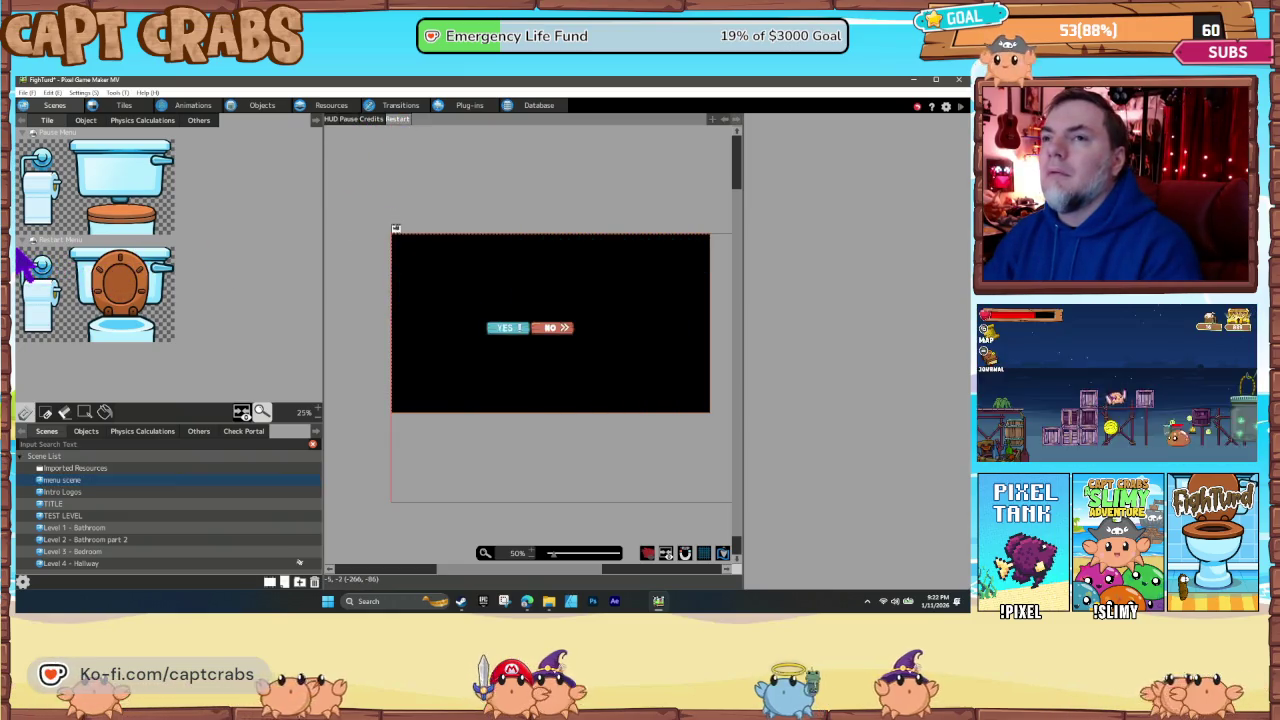
left_click_drag(143, 338, 172, 342)
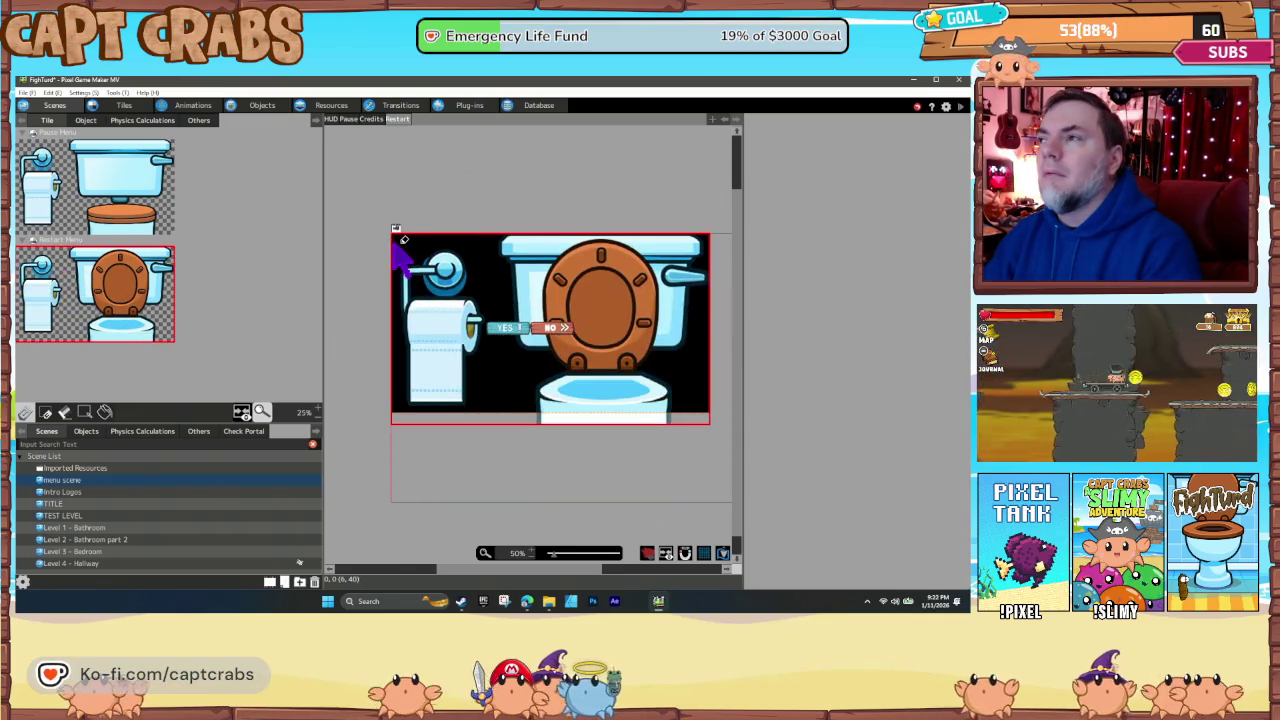
left_click(403, 240)
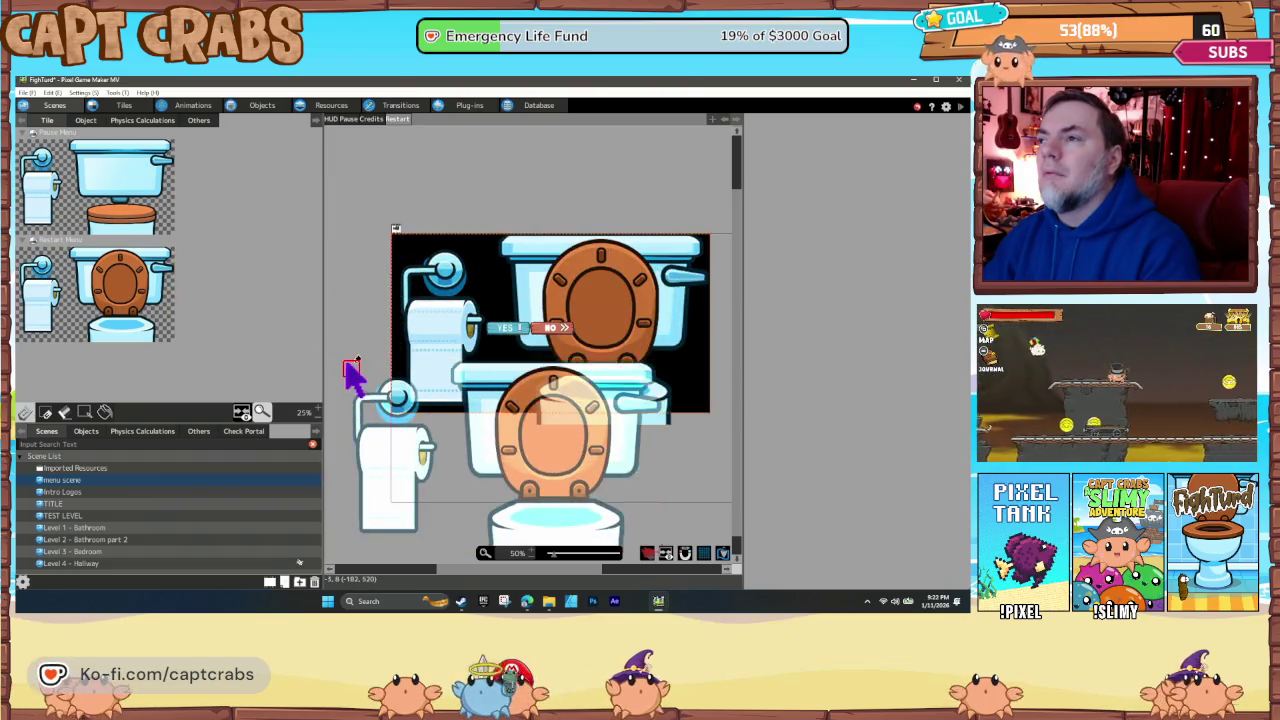
right_click(491, 366)
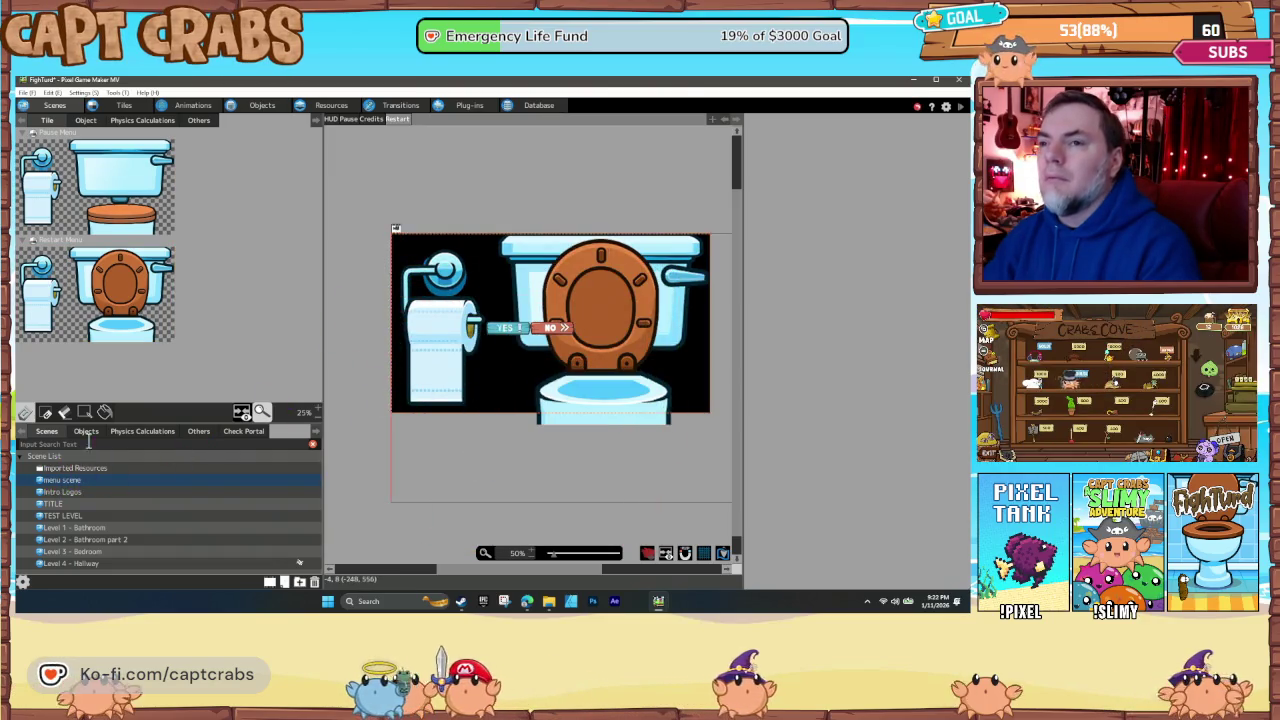
left_click(86, 431)
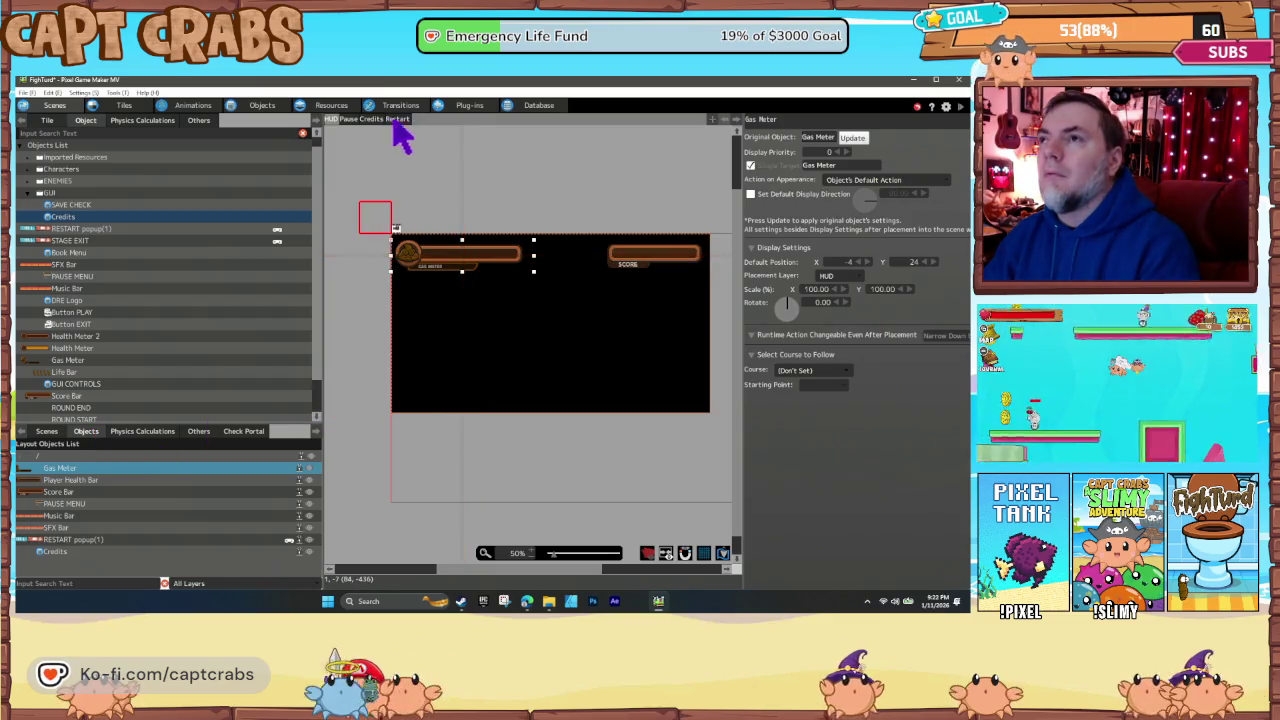
- Drag RESTART popup(1) down onto the toilet bowl at 856, 630 and save the project
left_click(396, 119)
left_click(585, 320)
mouse_move(585, 322)
left_mouse_down()
mouse_move(585, 309)
mouse_move(584, 392)
left_mouse_up()
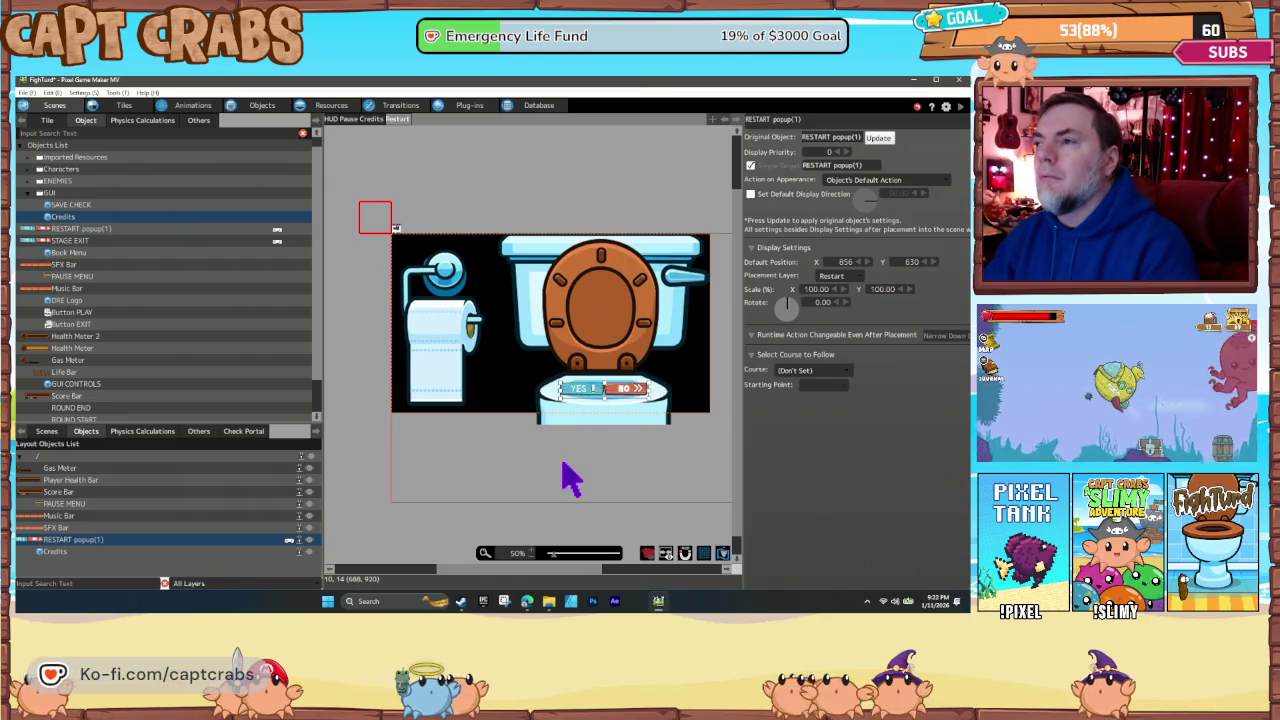
key("ctrl+s")
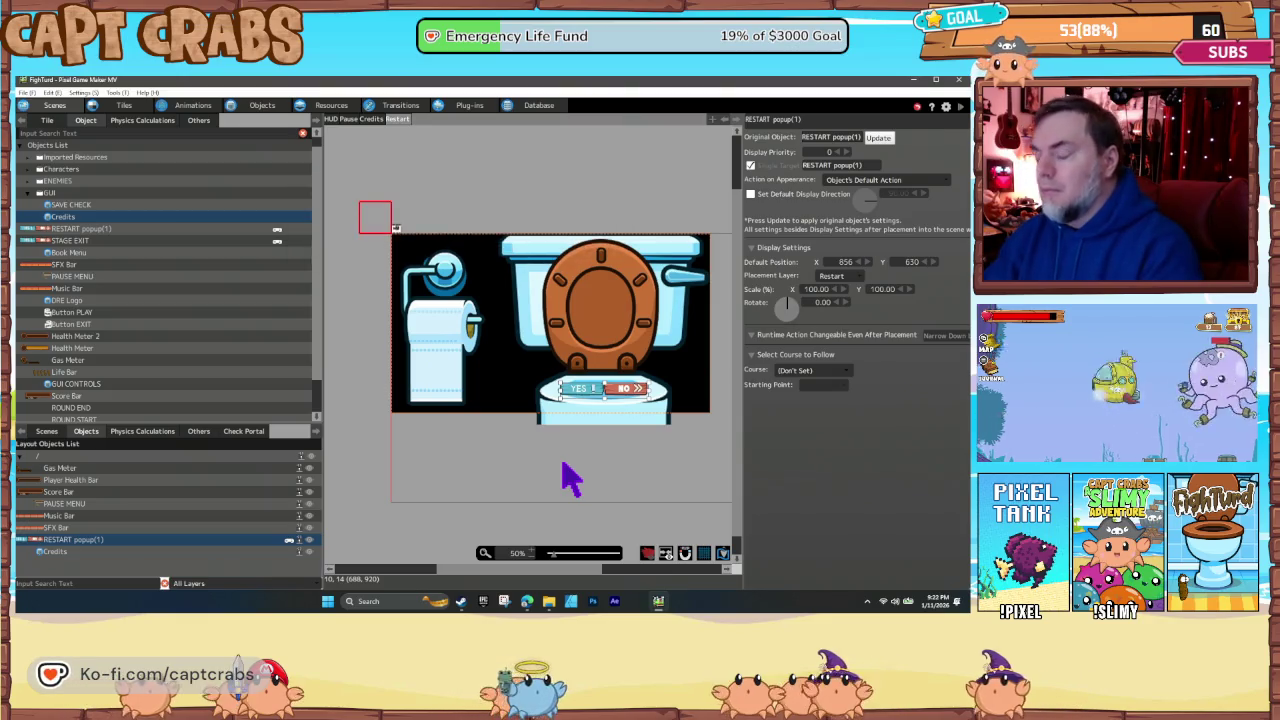
key("F5")
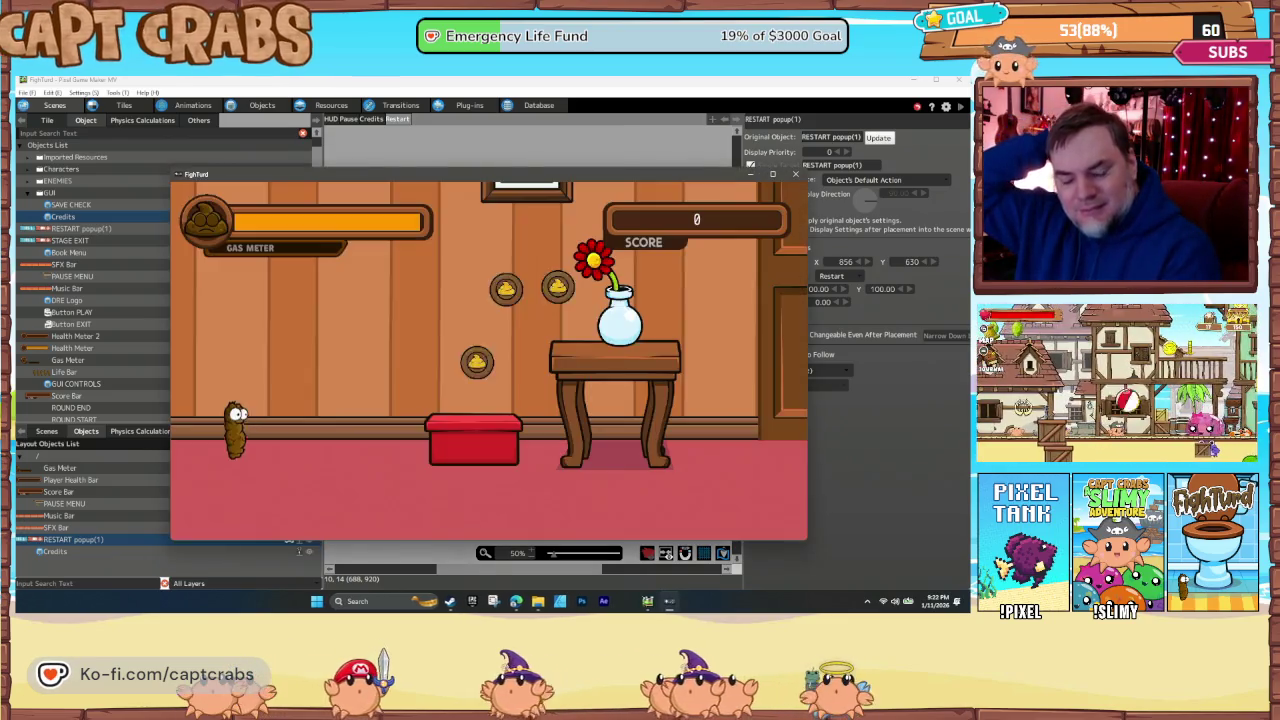
- From the pause menu choose Restart Game, toggle the YES/NO prompt, and confirm YES
key("Escape")
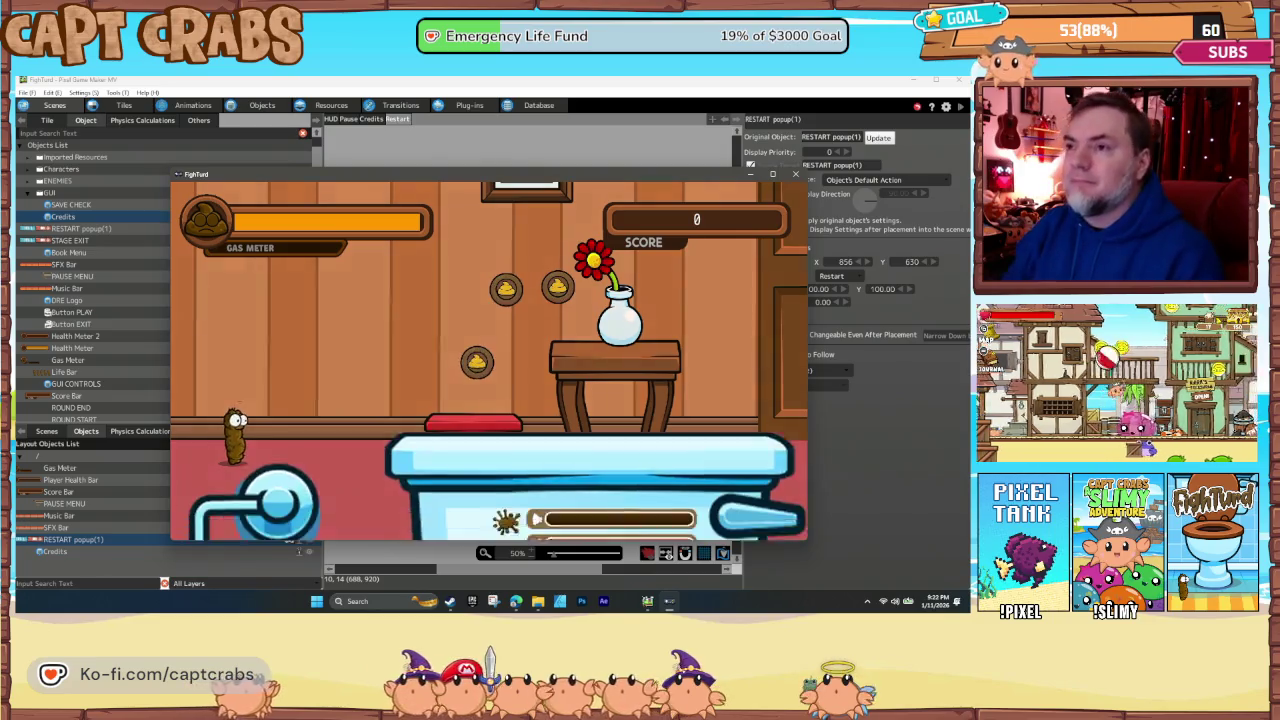
key("Down")
key("Return")
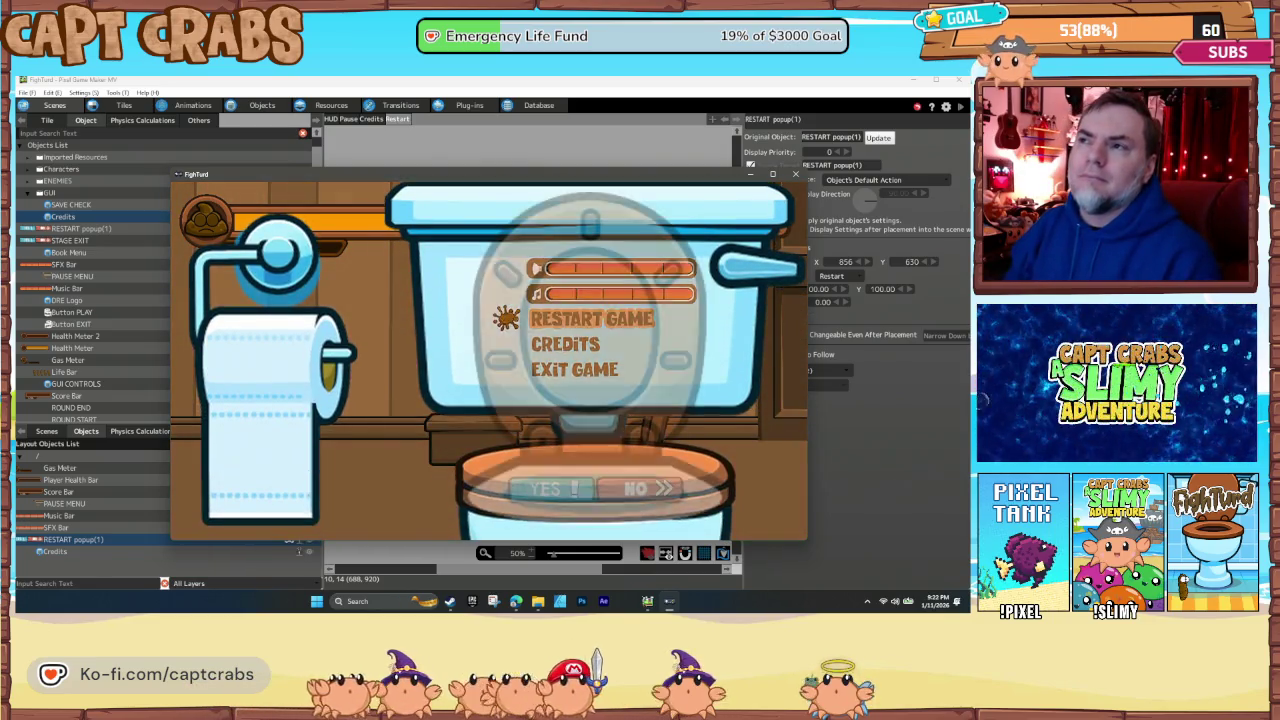
key("Right")
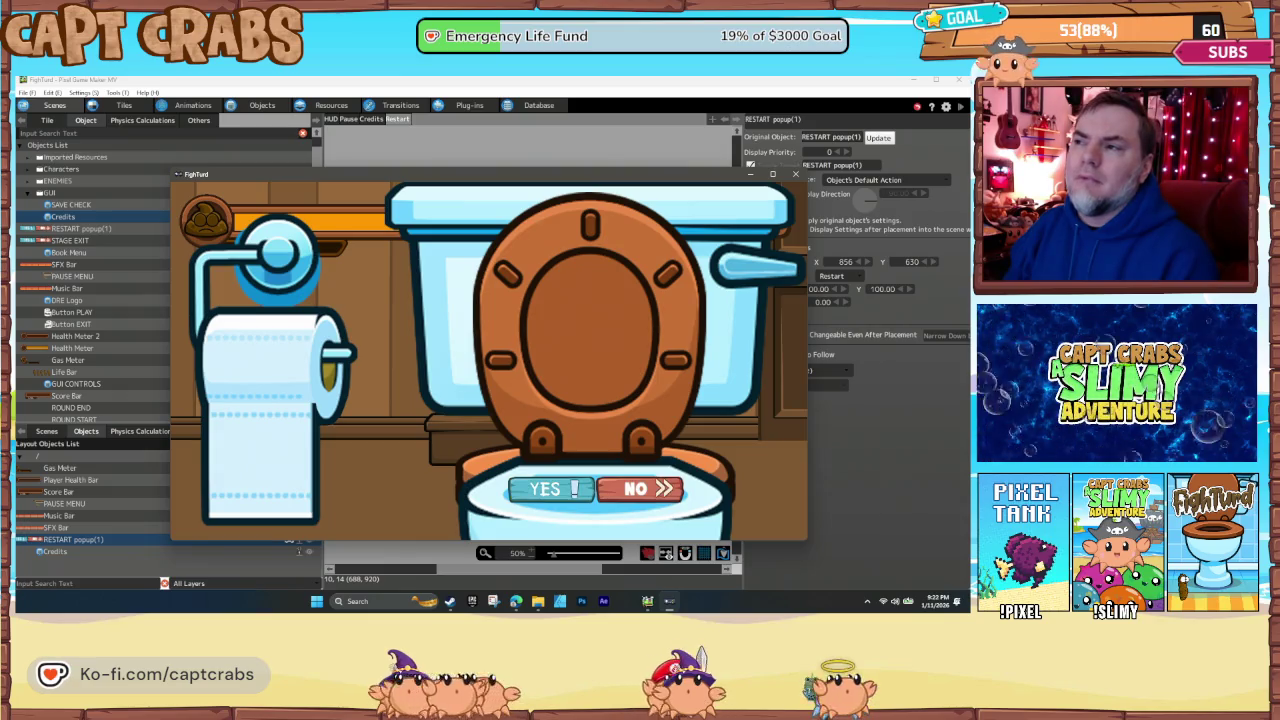
key("Left")
key("Right")
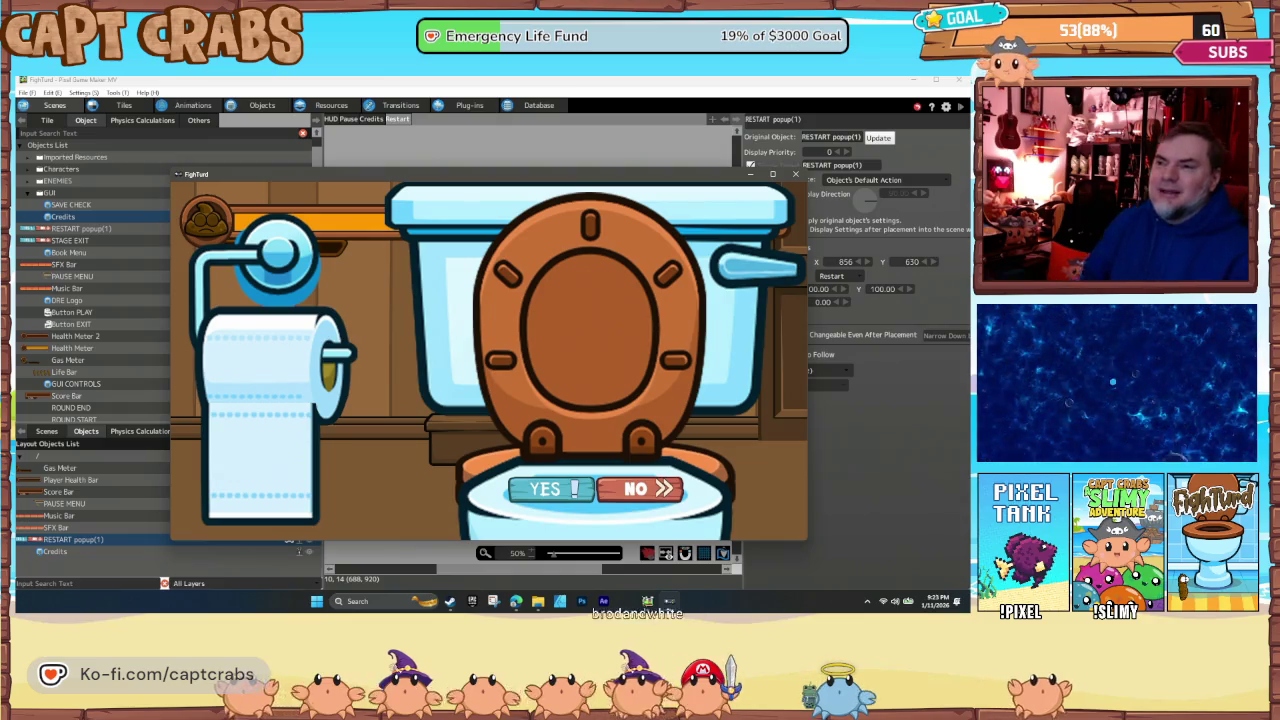
key("Left")
key("Return")
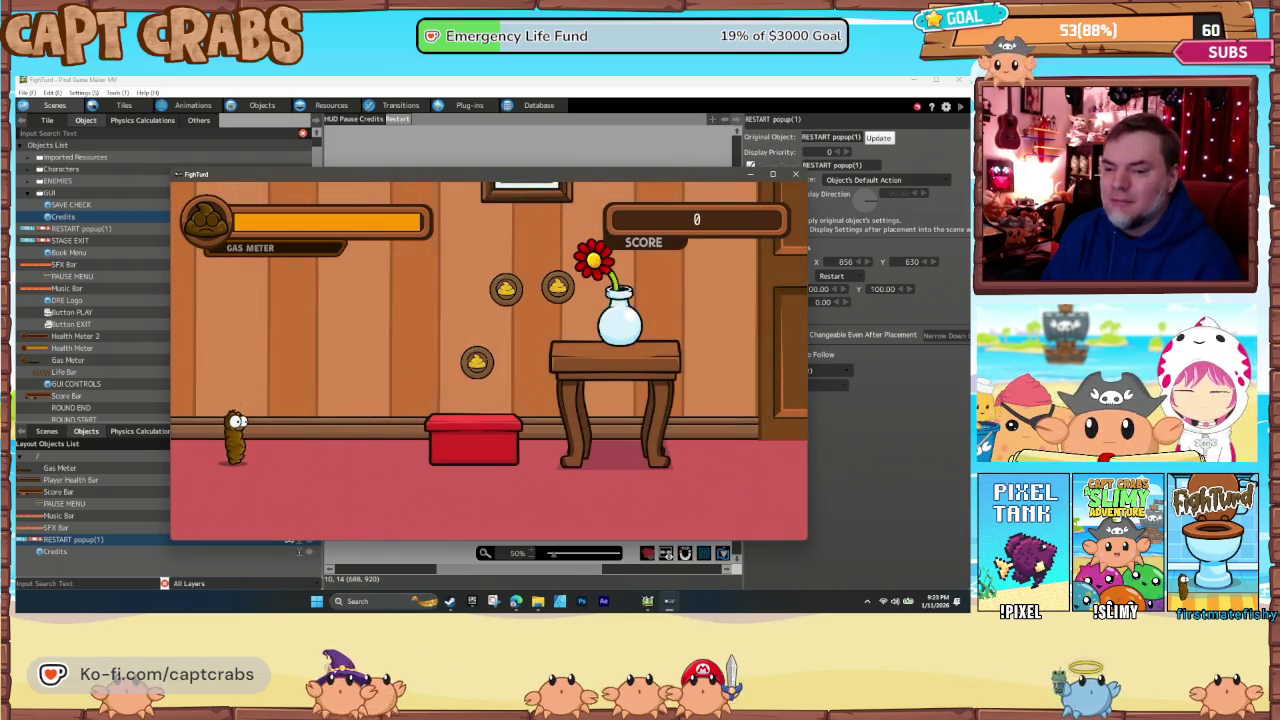
- View the Credits from the pause menu, resume play, and close the test-play window
key("Escape")
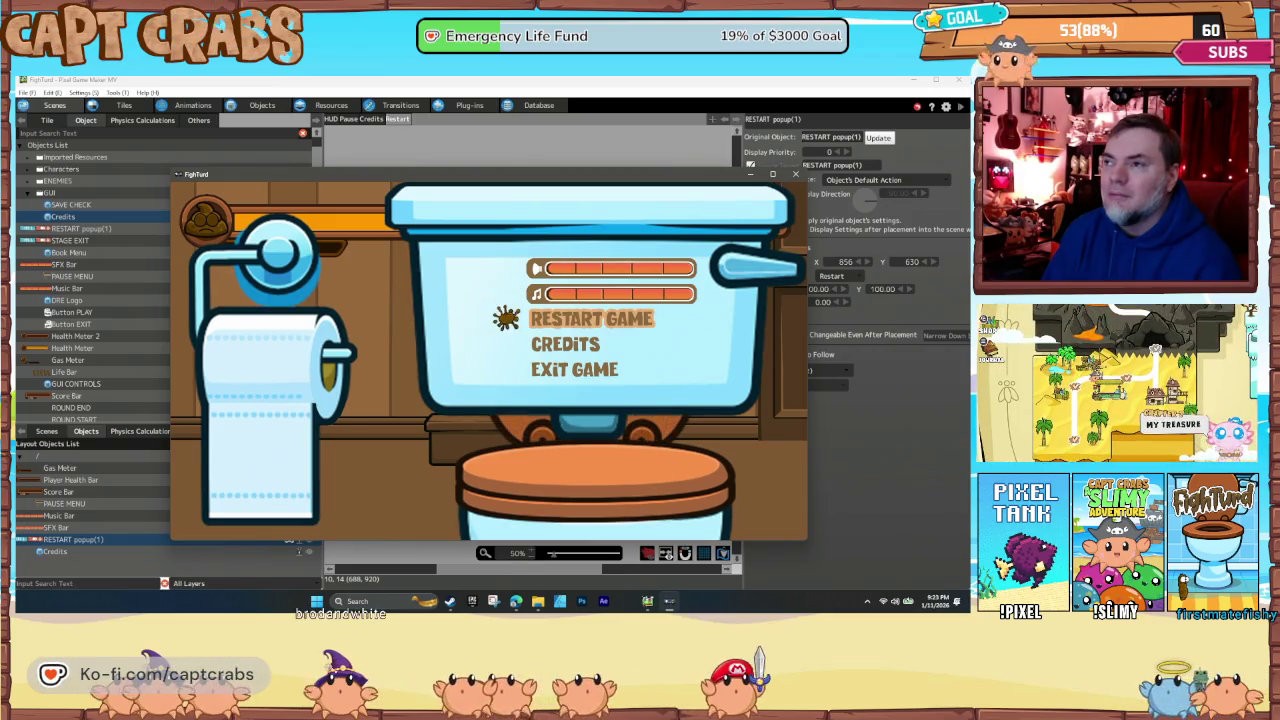
key("Down")
key("Return")
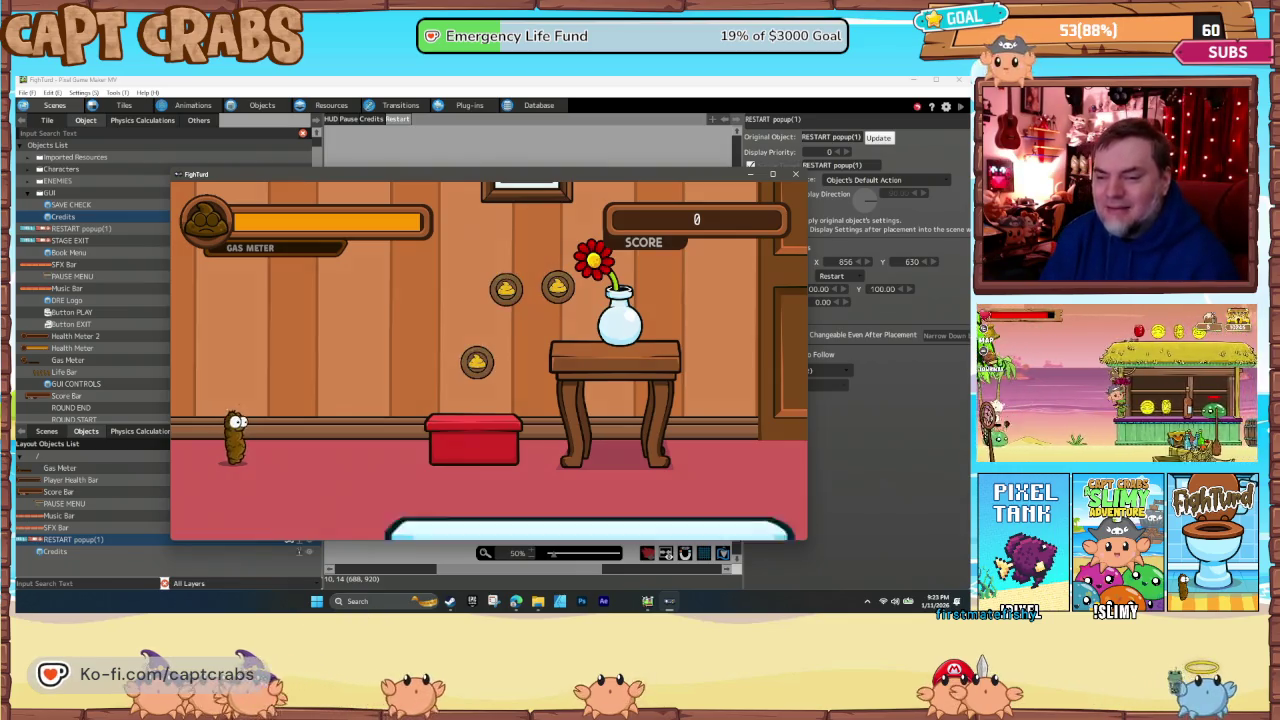
key("Escape")
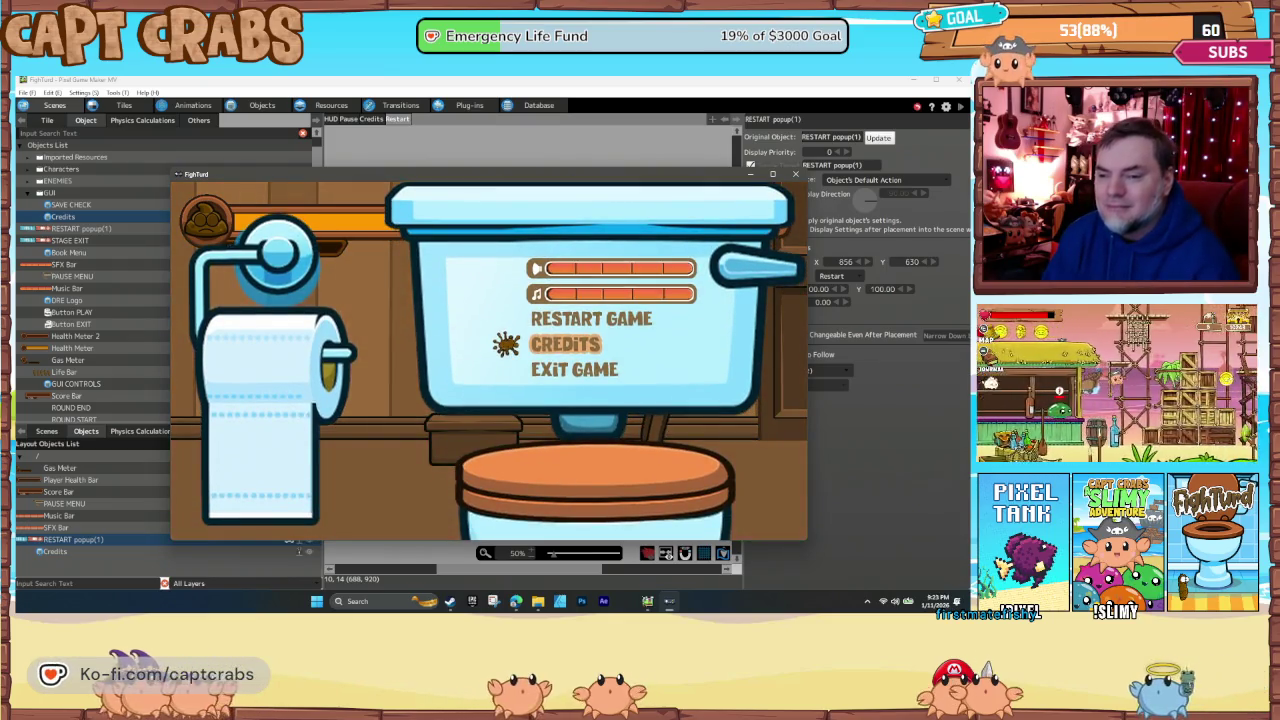
key("Down")
key("Up")
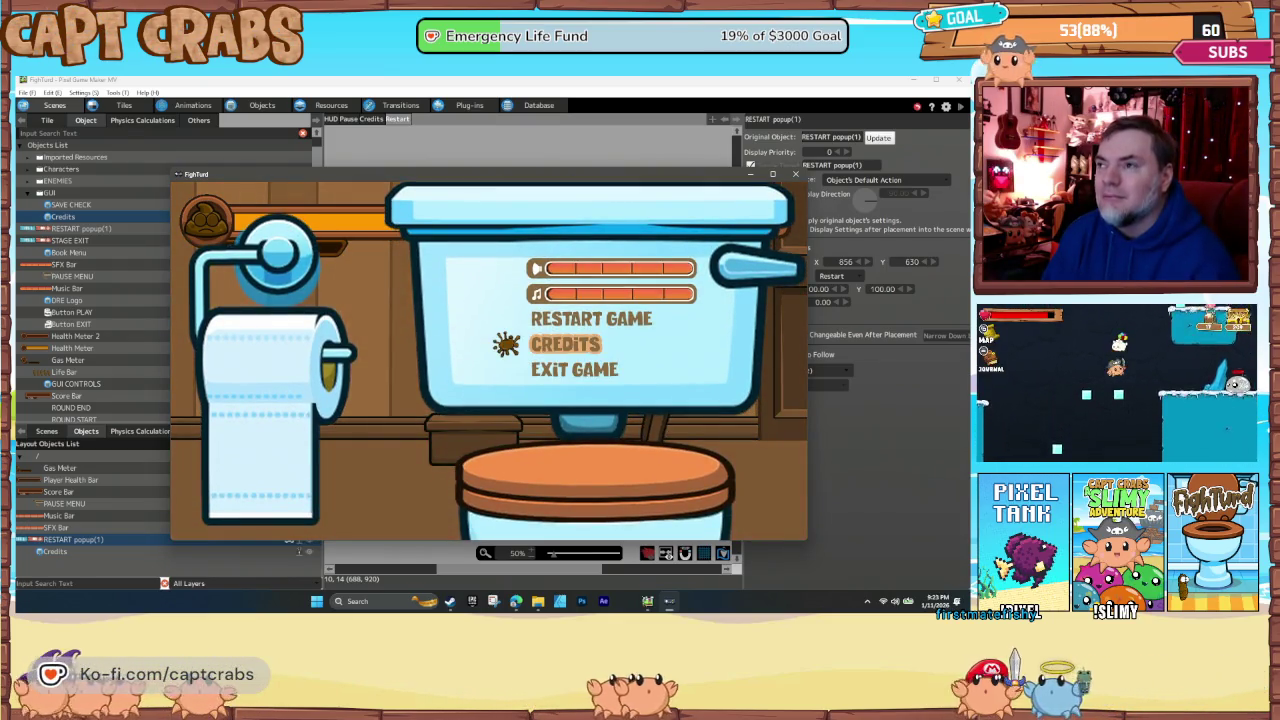
key("Up")
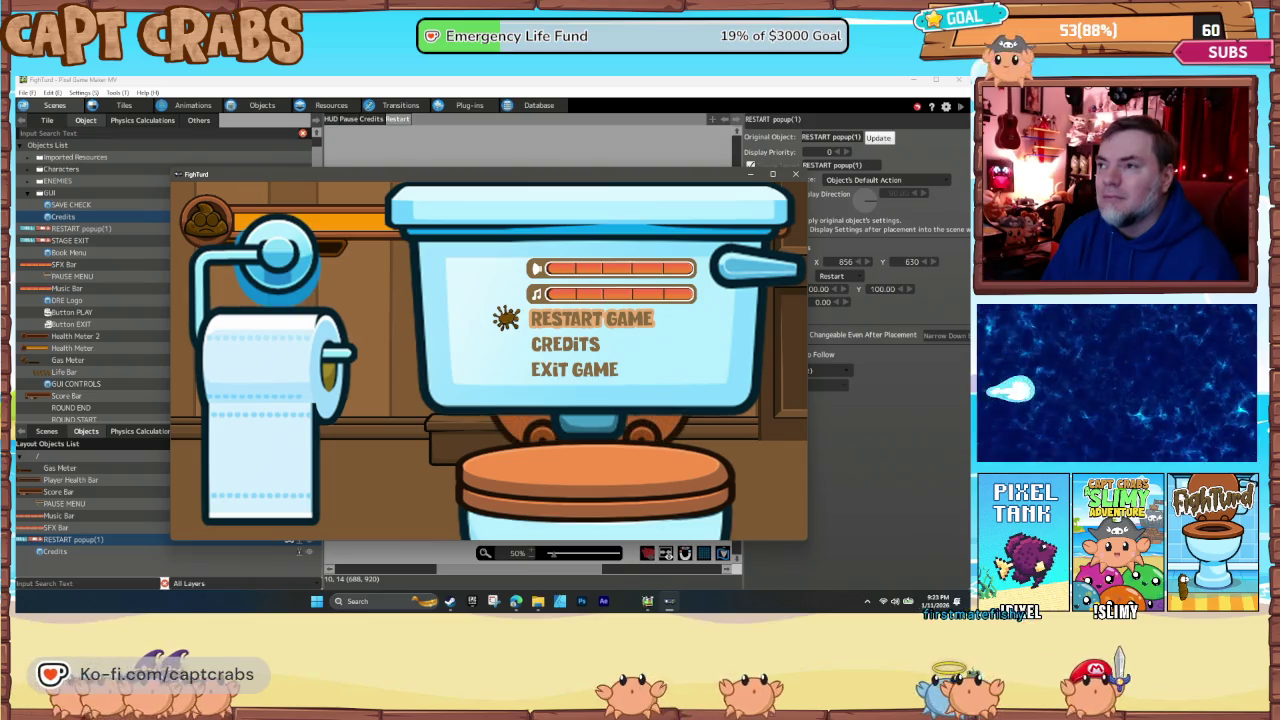
key("Down")
key("Escape")
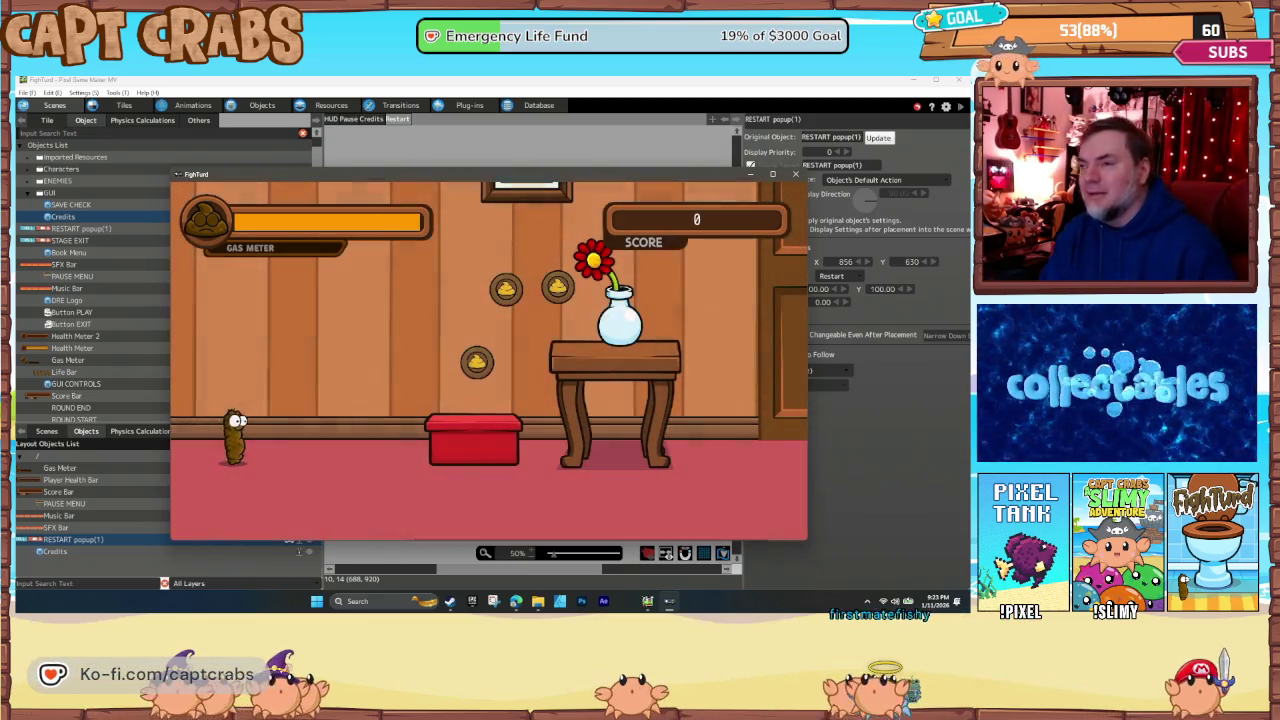
left_click(795, 174)
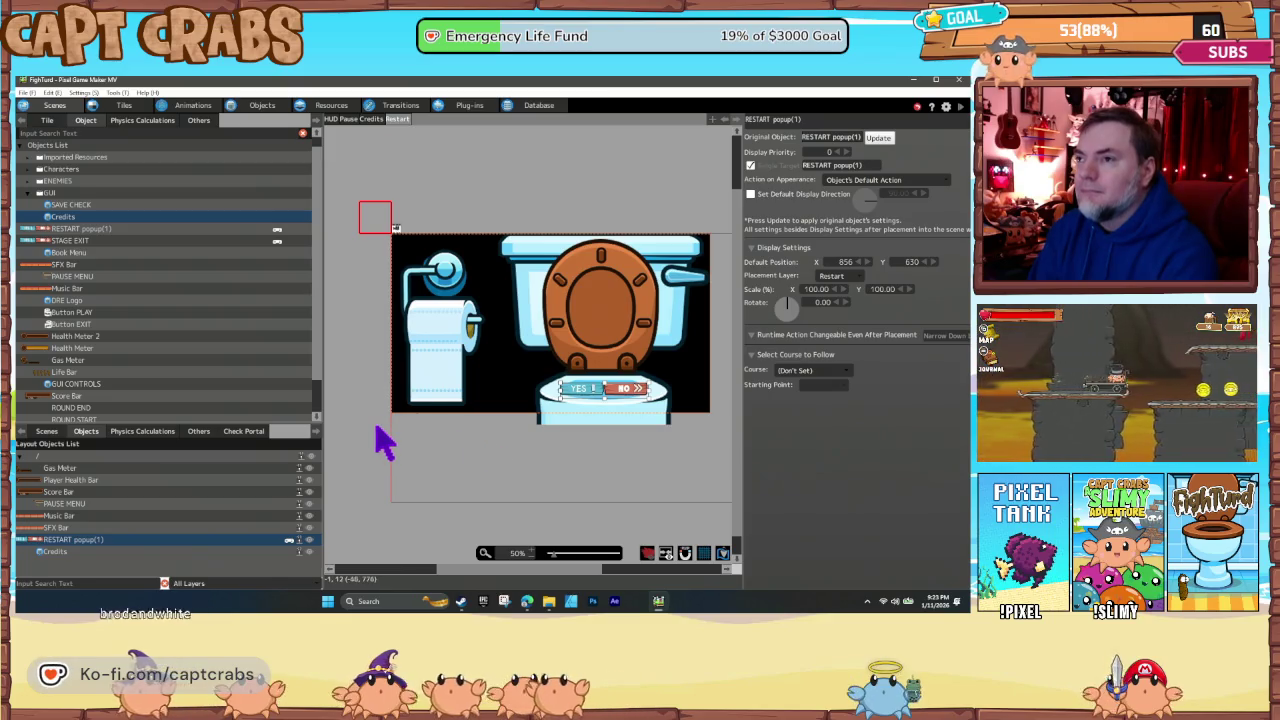
- Dismiss the RESTART popup's properties panel and save the project with Ctrl+S
left_click(385, 440)
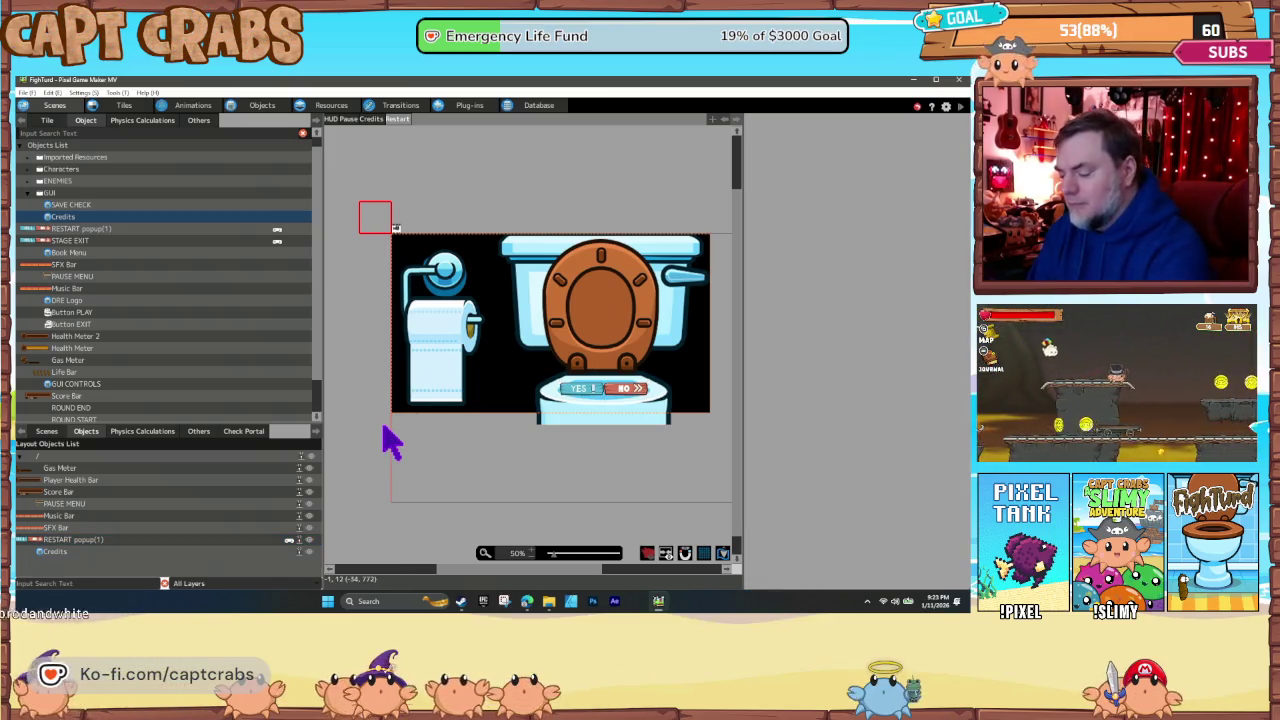
key("ctrl+s")
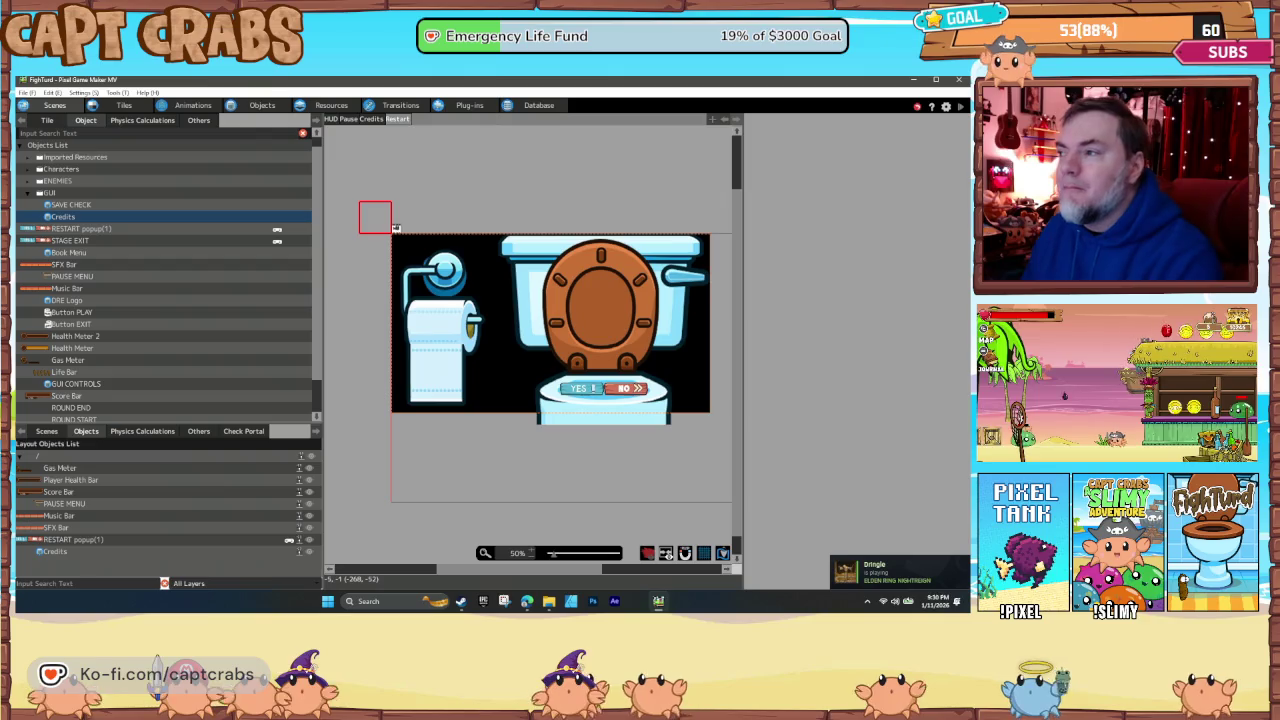
- Start a test play, jumping onto the table and bookshelf for coins and defeating spiders
left_click(54, 434)
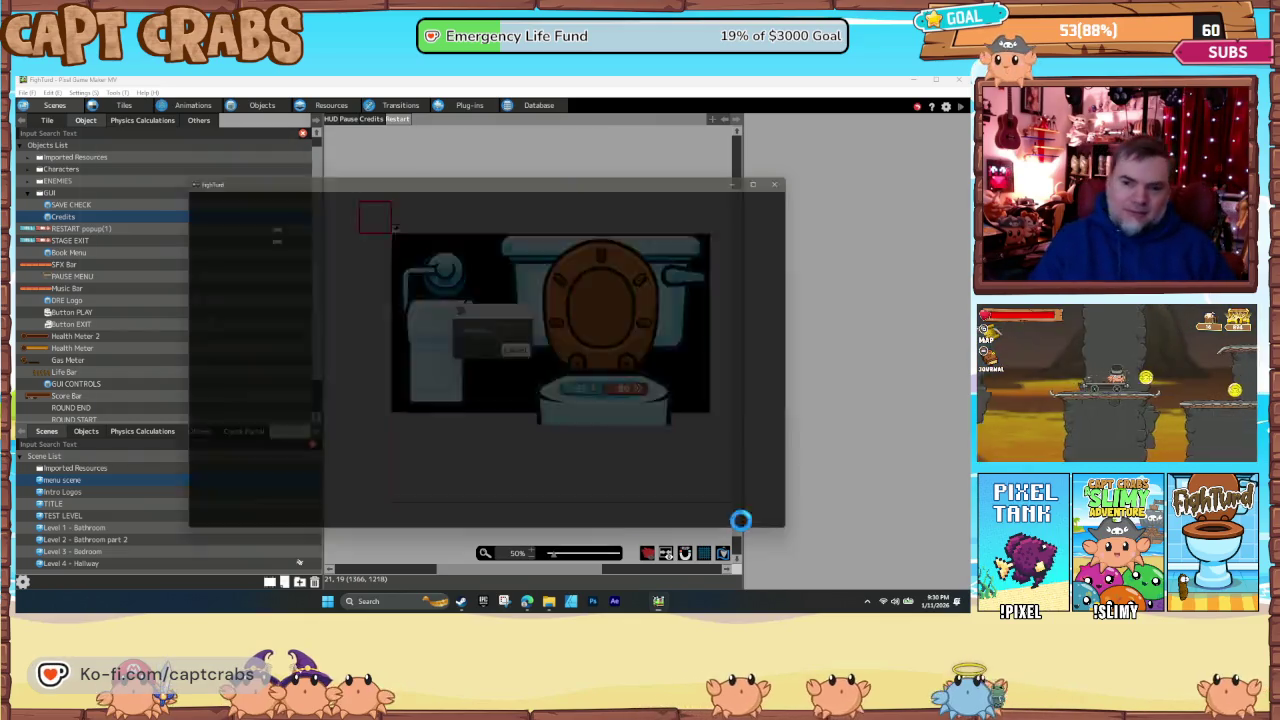
key("Right")
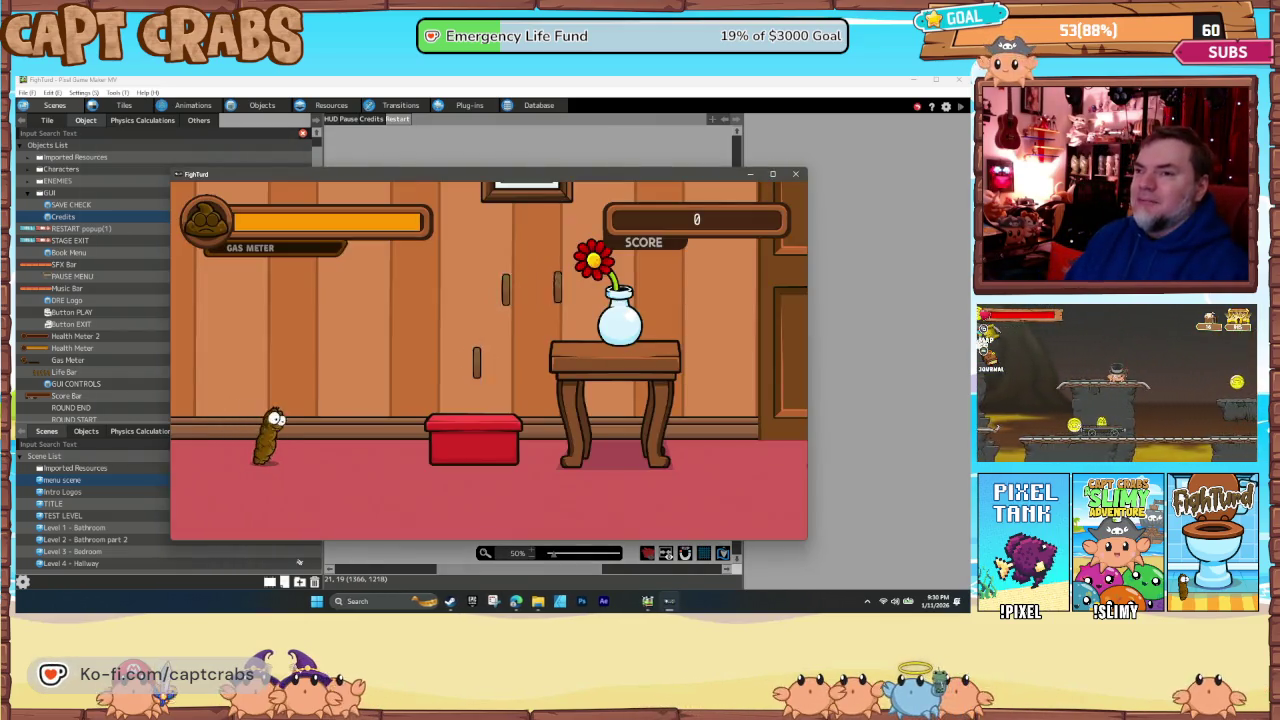
key("Right")
key("space")
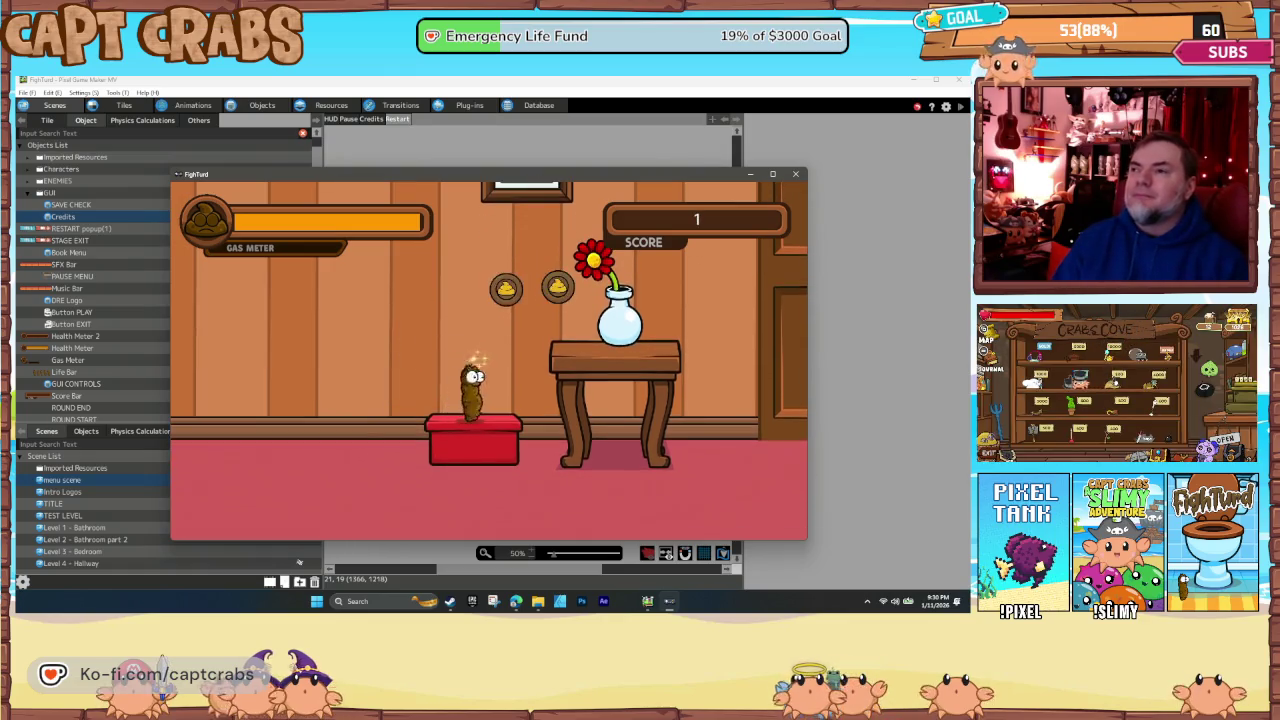
key("Right")
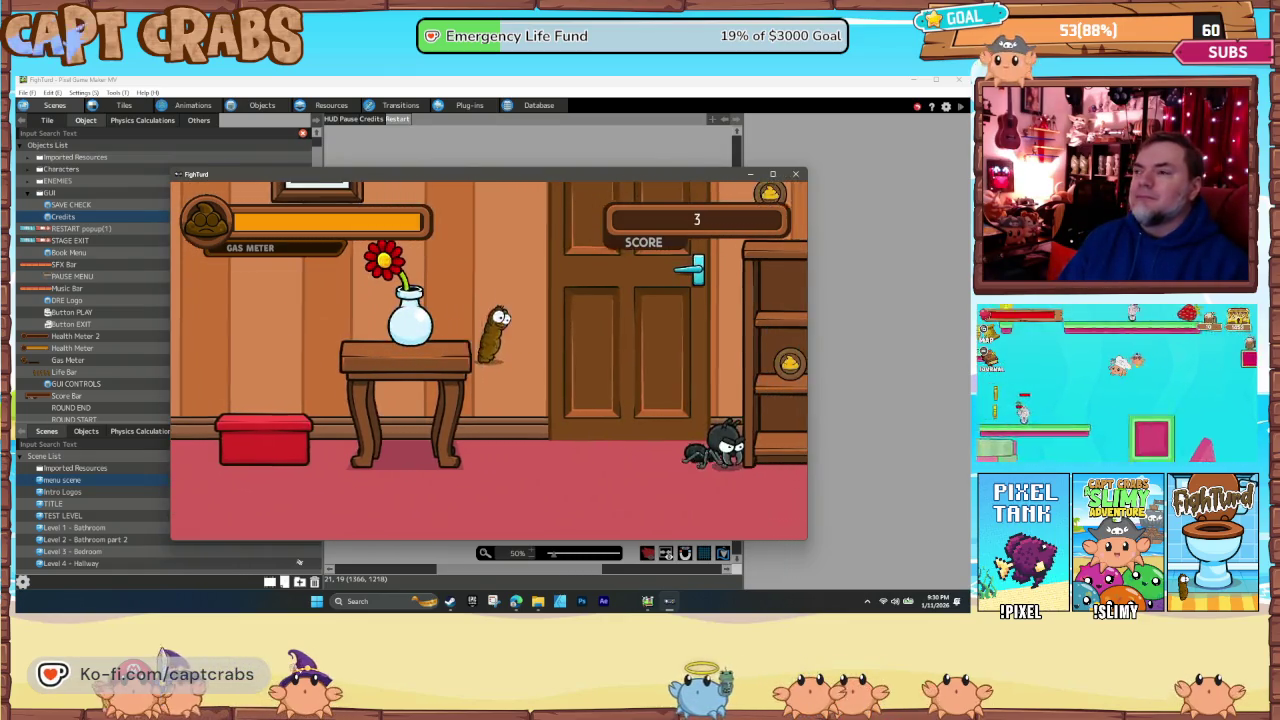
key("Right")
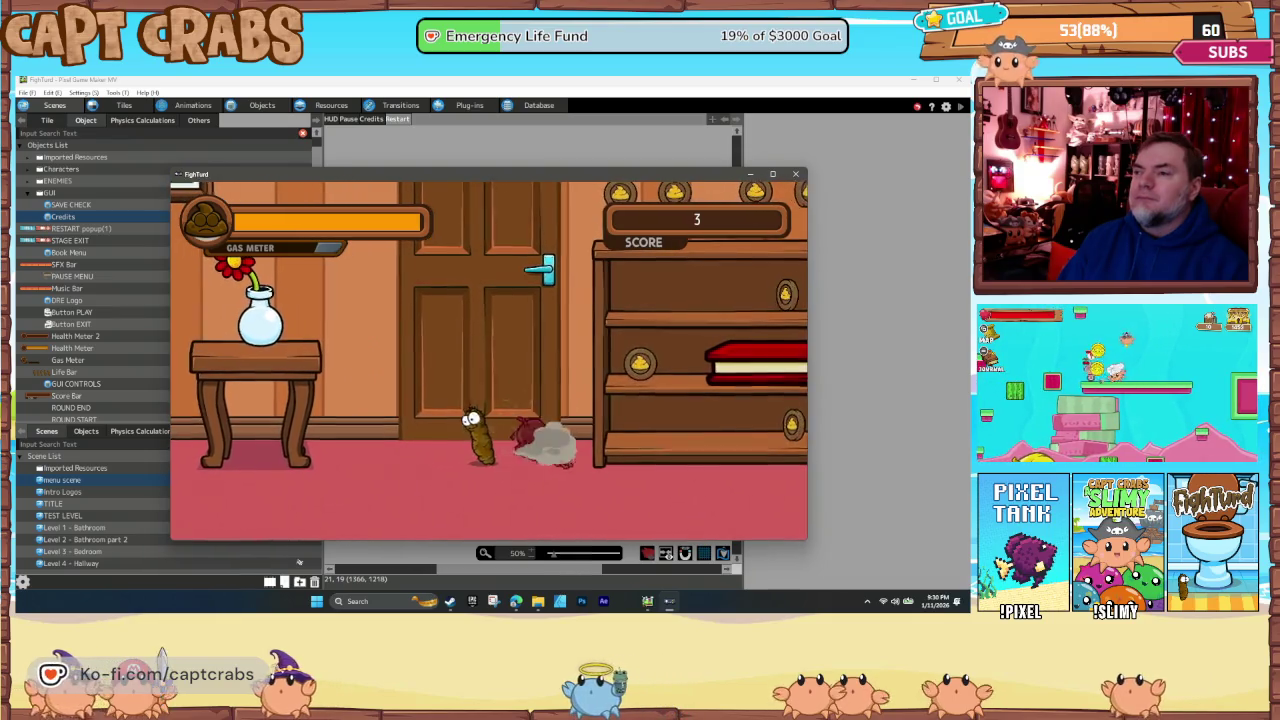
key("Right")
key("space")
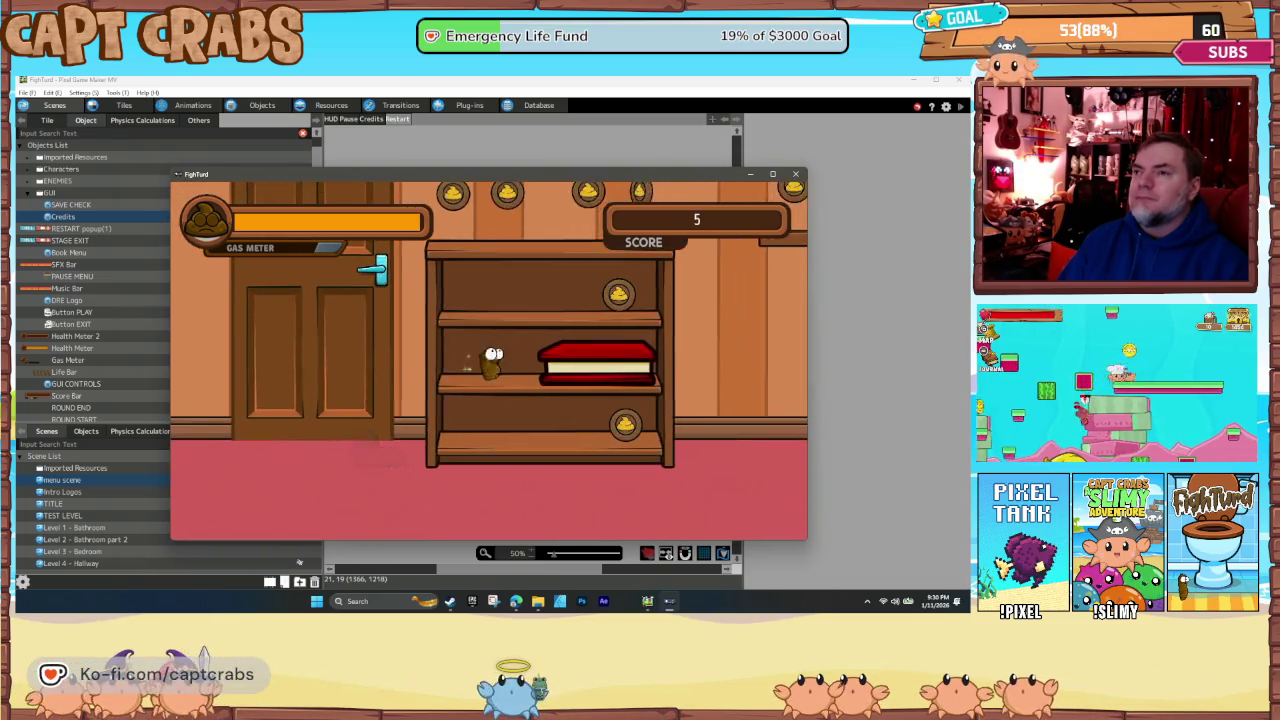
key("Left")
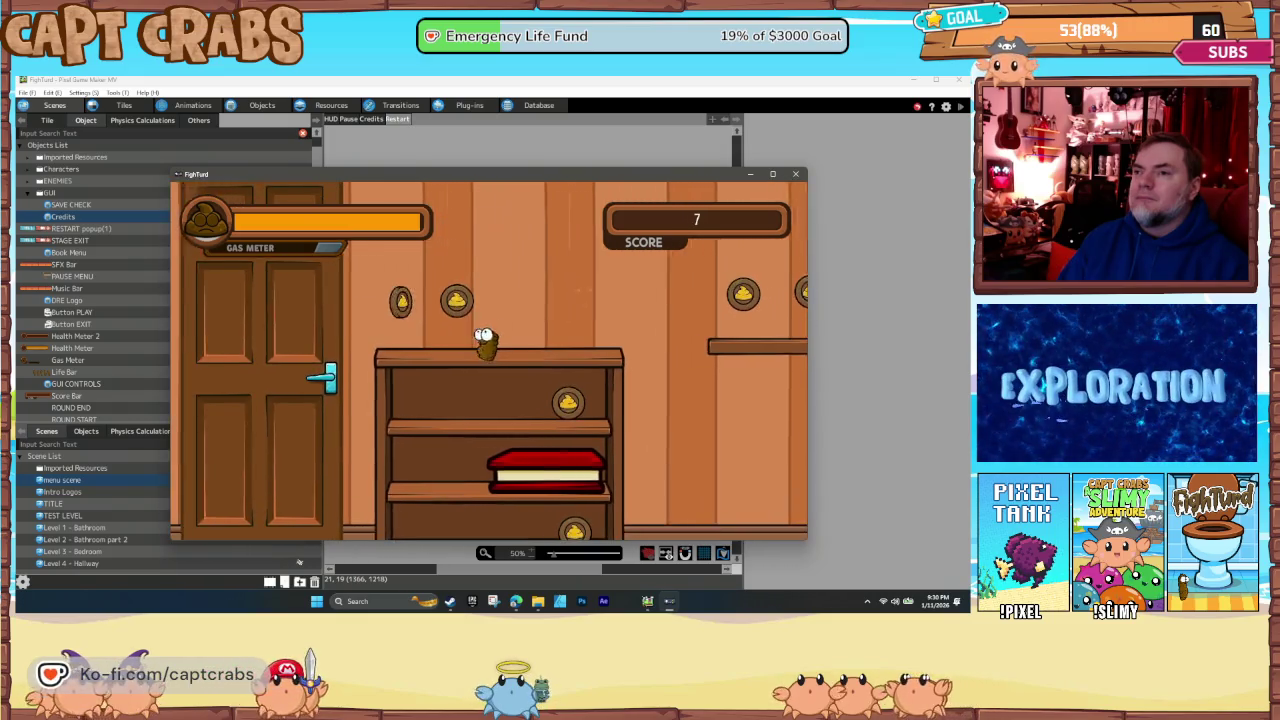
key("Right")
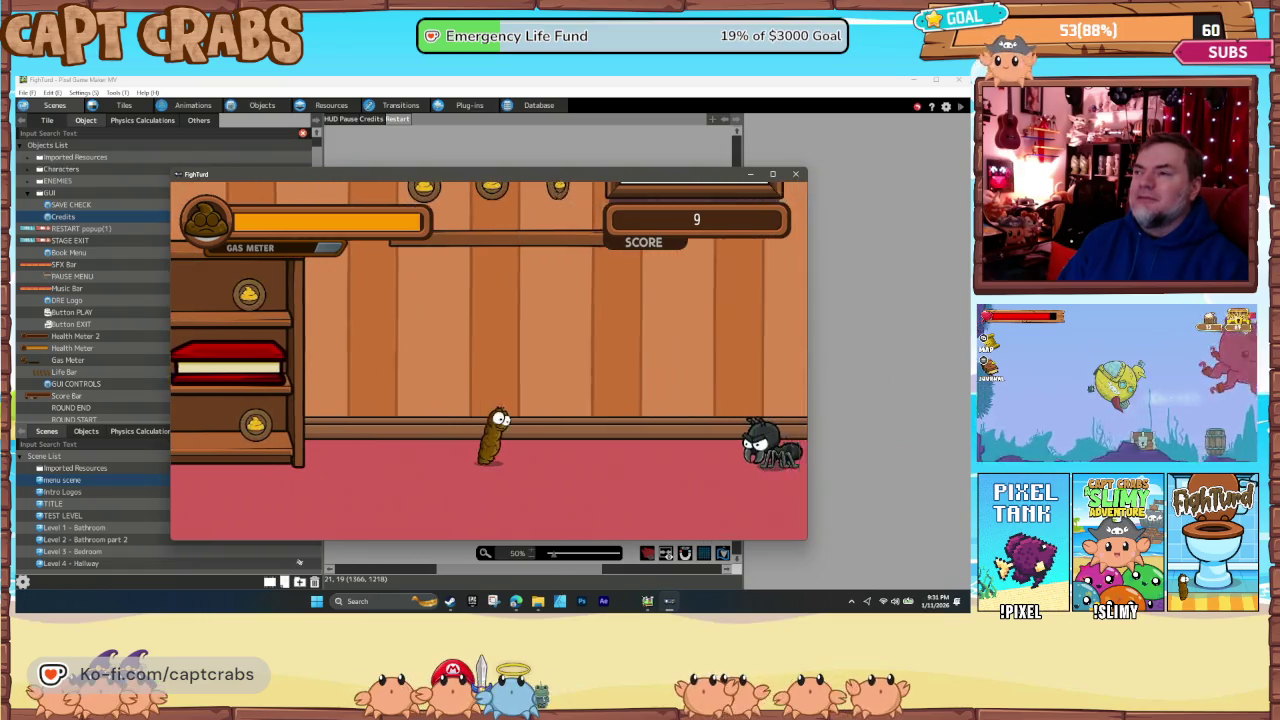
key("Right")
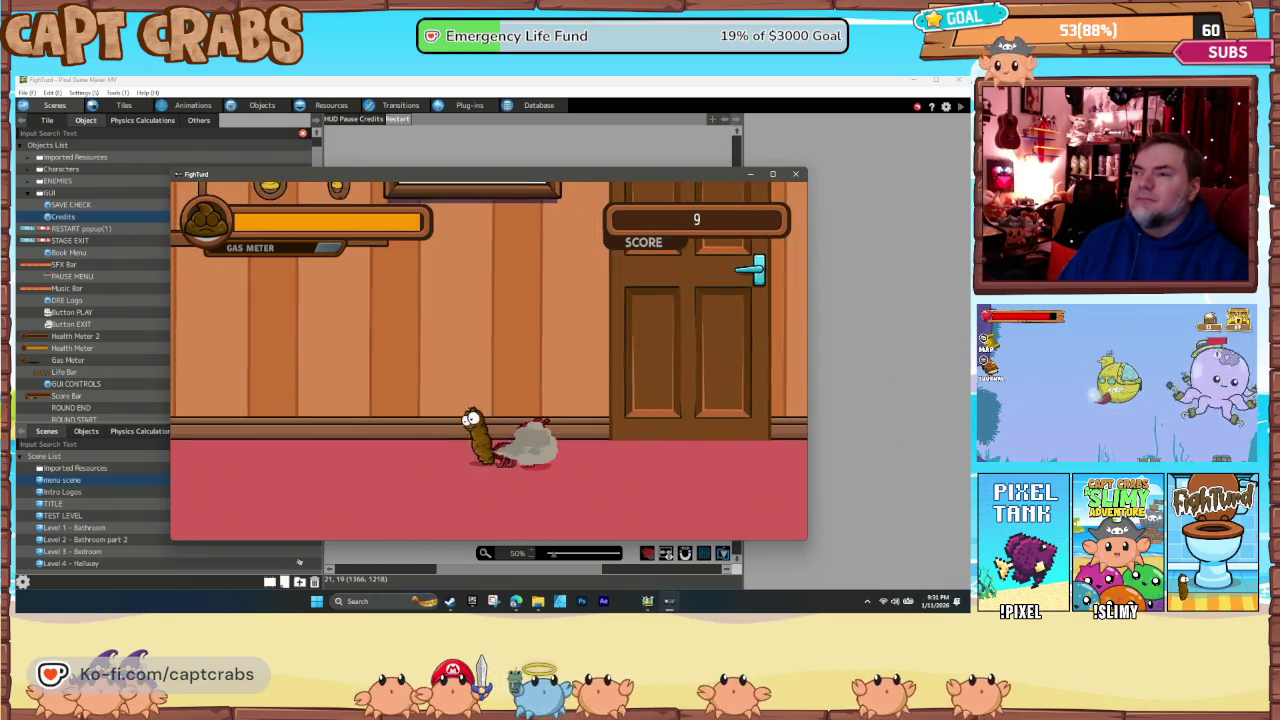
- Keep running and jumping right through the room, then open the pause menu
key("Right")
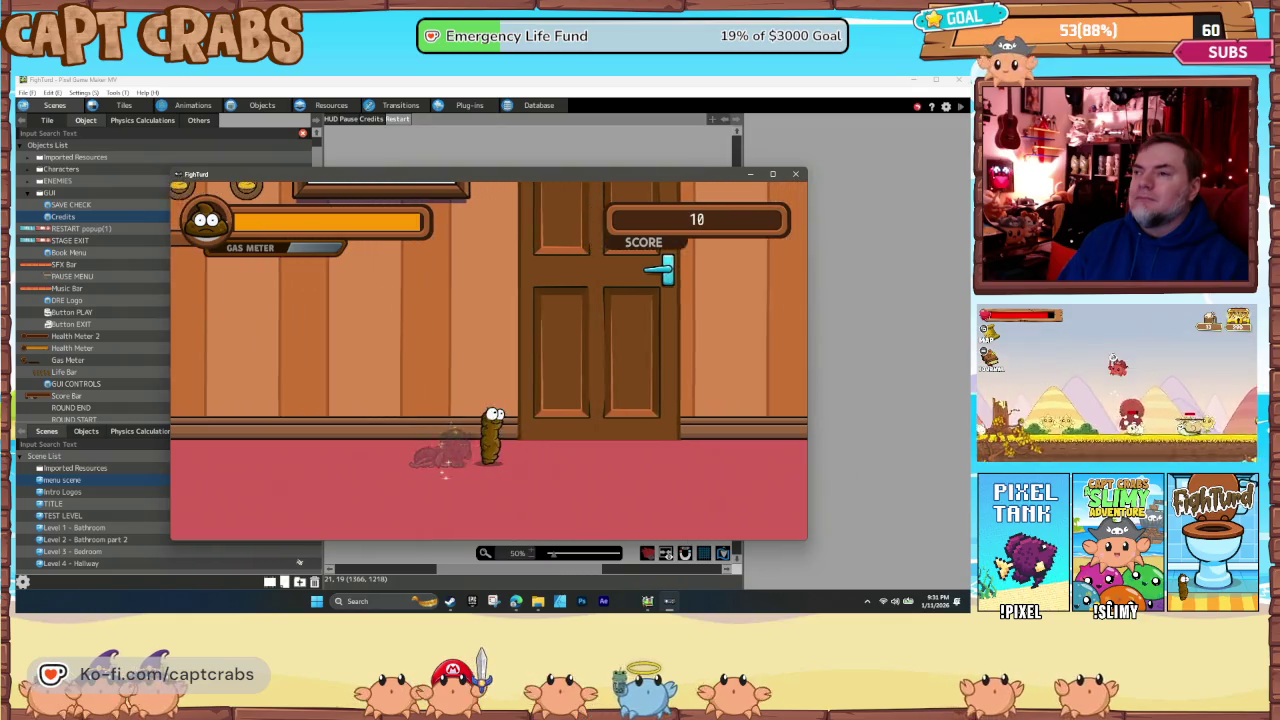
key("Right")
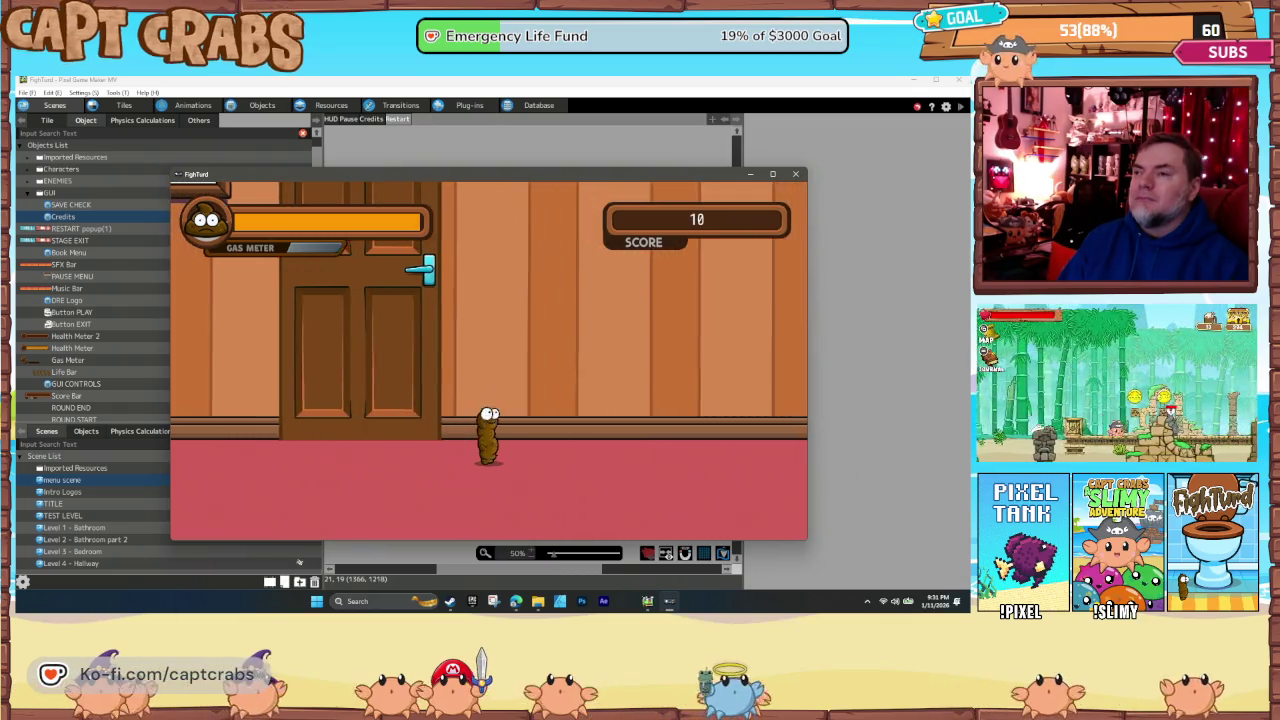
key("space")
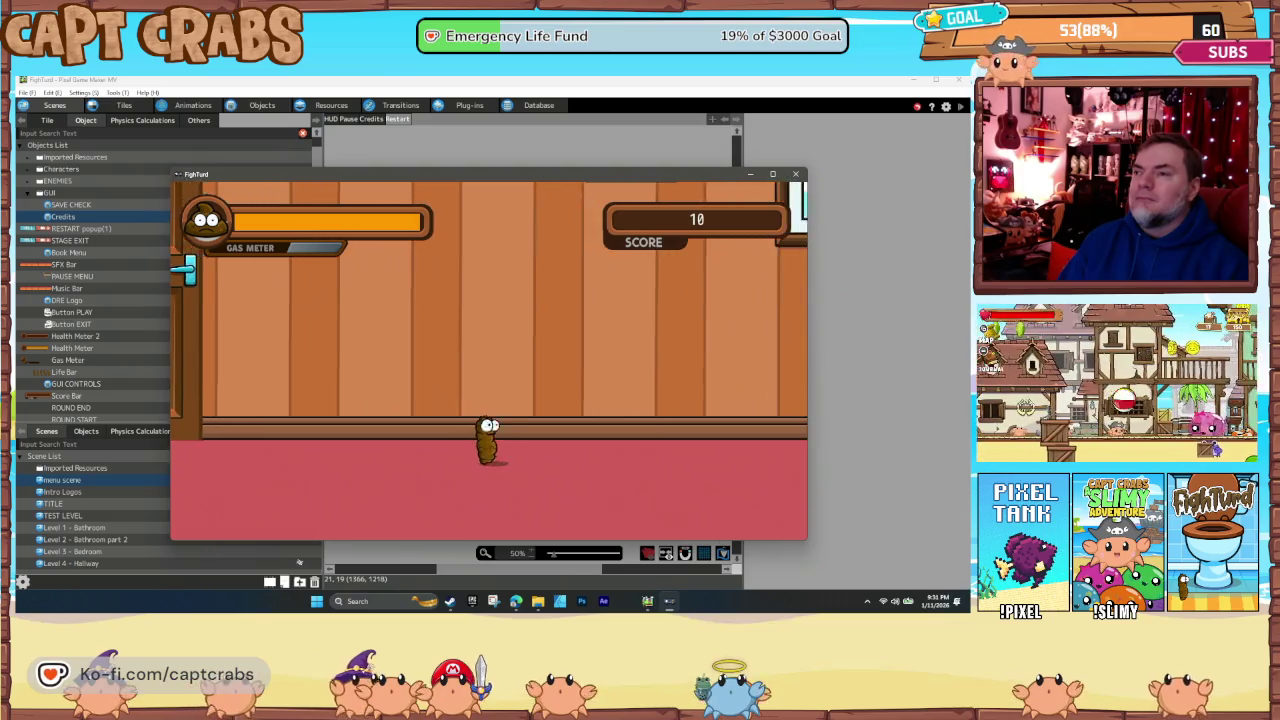
key("Right")
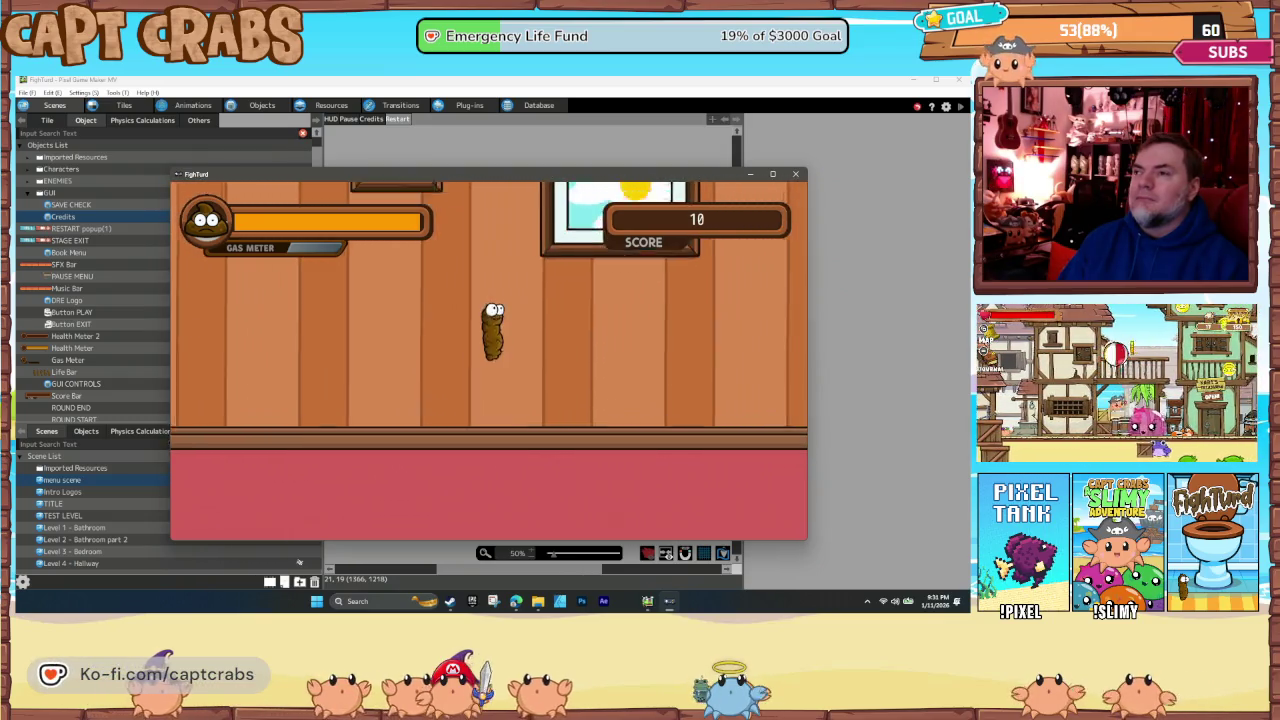
key("Right")
key("Right")
key("space")
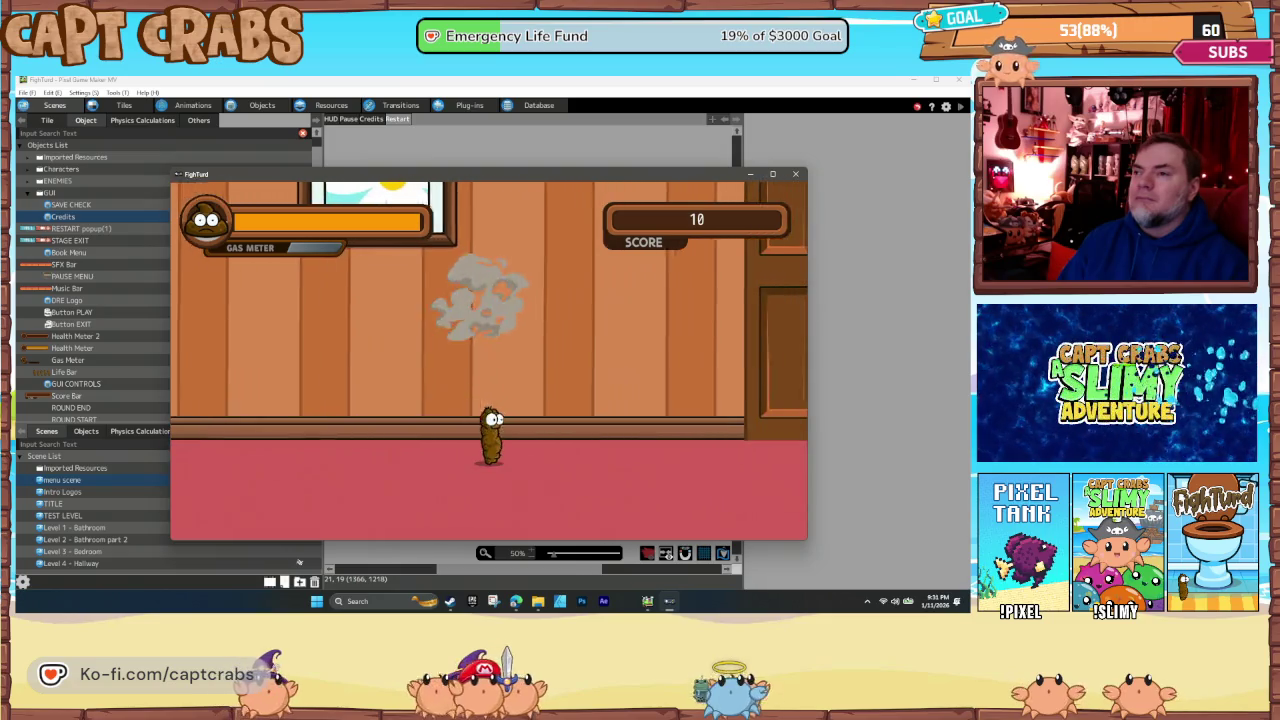
key("space")
key("Right")
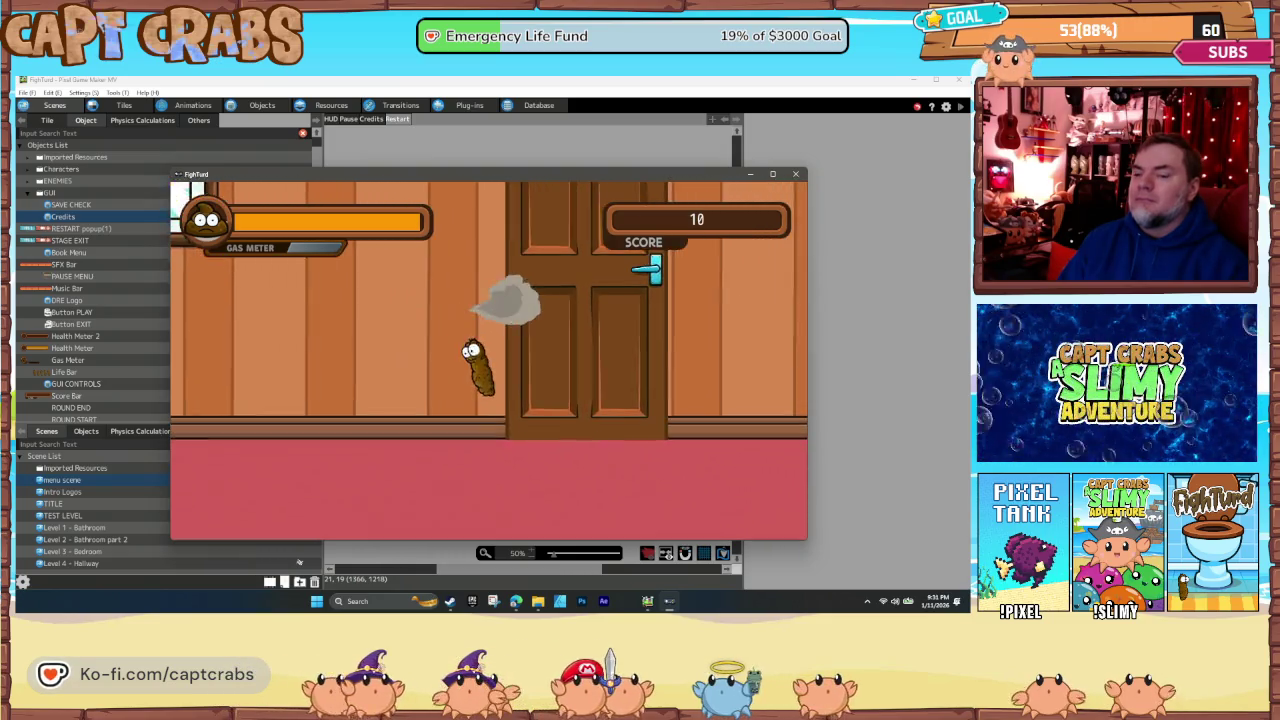
key("Escape")
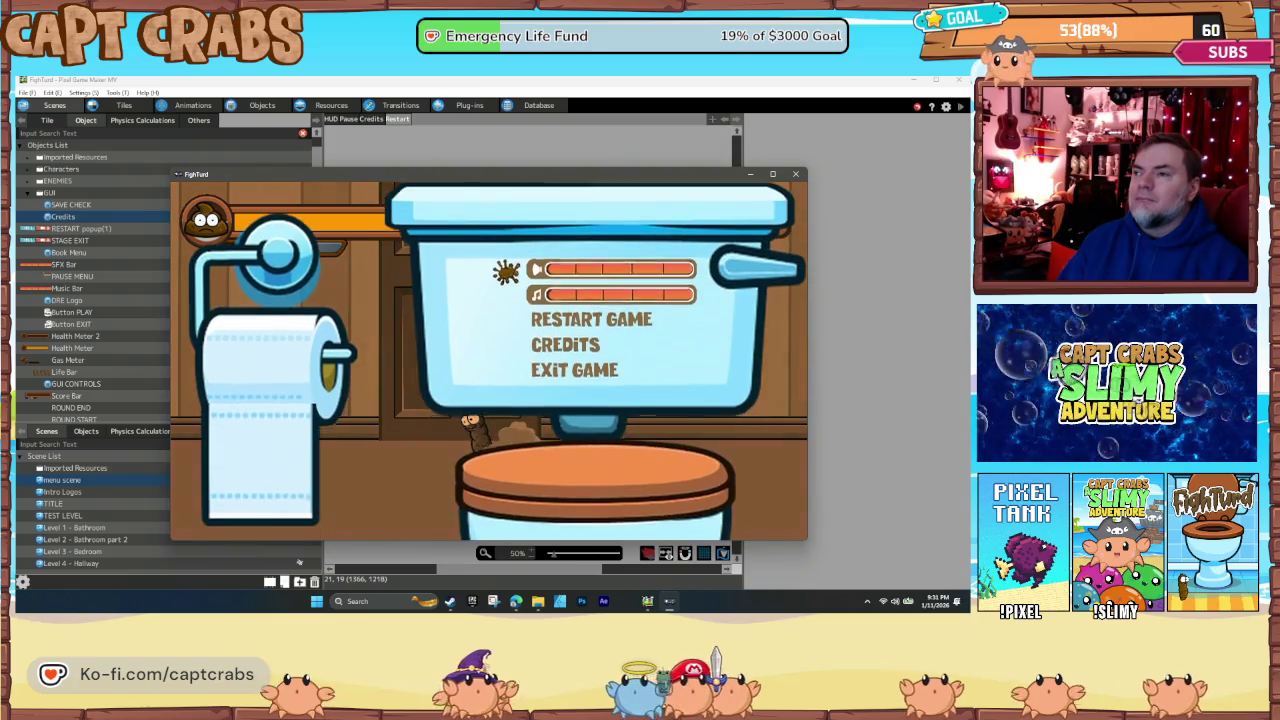
- Select EXIT GAME in the pause menu to end the test play
key("Down")
key("Down")
key("Down")
key("Return")
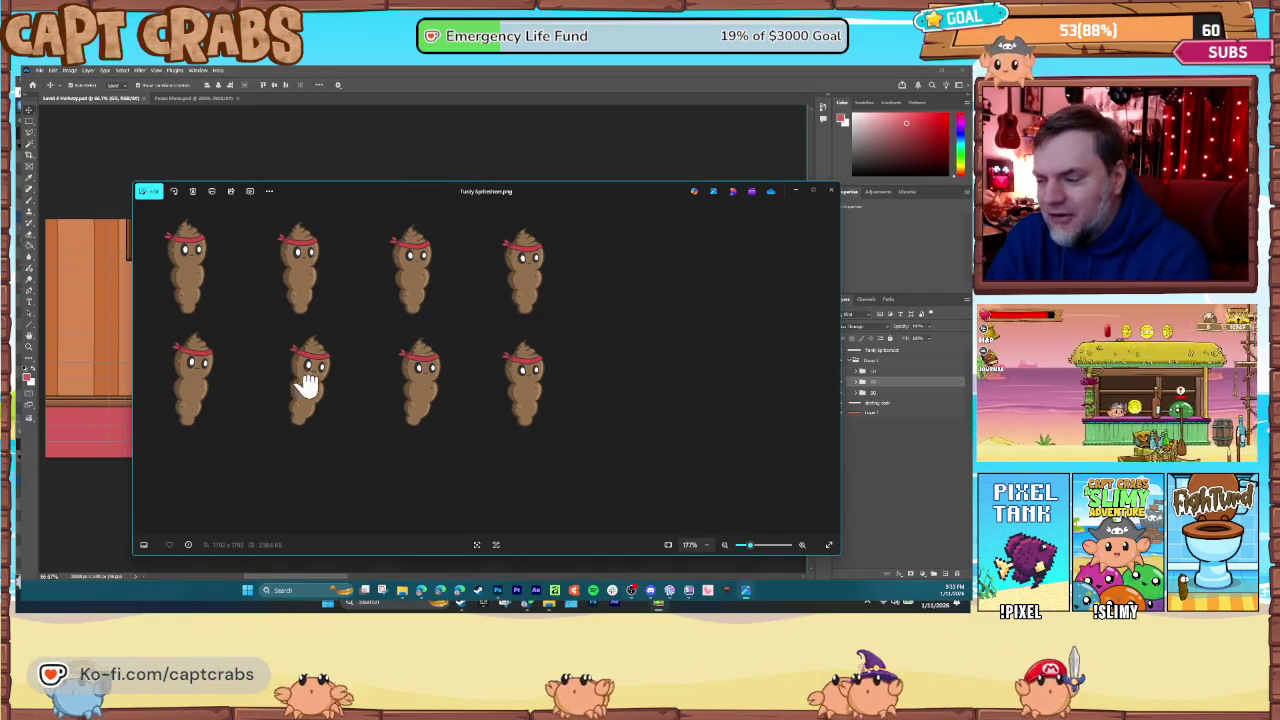
- Zoom in and pan over the headband character sprites, then close the sprite sheet
scroll(307, 383, "up", 3)
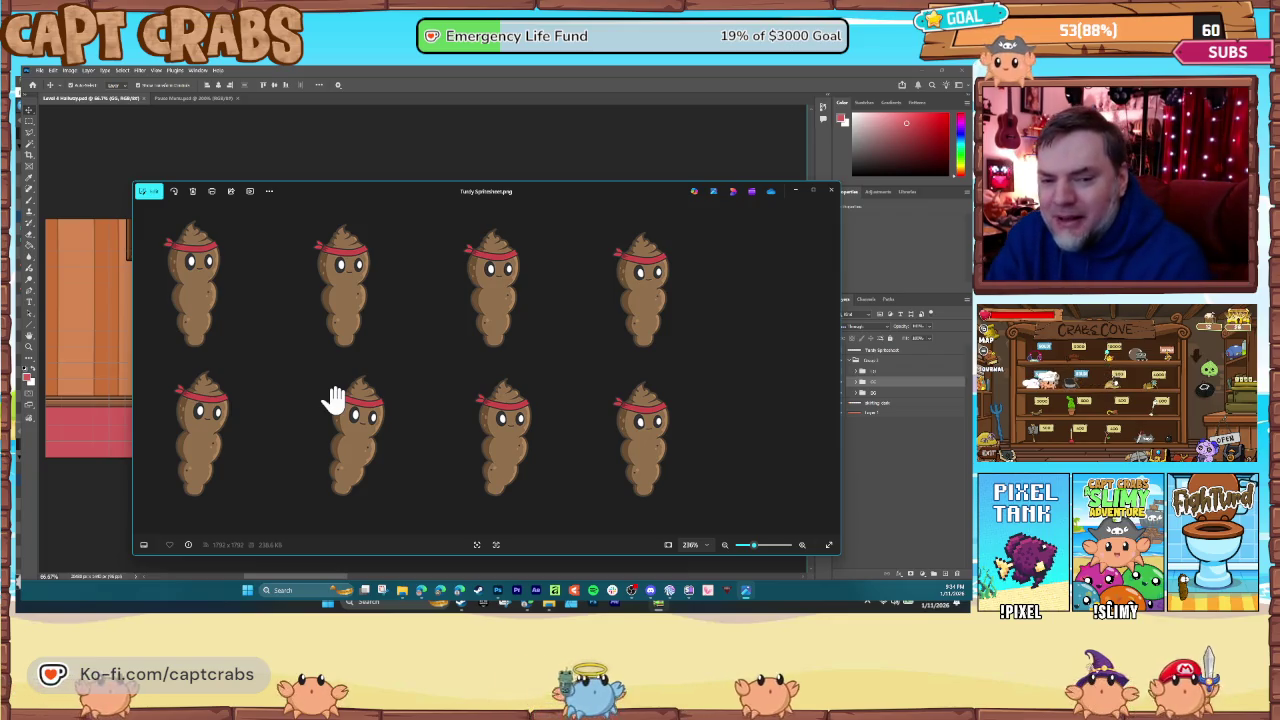
mouse_move(446, 369)
left_mouse_down()
mouse_move(452, 332)
mouse_move(457, 391)
mouse_move(429, 417)
mouse_move(375, 350)
mouse_move(366, 409)
mouse_move(366, 357)
mouse_move(370, 435)
mouse_move(366, 374)
mouse_move(358, 450)
left_mouse_up()
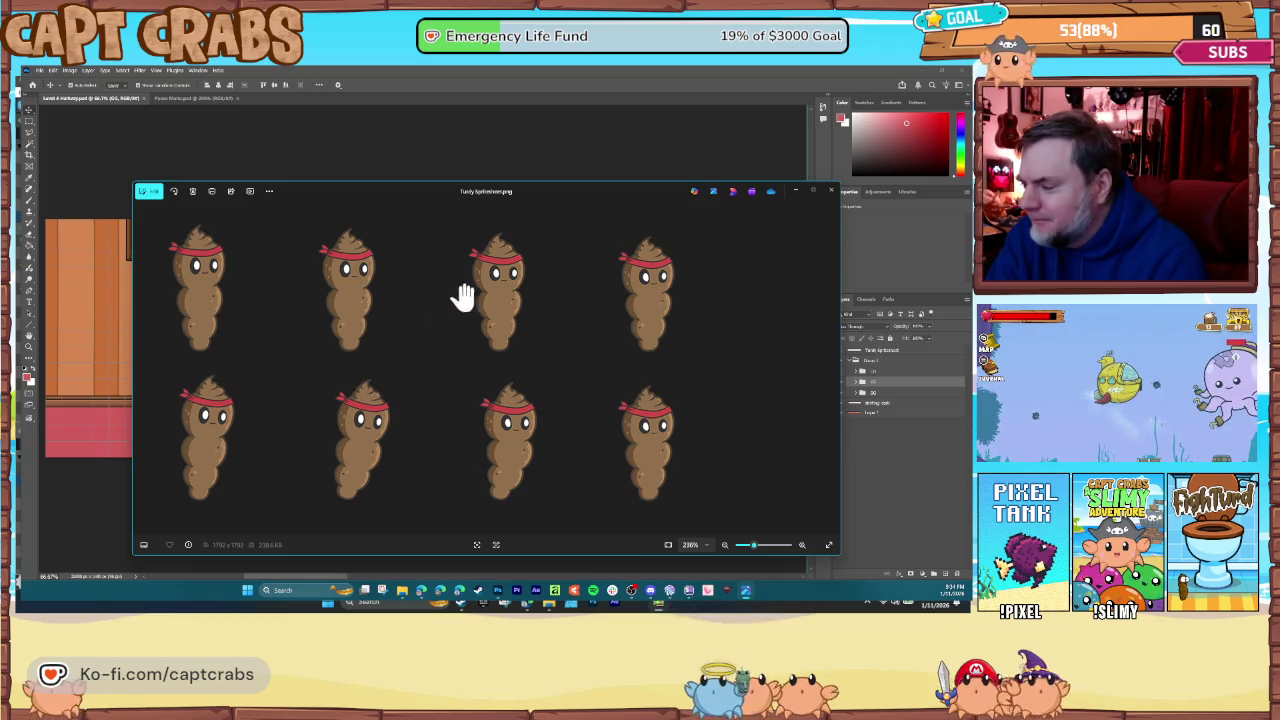
left_click(829, 193)
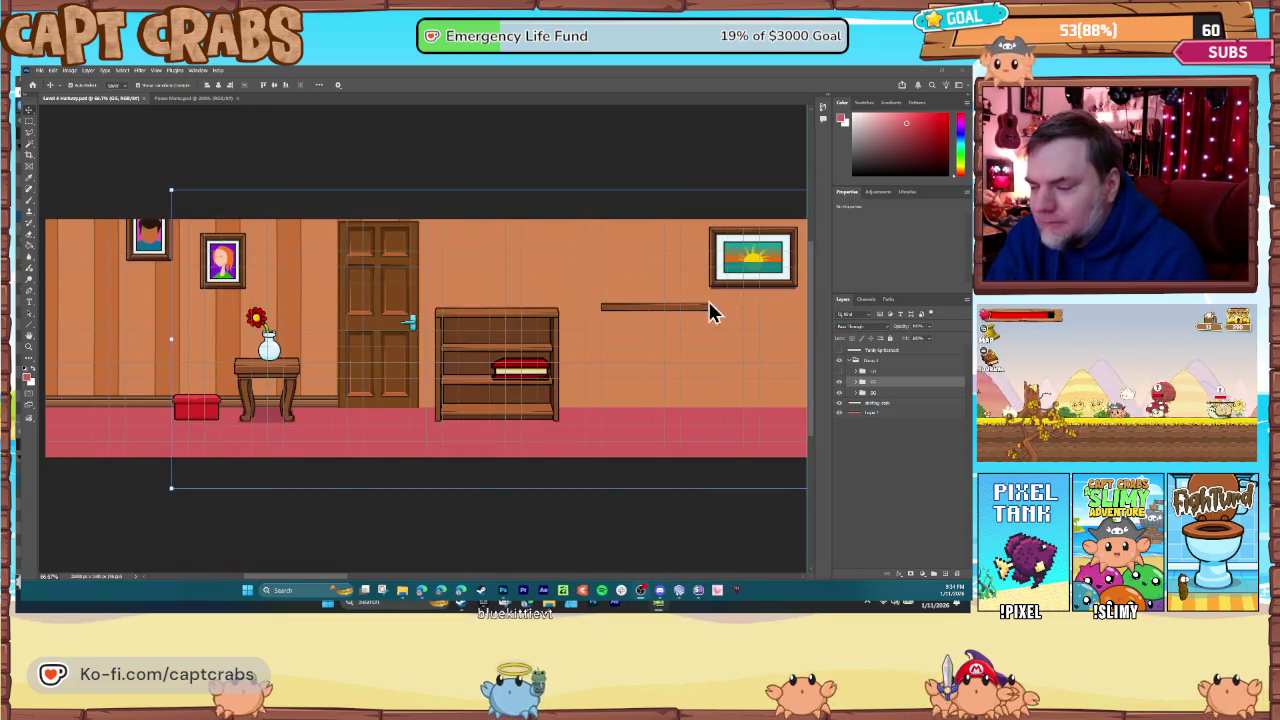